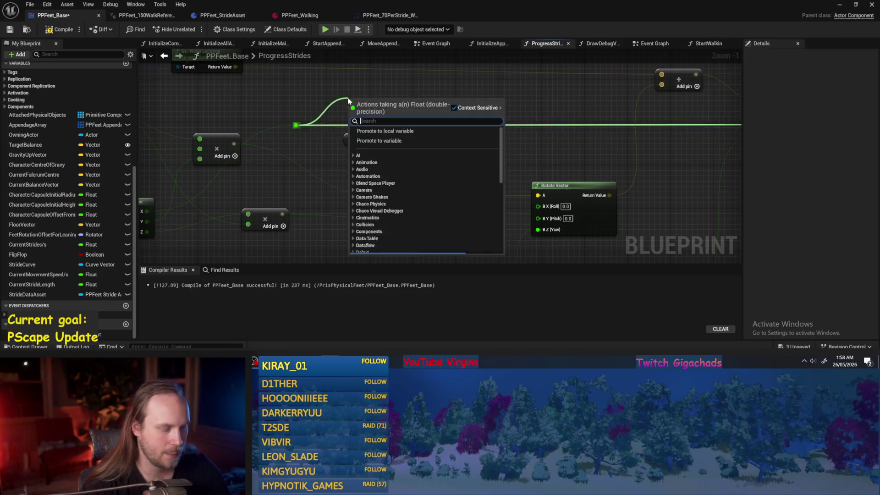
Step: Wire Stride Length Factor into the multiply node and feed its result into Make Transform
{"action": "mouse_move", "coordinate": [391, 139]}
{"action": "left_mouse_down"}
{"action": "mouse_move", "coordinate": [452, 96]}
{"action": "mouse_move", "coordinate": [459, 112]}
{"action": "mouse_move", "coordinate": [445, 130]}
{"action": "left_mouse_up"}
{"action": "left_click_drag", "start_coordinate": [524, 150], "coordinate": [402, 158]}
{"action": "mouse_move", "coordinate": [338, 131]}
{"action": "left_mouse_down"}
{"action": "mouse_move", "coordinate": [632, 153]}
{"action": "mouse_move", "coordinate": [642, 132]}
{"action": "left_mouse_up"}
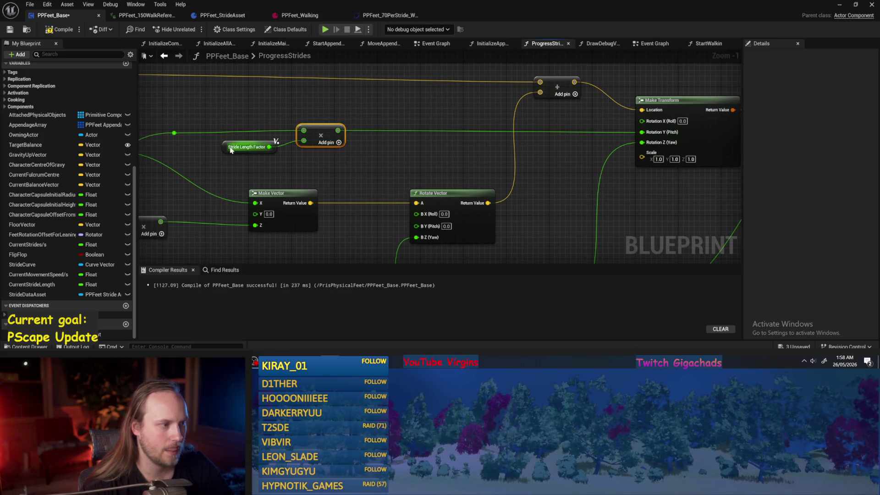
{"action": "left_click", "coordinate": [175, 133]}
{"action": "key", "text": "q"}
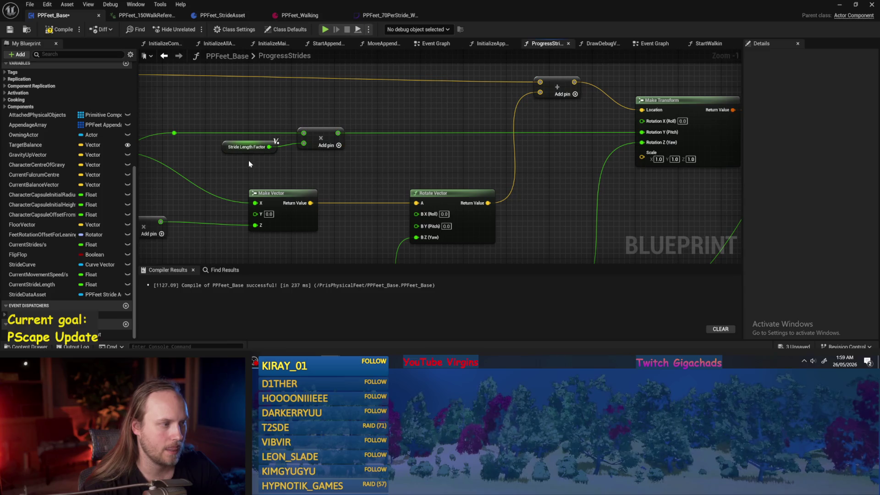
Step: Duplicate Stride Length Factor and wire the copy into the second multiply node as a third input
{"action": "left_click", "coordinate": [251, 145]}
{"action": "mouse_move", "coordinate": [251, 163]}
{"action": "left_mouse_down"}
{"action": "mouse_move", "coordinate": [317, 147]}
{"action": "mouse_move", "coordinate": [330, 220]}
{"action": "mouse_move", "coordinate": [343, 171]}
{"action": "mouse_move", "coordinate": [313, 199]}
{"action": "mouse_move", "coordinate": [266, 183]}
{"action": "mouse_move", "coordinate": [361, 161]}
{"action": "mouse_move", "coordinate": [252, 198]}
{"action": "mouse_move", "coordinate": [310, 166]}
{"action": "left_mouse_up"}
{"action": "key", "text": "ctrl+w"}
{"action": "left_click", "coordinate": [342, 169]}
{"action": "left_click", "coordinate": [326, 169]}
{"action": "left_click", "coordinate": [345, 158]}
Step: Compile and save PPFeet_Base, then start a play test in the level
{"action": "left_click", "coordinate": [14, 30]}
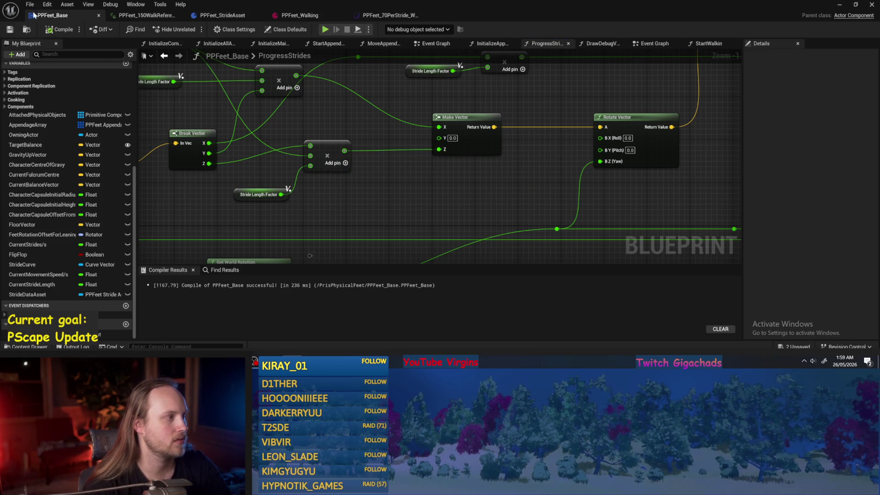
{"action": "left_click", "coordinate": [59, 29]}
{"action": "scroll", "coordinate": [442, 210], "scroll_direction": "down", "scroll_amount": 1}
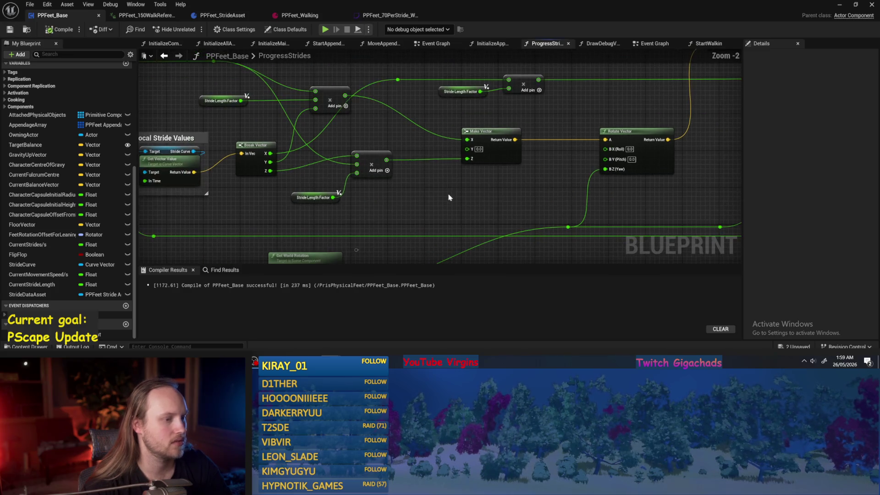
{"action": "left_click", "coordinate": [839, 6]}
{"action": "left_click", "coordinate": [223, 30]}
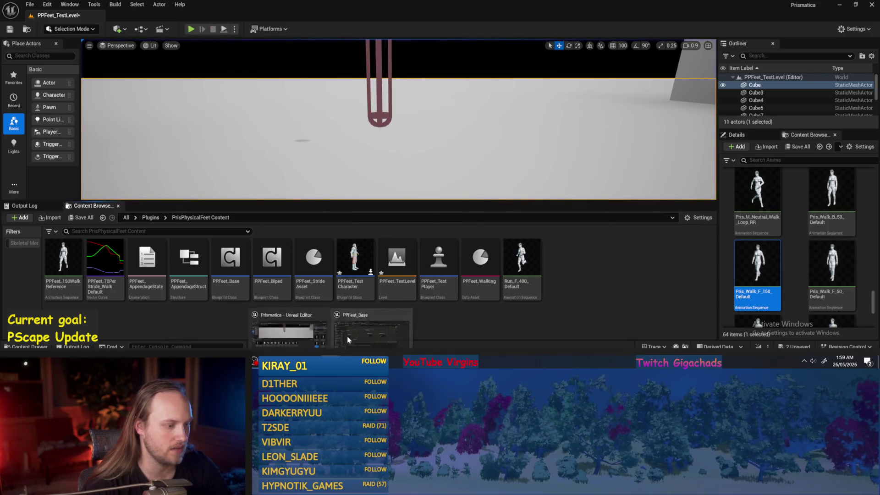
Step: End the play session and save all modified packages
{"action": "key", "text": "alt+Tab"}
{"action": "key", "text": "ctrl+s"}
{"action": "left_click_drag", "start_coordinate": [409, 180], "coordinate": [577, 122]}
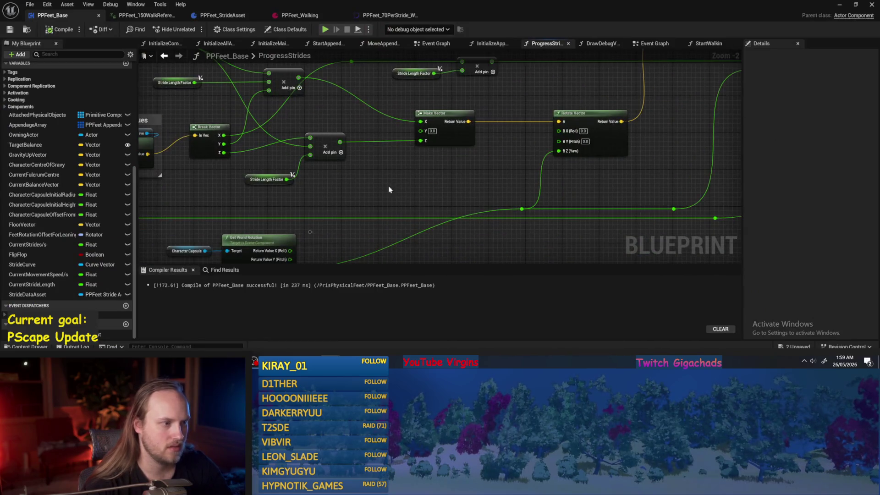
{"action": "left_click", "coordinate": [268, 179]}
{"action": "scroll", "coordinate": [389, 172], "scroll_direction": "down", "scroll_amount": 1}
Step: Run SET Stride Length Factor's exec into the For Each Loop, then save
{"action": "left_click_drag", "start_coordinate": [389, 172], "coordinate": [428, 181]}
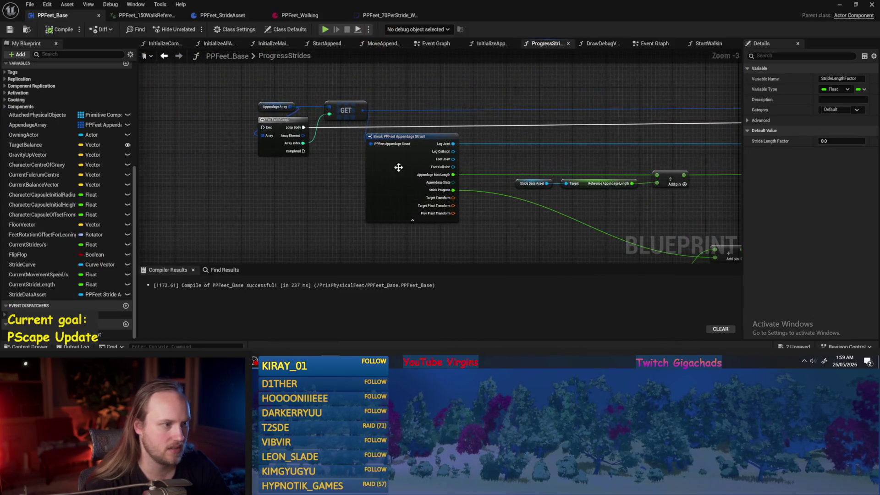
{"action": "scroll", "coordinate": [482, 215], "scroll_direction": "up", "scroll_amount": 1}
{"action": "left_click_drag", "start_coordinate": [517, 229], "coordinate": [442, 190]}
{"action": "scroll", "coordinate": [387, 156], "scroll_direction": "up", "scroll_amount": 1}
{"action": "left_click_drag", "start_coordinate": [292, 119], "coordinate": [479, 119]}
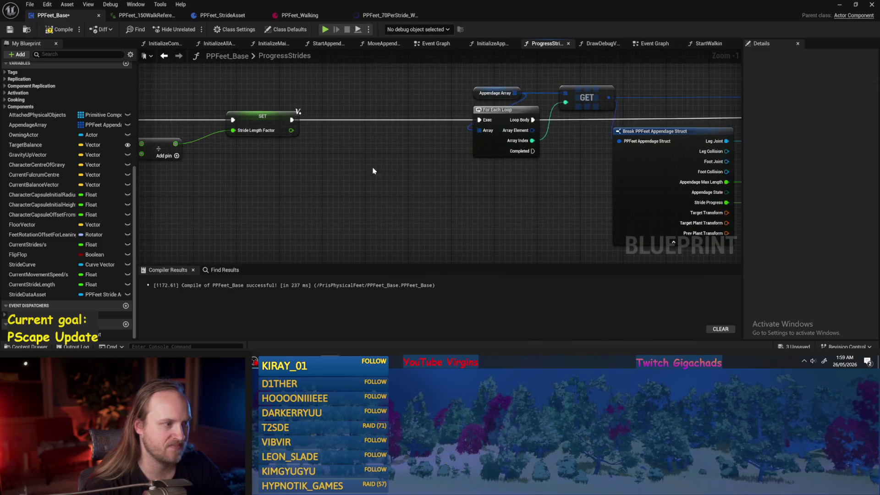
{"action": "left_click_drag", "start_coordinate": [238, 203], "coordinate": [349, 206]}
{"action": "key", "text": "ctrl+s"}
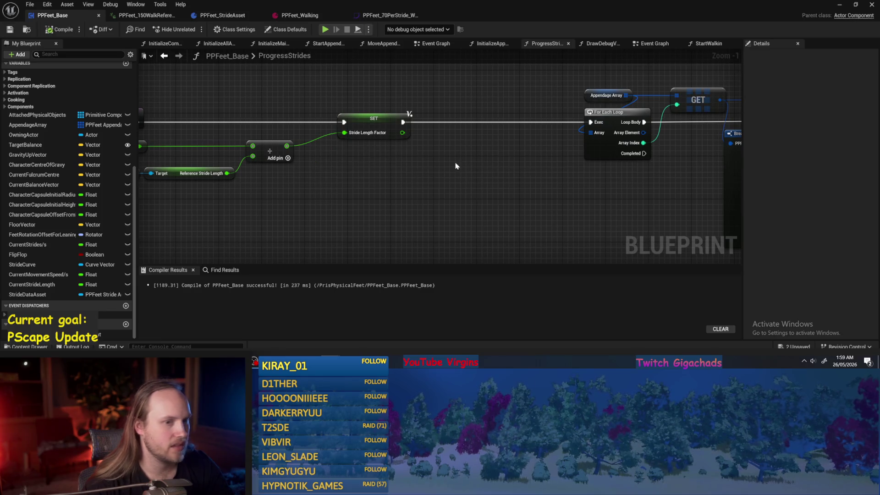
Step: Raise the Add node in the Local Stride Values group and compile the blueprint
{"action": "scroll", "coordinate": [457, 168], "scroll_direction": "down", "scroll_amount": 2}
{"action": "left_click_drag", "start_coordinate": [628, 193], "coordinate": [443, 189]}
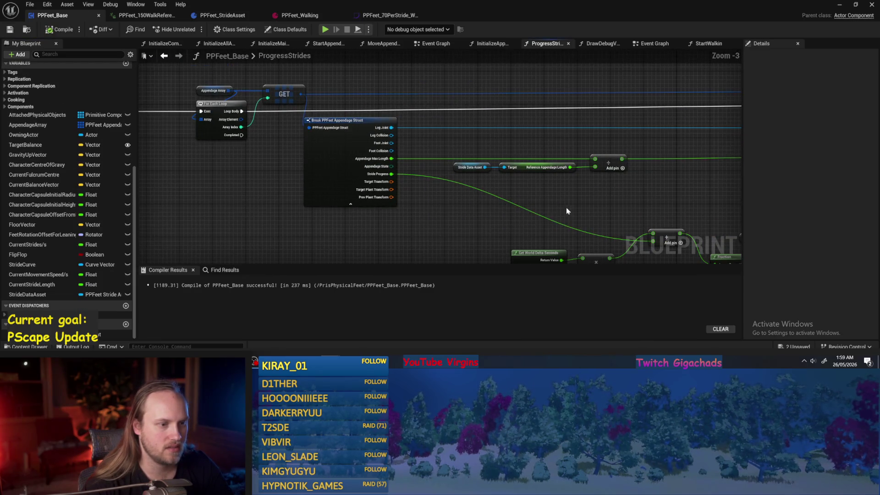
{"action": "left_click_drag", "start_coordinate": [563, 212], "coordinate": [464, 199]}
{"action": "left_click_drag", "start_coordinate": [389, 153], "coordinate": [565, 146]}
{"action": "left_click_drag", "start_coordinate": [381, 155], "coordinate": [381, 127]}
{"action": "left_click_drag", "start_coordinate": [381, 127], "coordinate": [474, 160]}
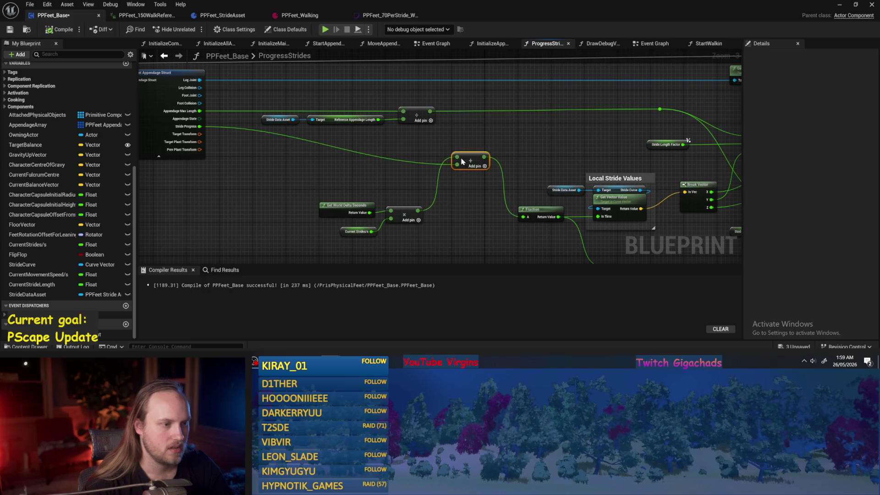
{"action": "left_click", "coordinate": [53, 30]}
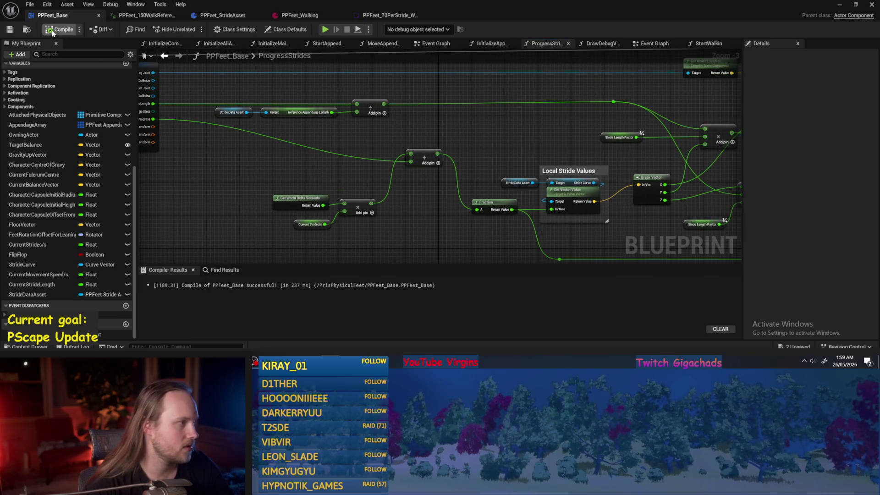
Step: Move the delta-seconds, Add and strides nodes up-left, making Stride Progress the Add's first input
{"action": "scroll", "coordinate": [540, 173], "scroll_direction": "down", "scroll_amount": 1}
{"action": "left_click_drag", "start_coordinate": [540, 173], "coordinate": [365, 129]}
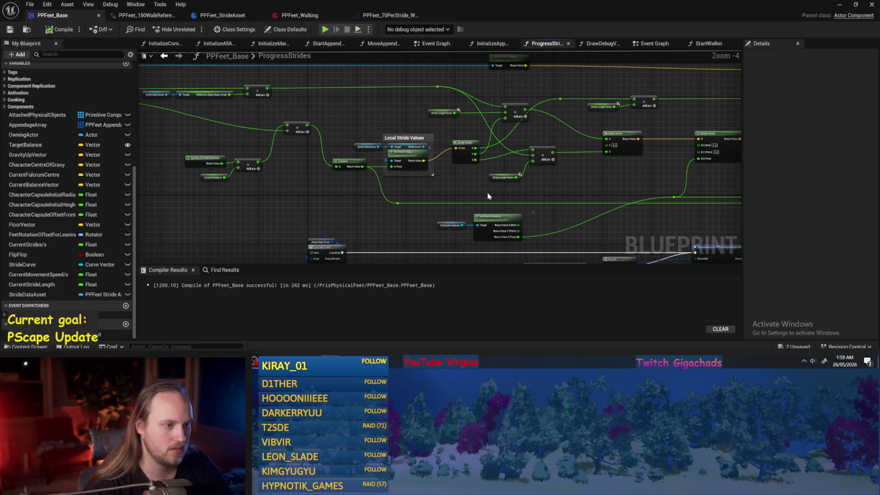
{"action": "left_click_drag", "start_coordinate": [491, 193], "coordinate": [421, 195]}
{"action": "scroll", "coordinate": [399, 209], "scroll_direction": "up", "scroll_amount": 2}
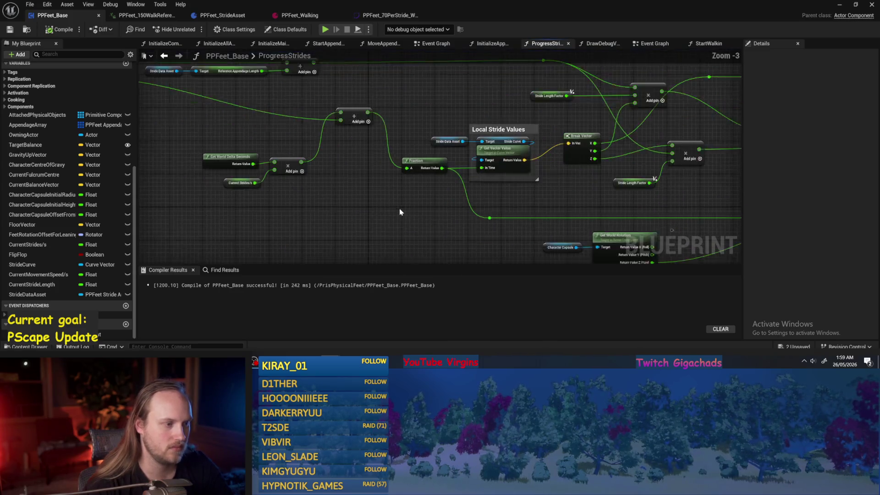
{"action": "left_click_drag", "start_coordinate": [176, 140], "coordinate": [253, 217]}
{"action": "mouse_move", "coordinate": [421, 201]}
{"action": "left_mouse_down"}
{"action": "mouse_move", "coordinate": [397, 160]}
{"action": "mouse_move", "coordinate": [297, 151]}
{"action": "mouse_move", "coordinate": [325, 160]}
{"action": "left_mouse_up"}
{"action": "left_click", "coordinate": [385, 171]}
{"action": "mouse_move", "coordinate": [476, 148]}
{"action": "left_mouse_down"}
{"action": "mouse_move", "coordinate": [477, 140]}
{"action": "mouse_move", "coordinate": [336, 154]}
{"action": "left_mouse_up"}
{"action": "mouse_move", "coordinate": [494, 146]}
{"action": "left_mouse_down"}
{"action": "mouse_move", "coordinate": [352, 104]}
{"action": "mouse_move", "coordinate": [379, 136]}
{"action": "left_mouse_up"}
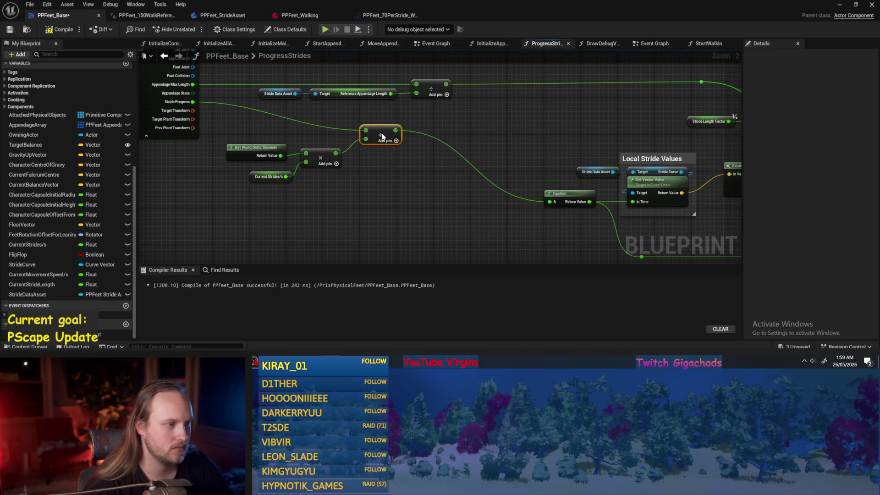
Step: Promote the Add node's output to a local variable named AppendageLengthFactor
{"action": "key", "text": "ctrl+s"}
{"action": "right_click", "coordinate": [395, 145]}
{"action": "left_click", "coordinate": [445, 210]}
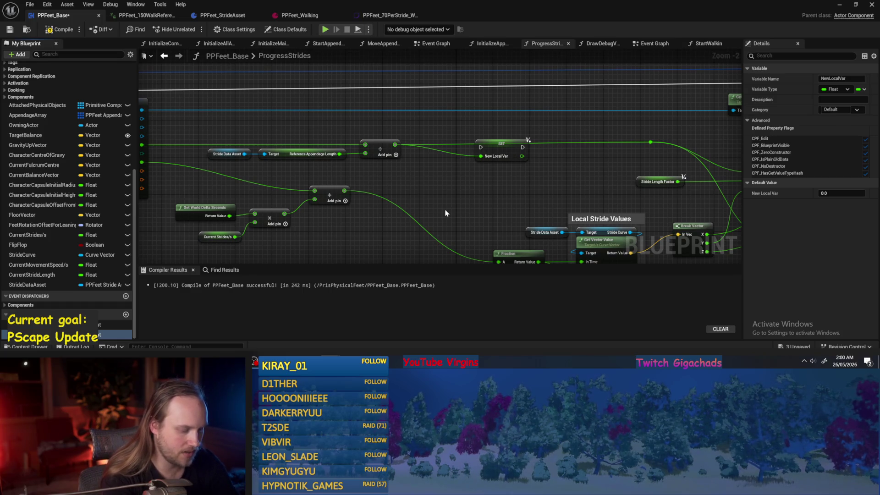
{"action": "type", "text": "AppendageFactor"}
{"action": "key", "text": "Return"}
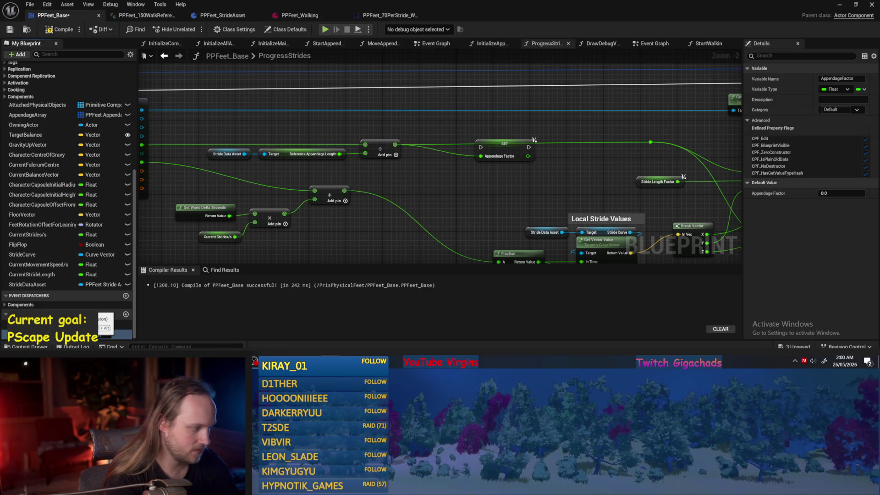
{"action": "key", "text": "Return"}
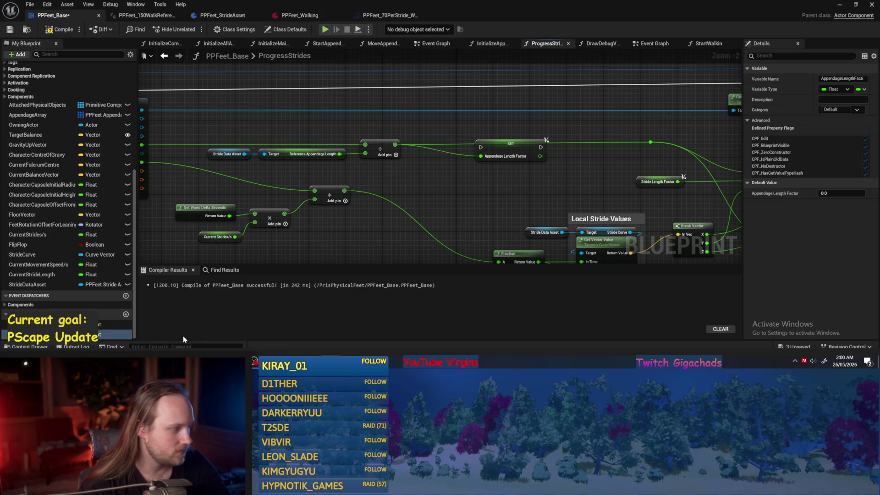
Step: Rename StrideLengthFactor to StrideLengthWarpFactor and compile the blueprint
{"action": "left_click", "coordinate": [55, 324]}
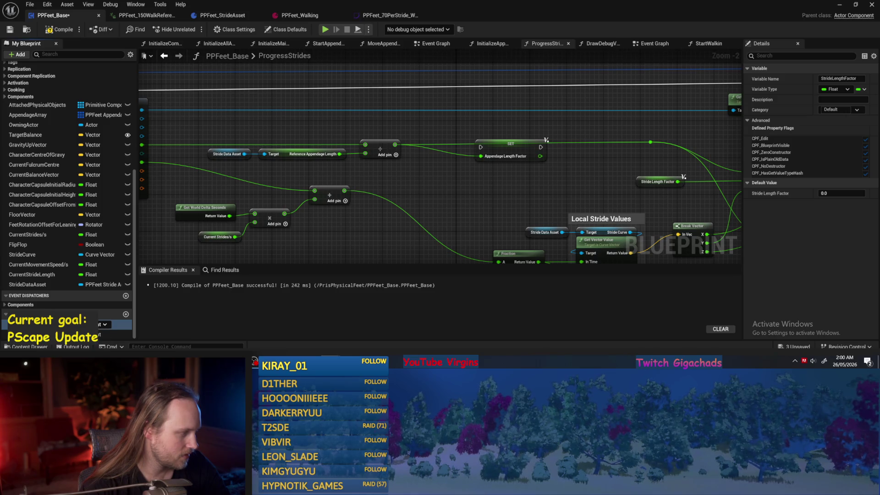
{"action": "key", "text": "Return"}
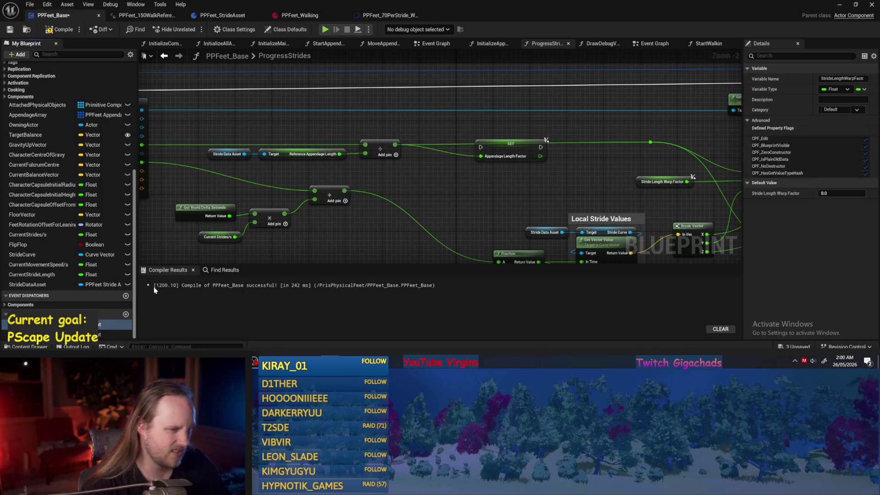
{"action": "left_click_drag", "start_coordinate": [525, 188], "coordinate": [476, 194]}
{"action": "left_click", "coordinate": [10, 31]}
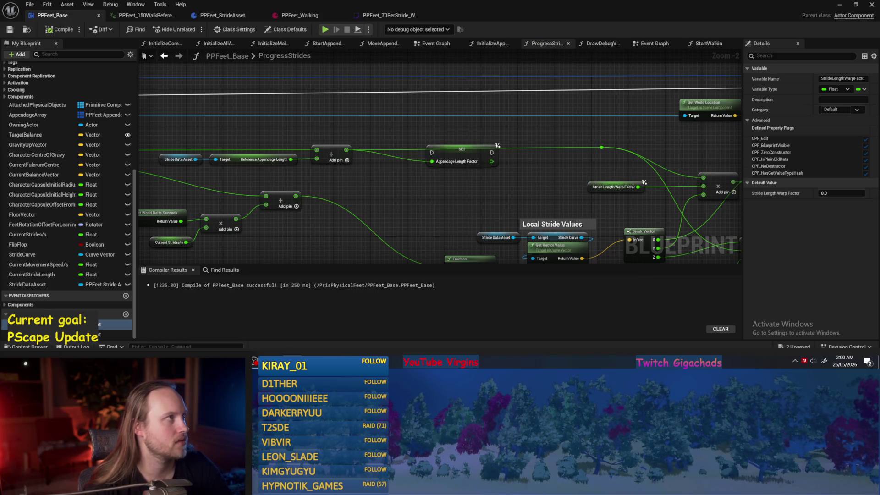
Step: Place SET Appendage Length Factor above the divide node, drive it from Loop Body, and save
{"action": "left_click_drag", "start_coordinate": [357, 189], "coordinate": [375, 161]}
{"action": "mouse_move", "coordinate": [468, 129]}
{"action": "left_mouse_down"}
{"action": "mouse_move", "coordinate": [303, 78]}
{"action": "mouse_move", "coordinate": [436, 119]}
{"action": "mouse_move", "coordinate": [472, 110]}
{"action": "left_mouse_up"}
{"action": "scroll", "coordinate": [473, 110], "scroll_direction": "down", "scroll_amount": 1}
{"action": "left_click_drag", "start_coordinate": [217, 107], "coordinate": [557, 106]}
{"action": "left_click", "coordinate": [585, 100]}
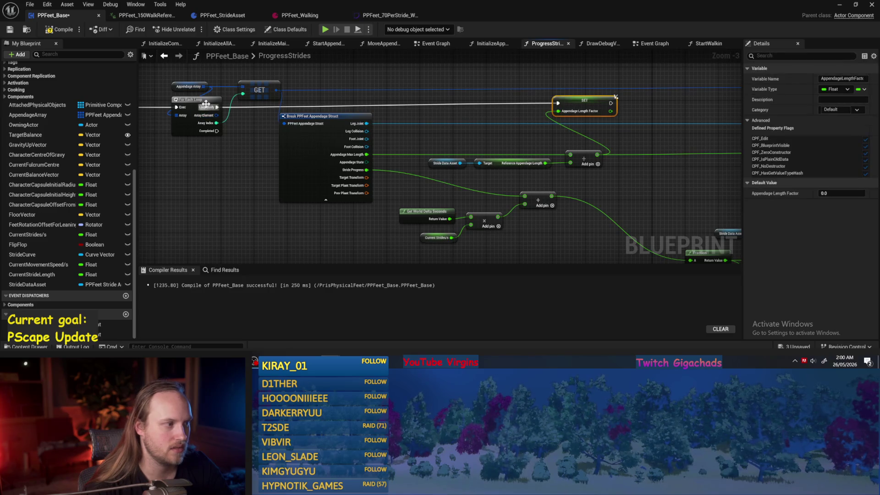
{"action": "mouse_move", "coordinate": [625, 125]}
{"action": "left_mouse_down"}
{"action": "mouse_move", "coordinate": [348, 157]}
{"action": "mouse_move", "coordinate": [393, 144]}
{"action": "mouse_move", "coordinate": [653, 148]}
{"action": "mouse_move", "coordinate": [482, 158]}
{"action": "mouse_move", "coordinate": [729, 138]}
{"action": "mouse_move", "coordinate": [622, 139]}
{"action": "mouse_move", "coordinate": [634, 135]}
{"action": "left_mouse_up"}
{"action": "key", "text": "ctrl+s"}
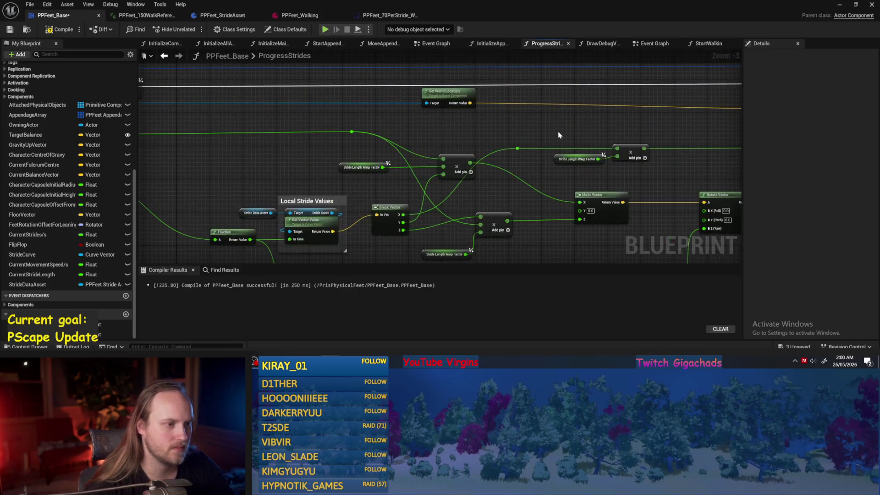
Step: Reposition the SET node, shift four warp-math nodes left, then save and compile
{"action": "mouse_move", "coordinate": [409, 106]}
{"action": "left_mouse_down"}
{"action": "mouse_move", "coordinate": [537, 107]}
{"action": "mouse_move", "coordinate": [503, 107]}
{"action": "left_mouse_up"}
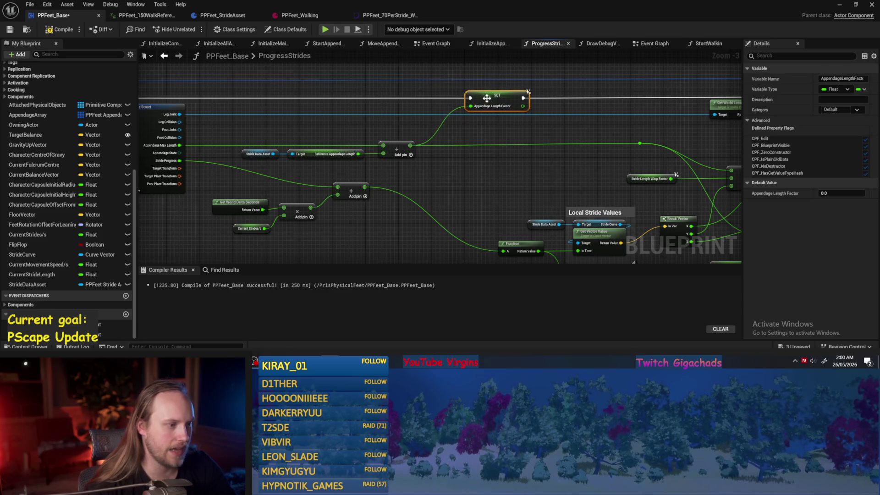
{"action": "left_click", "coordinate": [483, 161]}
{"action": "key", "text": "ctrl+s"}
{"action": "left_click", "coordinate": [45, 30]}
{"action": "mouse_move", "coordinate": [387, 117]}
{"action": "left_mouse_down"}
{"action": "mouse_move", "coordinate": [440, 194]}
{"action": "mouse_move", "coordinate": [447, 179]}
{"action": "mouse_move", "coordinate": [301, 209]}
{"action": "mouse_move", "coordinate": [298, 217]}
{"action": "left_mouse_up"}
{"action": "mouse_move", "coordinate": [420, 171]}
{"action": "left_mouse_down"}
{"action": "mouse_move", "coordinate": [371, 172]}
{"action": "mouse_move", "coordinate": [376, 181]}
{"action": "mouse_move", "coordinate": [424, 151]}
{"action": "mouse_move", "coordinate": [465, 178]}
{"action": "mouse_move", "coordinate": [326, 163]}
{"action": "mouse_move", "coordinate": [368, 187]}
{"action": "mouse_move", "coordinate": [444, 180]}
{"action": "left_mouse_up"}
{"action": "left_click_drag", "start_coordinate": [520, 186], "coordinate": [243, 182]}
{"action": "left_click", "coordinate": [10, 30]}
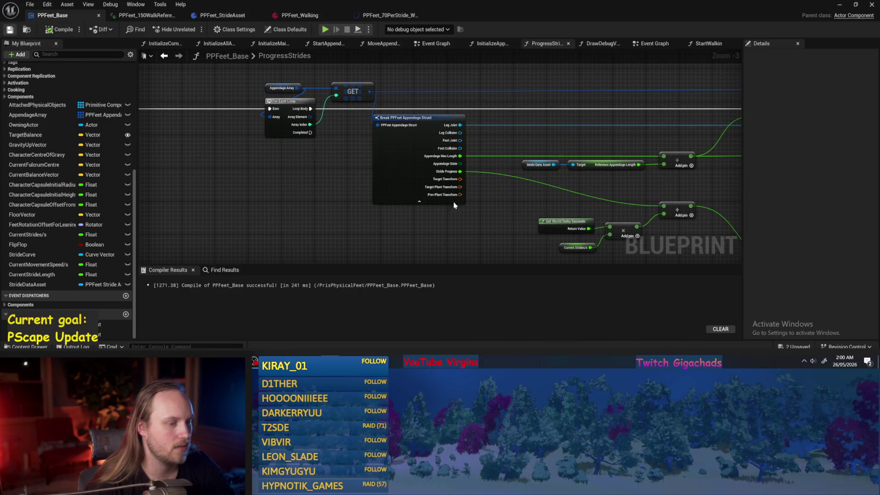
Step: Move the first multiply node into place near Local Stride Values, then start a play test
{"action": "left_click_drag", "start_coordinate": [665, 211], "coordinate": [338, 197]}
{"action": "mouse_move", "coordinate": [528, 173]}
{"action": "left_mouse_down"}
{"action": "mouse_move", "coordinate": [443, 195]}
{"action": "mouse_move", "coordinate": [327, 156]}
{"action": "mouse_move", "coordinate": [374, 188]}
{"action": "left_mouse_up"}
{"action": "left_click", "coordinate": [544, 143]}
{"action": "mouse_move", "coordinate": [543, 142]}
{"action": "left_mouse_down"}
{"action": "mouse_move", "coordinate": [502, 143]}
{"action": "mouse_move", "coordinate": [510, 143]}
{"action": "left_mouse_up"}
{"action": "mouse_move", "coordinate": [514, 63]}
{"action": "left_mouse_down"}
{"action": "mouse_move", "coordinate": [490, 100]}
{"action": "mouse_move", "coordinate": [485, 74]}
{"action": "left_mouse_up"}
{"action": "mouse_move", "coordinate": [454, 131]}
{"action": "left_mouse_down"}
{"action": "mouse_move", "coordinate": [415, 130]}
{"action": "mouse_move", "coordinate": [414, 138]}
{"action": "left_mouse_up"}
{"action": "mouse_move", "coordinate": [317, 109]}
{"action": "left_mouse_down"}
{"action": "mouse_move", "coordinate": [419, 112]}
{"action": "mouse_move", "coordinate": [296, 155]}
{"action": "left_mouse_up"}
{"action": "left_click", "coordinate": [840, 4]}
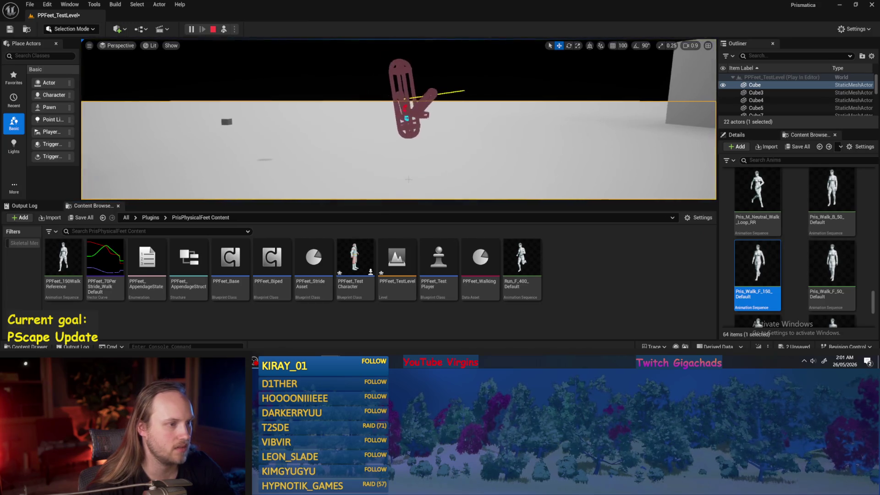
Step: Stop the play test, return to PPFeet_Base, recompile, and shift the Stride Length Warp Factor node down-left
{"action": "key", "text": "Escape"}
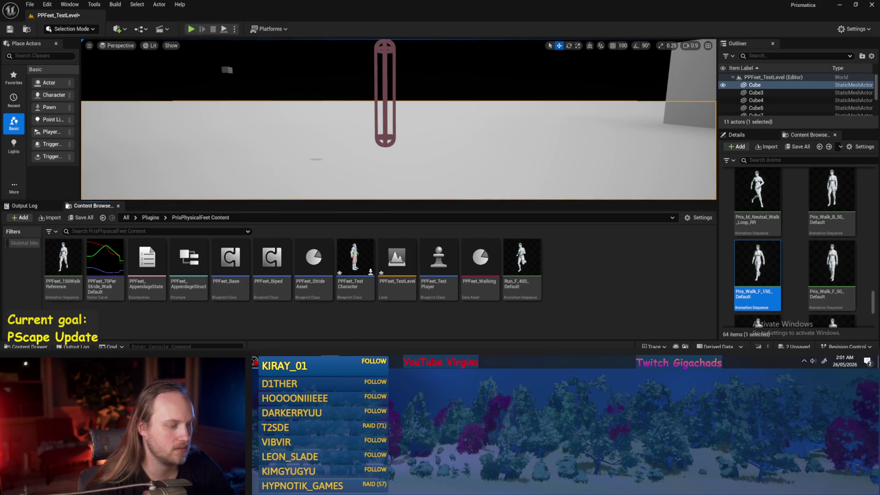
{"action": "key", "text": "alt+Tab"}
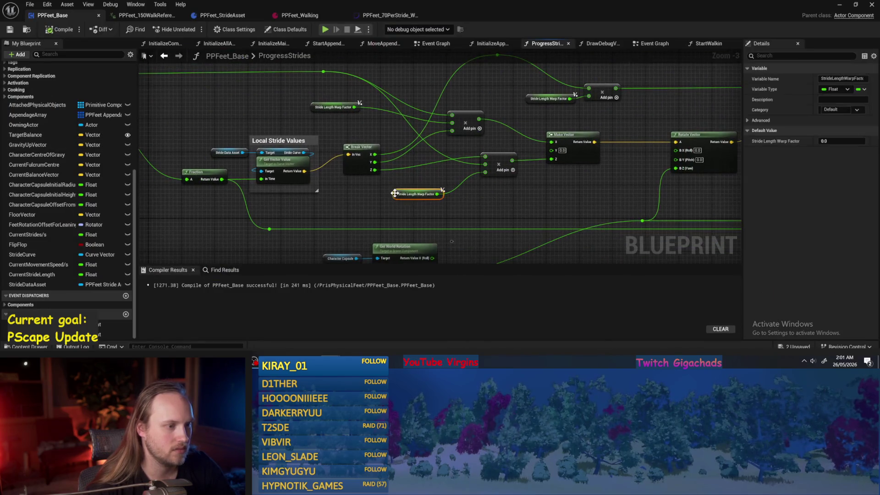
{"action": "left_click", "coordinate": [59, 29]}
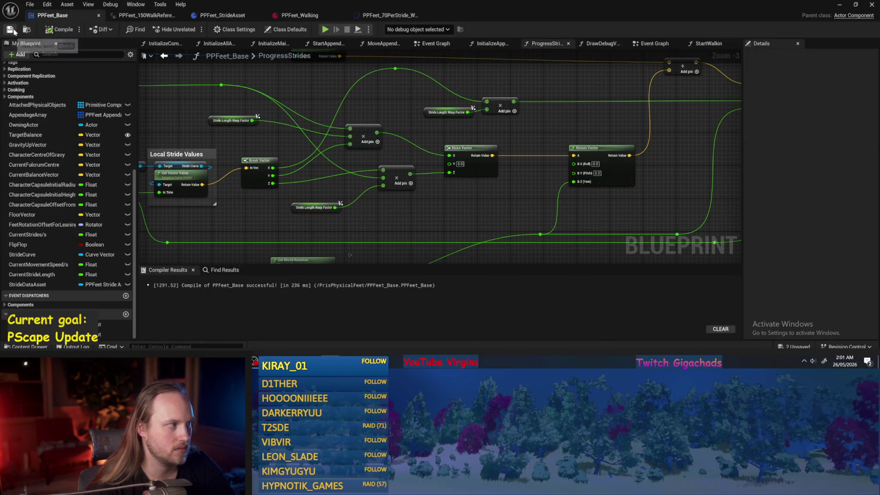
{"action": "scroll", "coordinate": [406, 246], "scroll_direction": "up", "scroll_amount": 1}
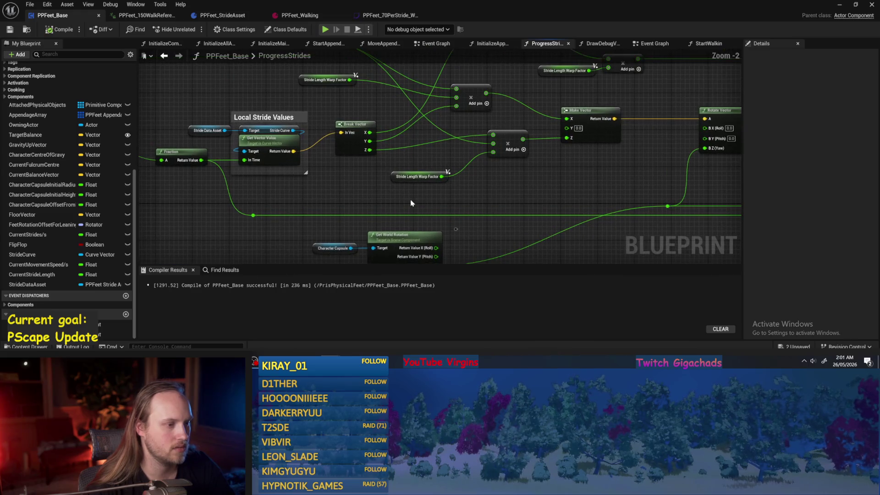
{"action": "left_click_drag", "start_coordinate": [409, 173], "coordinate": [344, 184]}
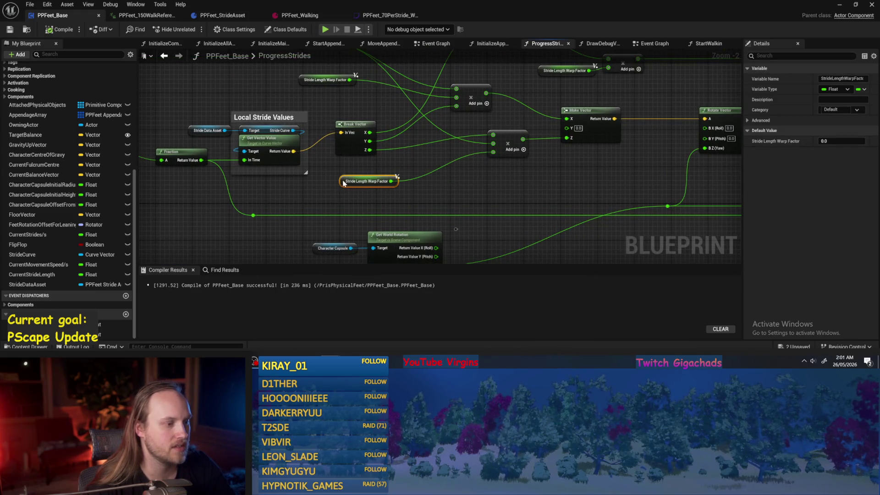
{"action": "scroll", "coordinate": [472, 208], "scroll_direction": "down", "scroll_amount": 1}
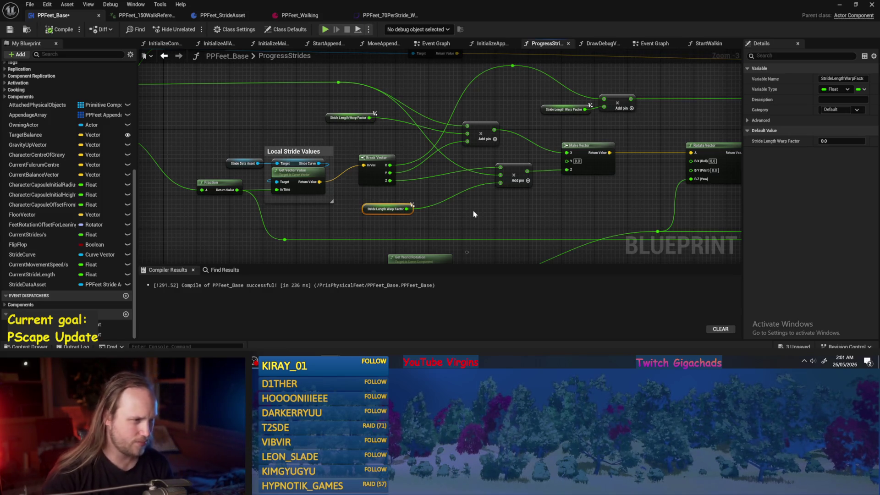
{"action": "left_click_drag", "start_coordinate": [461, 200], "coordinate": [439, 157]}
Step: Reposition the Stride Length Warp Factor node and check the StrideDataAsset variable's properties
{"action": "mouse_move", "coordinate": [695, 240]}
{"action": "left_mouse_down"}
{"action": "mouse_move", "coordinate": [509, 248]}
{"action": "mouse_move", "coordinate": [504, 204]}
{"action": "mouse_move", "coordinate": [473, 202]}
{"action": "mouse_move", "coordinate": [477, 170]}
{"action": "left_mouse_up"}
{"action": "scroll", "coordinate": [424, 201], "scroll_direction": "up", "scroll_amount": 2}
{"action": "left_click", "coordinate": [495, 202]}
{"action": "scroll", "coordinate": [438, 163], "scroll_direction": "down", "scroll_amount": 2}
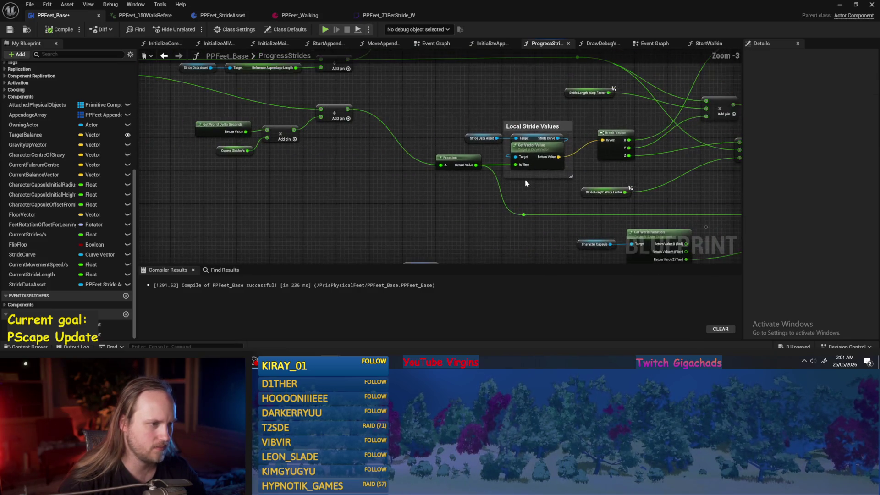
{"action": "left_click", "coordinate": [477, 142]}
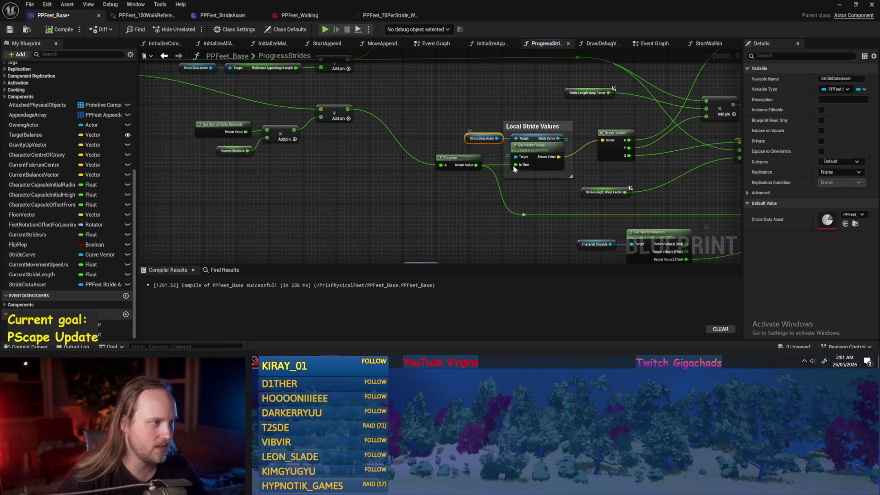
{"action": "mouse_move", "coordinate": [348, 141]}
{"action": "left_mouse_down"}
{"action": "mouse_move", "coordinate": [335, 139]}
{"action": "mouse_move", "coordinate": [425, 172]}
{"action": "left_mouse_up"}
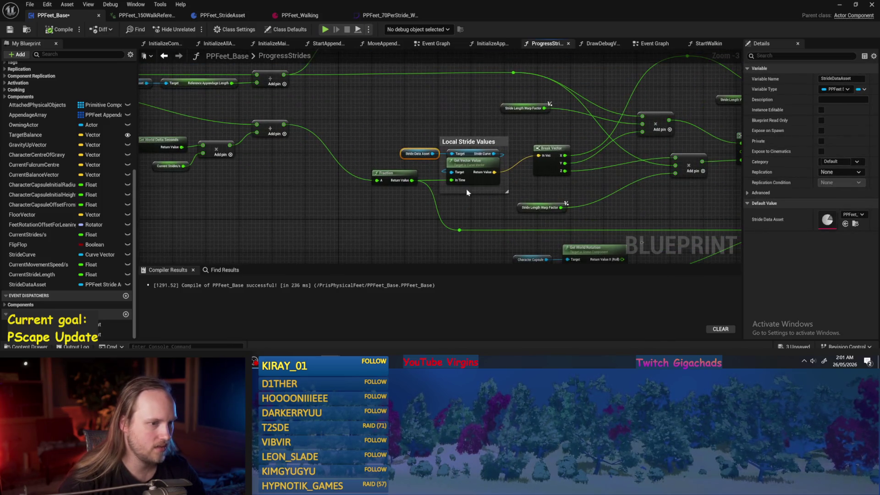
{"action": "mouse_move", "coordinate": [528, 208]}
{"action": "left_mouse_down"}
{"action": "mouse_move", "coordinate": [583, 151]}
{"action": "mouse_move", "coordinate": [605, 192]}
{"action": "mouse_move", "coordinate": [555, 191]}
{"action": "mouse_move", "coordinate": [511, 172]}
{"action": "left_mouse_up"}
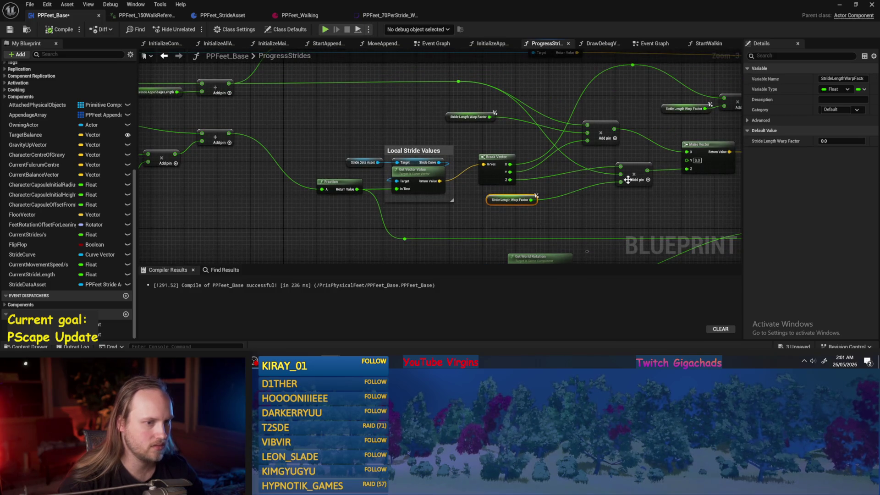
Step: Move Stride Length Warp Factor's wire from the lower multiply to the upper multiply, then compile and save
{"action": "left_click", "coordinate": [621, 181], "text": "alt"}
{"action": "left_click", "coordinate": [587, 133], "text": "alt"}
{"action": "mouse_move", "coordinate": [448, 117]}
{"action": "left_mouse_down"}
{"action": "mouse_move", "coordinate": [537, 144]}
{"action": "mouse_move", "coordinate": [273, 140]}
{"action": "mouse_move", "coordinate": [561, 151]}
{"action": "left_mouse_up"}
{"action": "left_click", "coordinate": [532, 152]}
{"action": "left_click_drag", "start_coordinate": [563, 224], "coordinate": [680, 202]}
{"action": "mouse_move", "coordinate": [591, 200]}
{"action": "left_mouse_down"}
{"action": "mouse_move", "coordinate": [478, 146]}
{"action": "mouse_move", "coordinate": [344, 99]}
{"action": "left_mouse_up"}
{"action": "left_click_drag", "start_coordinate": [349, 101], "coordinate": [434, 144]}
{"action": "left_click", "coordinate": [13, 31]}
{"action": "mouse_move", "coordinate": [320, 123]}
{"action": "left_mouse_down"}
{"action": "mouse_move", "coordinate": [499, 140]}
{"action": "mouse_move", "coordinate": [504, 130]}
{"action": "left_mouse_up"}
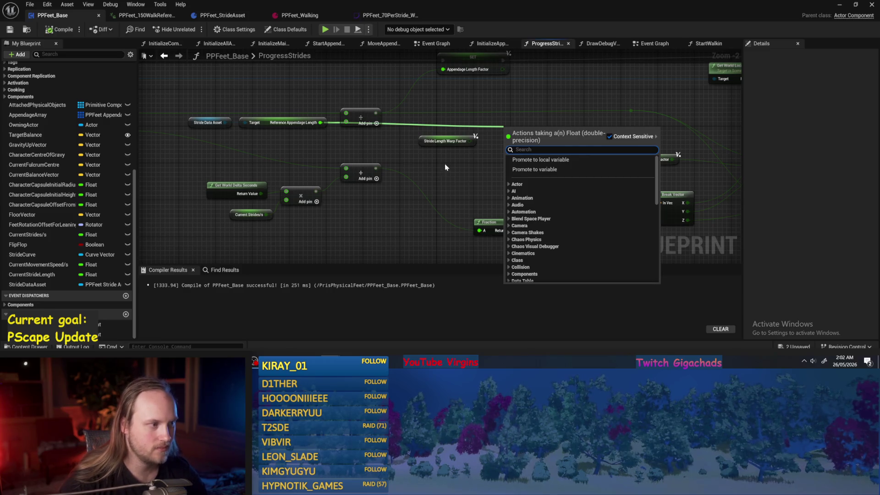
Step: Add a Multiply node and wire Stride Length Warp Factor into it
{"action": "type", "text": "*"}
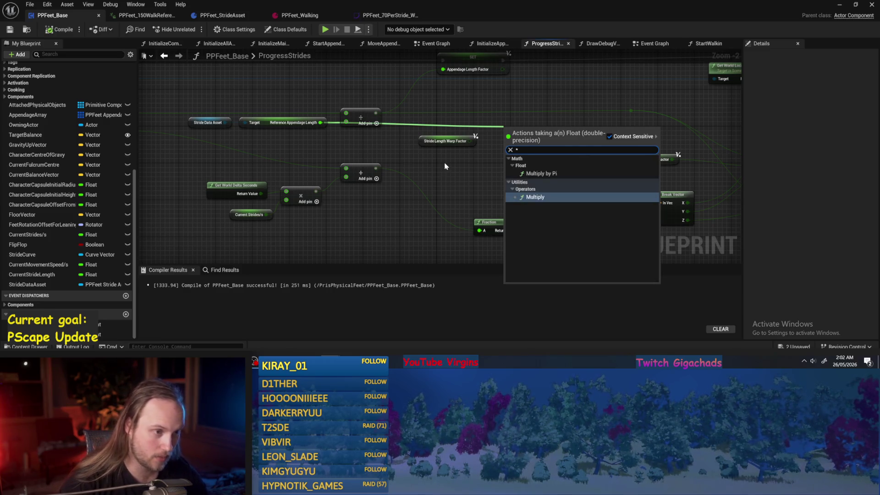
{"action": "key", "text": "Return"}
{"action": "mouse_move", "coordinate": [444, 141]}
{"action": "left_mouse_down"}
{"action": "mouse_move", "coordinate": [434, 160]}
{"action": "mouse_move", "coordinate": [510, 143]}
{"action": "mouse_move", "coordinate": [489, 159]}
{"action": "left_mouse_up"}
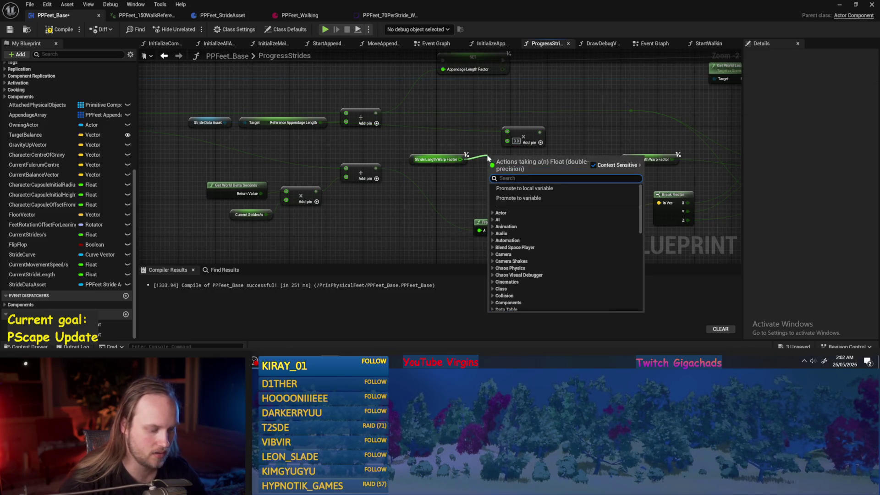
{"action": "type", "text": "on"}
{"action": "key", "text": "Escape"}
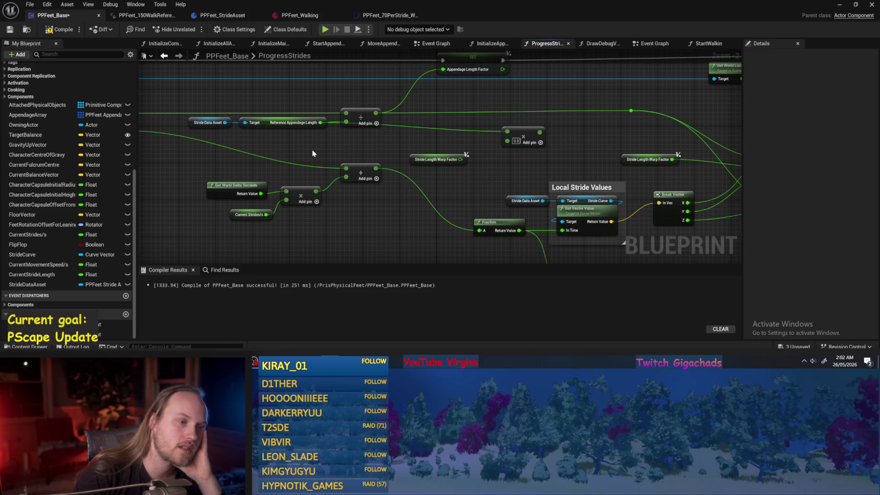
Step: Reposition the Stride Length Warp Factor node among the stride nodes
{"action": "left_click_drag", "start_coordinate": [313, 153], "coordinate": [157, 129]}
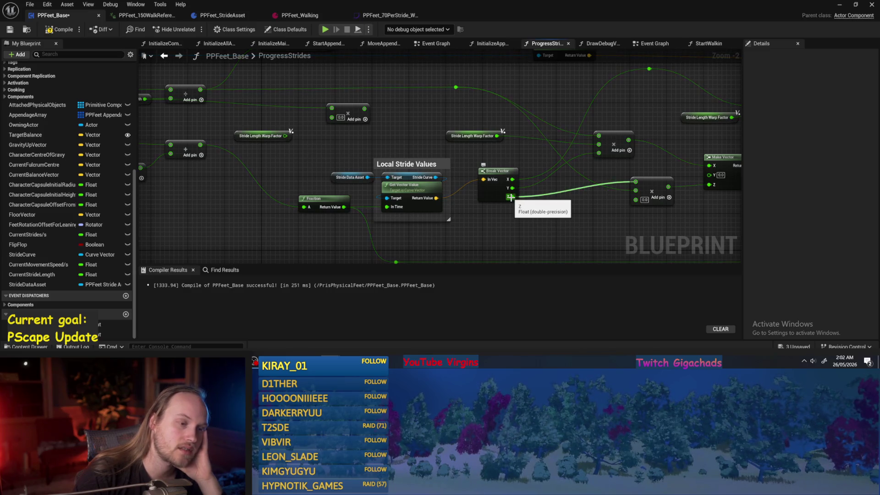
{"action": "left_click_drag", "start_coordinate": [479, 227], "coordinate": [708, 264]}
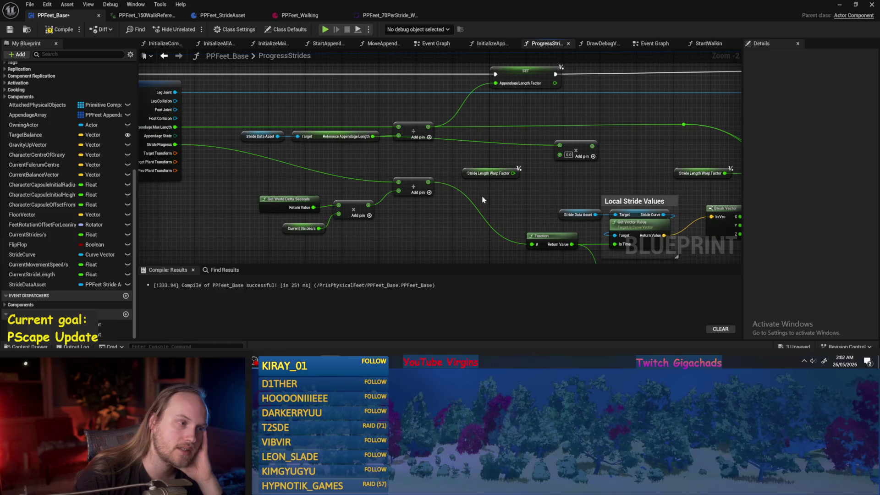
{"action": "mouse_move", "coordinate": [466, 173]}
{"action": "left_mouse_down"}
{"action": "mouse_move", "coordinate": [310, 169]}
{"action": "mouse_move", "coordinate": [438, 168]}
{"action": "mouse_move", "coordinate": [387, 159]}
{"action": "mouse_move", "coordinate": [508, 163]}
{"action": "mouse_move", "coordinate": [532, 150]}
{"action": "left_mouse_up"}
{"action": "left_click", "coordinate": [455, 164]}
{"action": "left_click", "coordinate": [438, 167]}
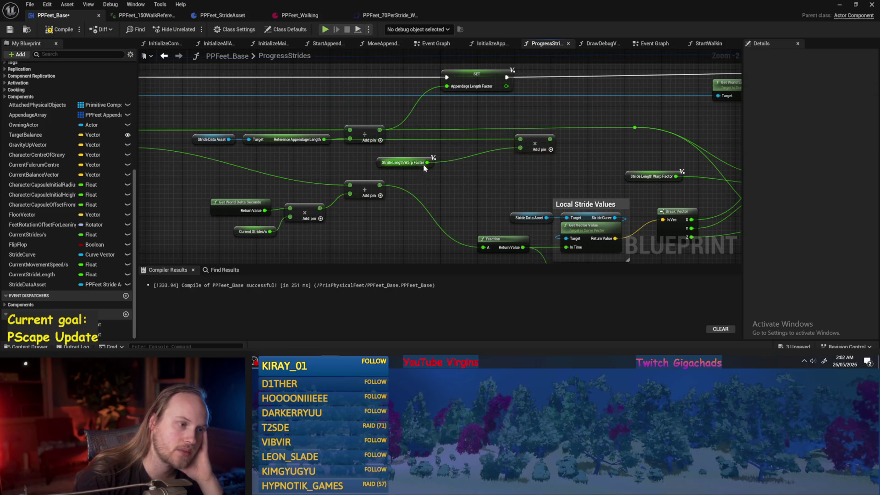
Step: Add a subtract node computing 1.0 minus Stride Length Warp Factor, then compile
{"action": "left_click_drag", "start_coordinate": [426, 163], "coordinate": [468, 152]}
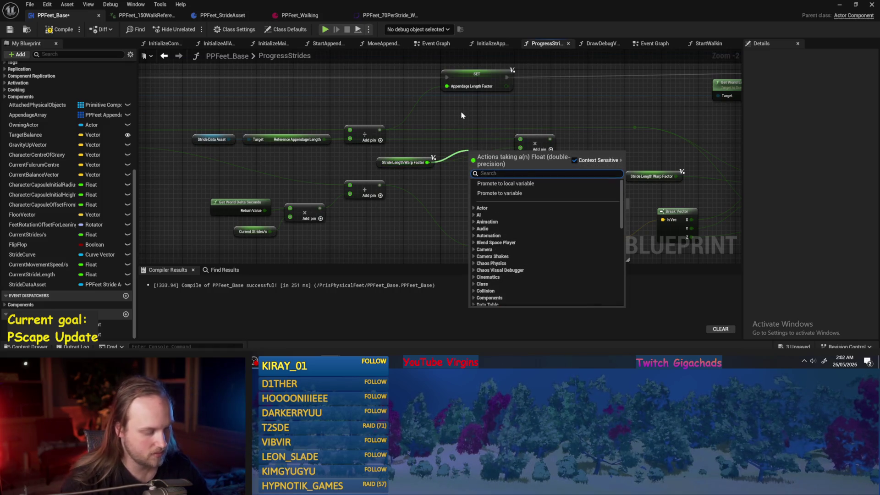
{"action": "type", "text": "-"}
{"action": "key", "text": "Return"}
{"action": "scroll", "coordinate": [475, 166], "scroll_direction": "up", "scroll_amount": 4}
{"action": "left_click_drag", "start_coordinate": [474, 165], "coordinate": [465, 156]}
{"action": "left_click", "coordinate": [486, 148]}
{"action": "type", "text": "1"}
{"action": "left_click", "coordinate": [419, 182]}
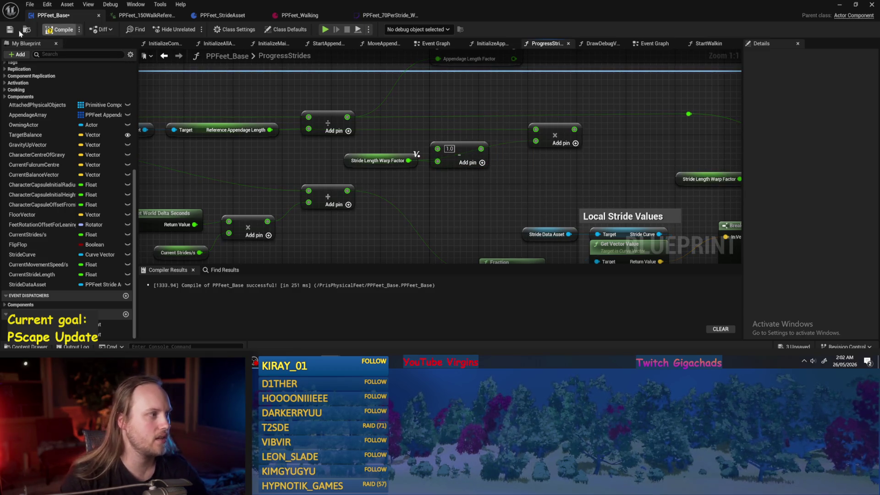
{"action": "left_click", "coordinate": [59, 30]}
Step: Add a divide node computing Reference Appendage Length / Stride Length Warp Factor, then save
{"action": "left_click_drag", "start_coordinate": [454, 161], "coordinate": [466, 204]}
{"action": "left_click", "coordinate": [467, 157]}
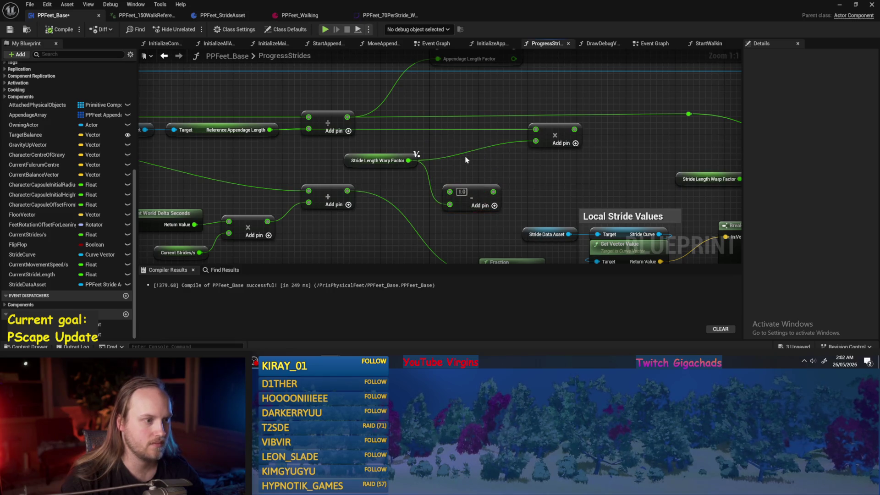
{"action": "mouse_move", "coordinate": [410, 160]}
{"action": "left_mouse_down"}
{"action": "mouse_move", "coordinate": [466, 166]}
{"action": "mouse_move", "coordinate": [502, 150]}
{"action": "left_mouse_up"}
{"action": "type", "text": "/"}
{"action": "key", "text": "Return"}
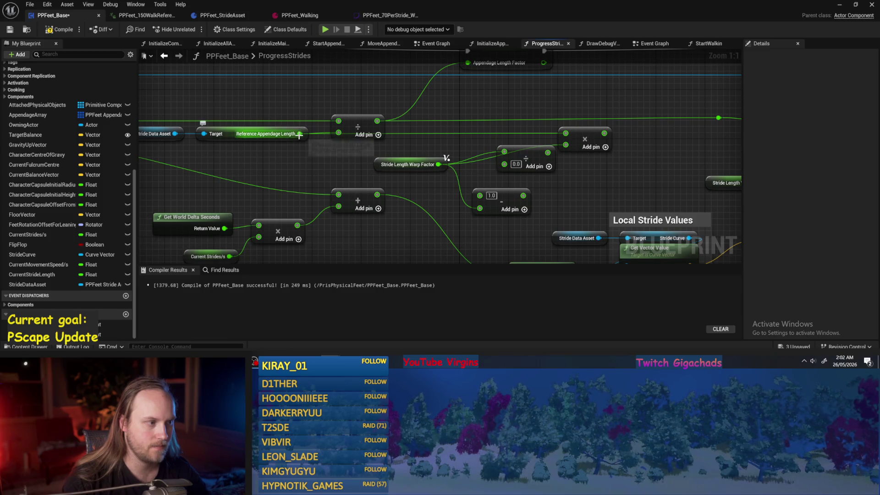
{"action": "left_click_drag", "start_coordinate": [378, 164], "coordinate": [387, 169]}
{"action": "left_click_drag", "start_coordinate": [504, 152], "coordinate": [504, 165]}
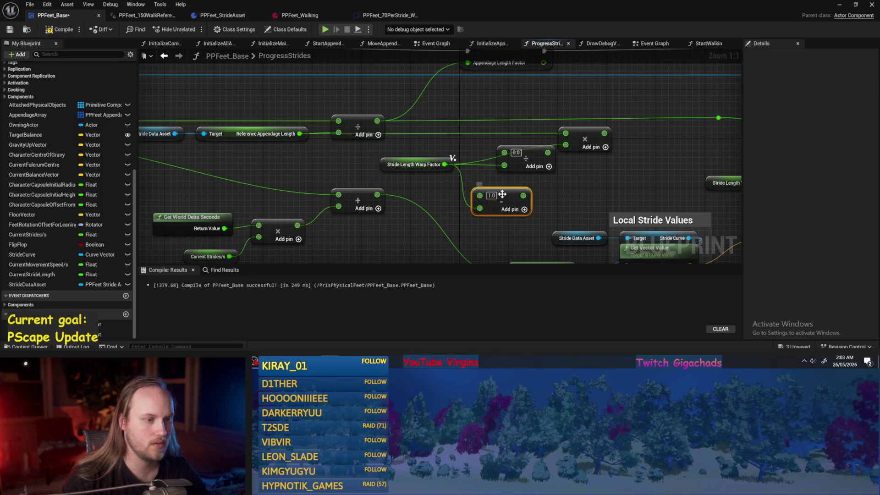
{"action": "left_click_drag", "start_coordinate": [300, 133], "coordinate": [504, 152]}
{"action": "left_click_drag", "start_coordinate": [468, 189], "coordinate": [423, 182]}
{"action": "key", "text": "ctrl+s"}
Step: Rearrange the divide node and the Stride Length Warp Factor node
{"action": "mouse_move", "coordinate": [258, 145]}
{"action": "left_mouse_down"}
{"action": "mouse_move", "coordinate": [308, 163]}
{"action": "mouse_move", "coordinate": [220, 161]}
{"action": "left_mouse_up"}
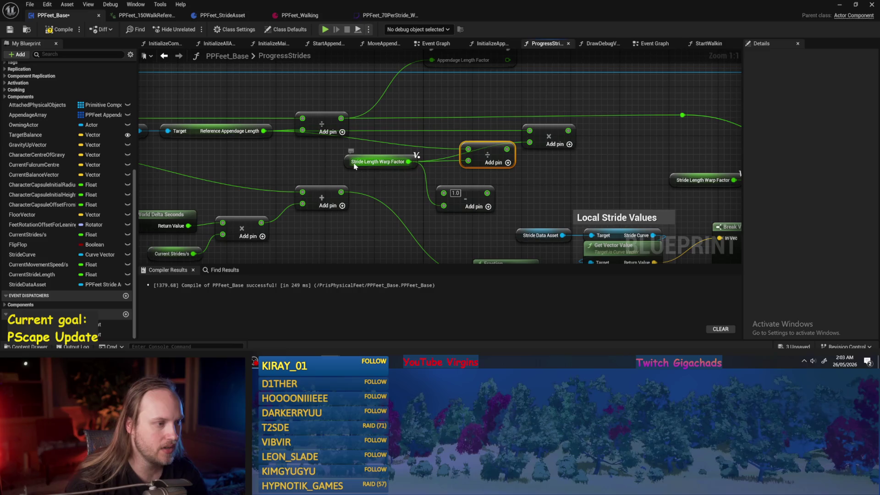
{"action": "left_click_drag", "start_coordinate": [484, 160], "coordinate": [468, 158]}
{"action": "left_click", "coordinate": [578, 187]}
{"action": "mouse_move", "coordinate": [470, 150]}
{"action": "left_mouse_down"}
{"action": "mouse_move", "coordinate": [616, 180]}
{"action": "mouse_move", "coordinate": [575, 175]}
{"action": "left_mouse_up"}
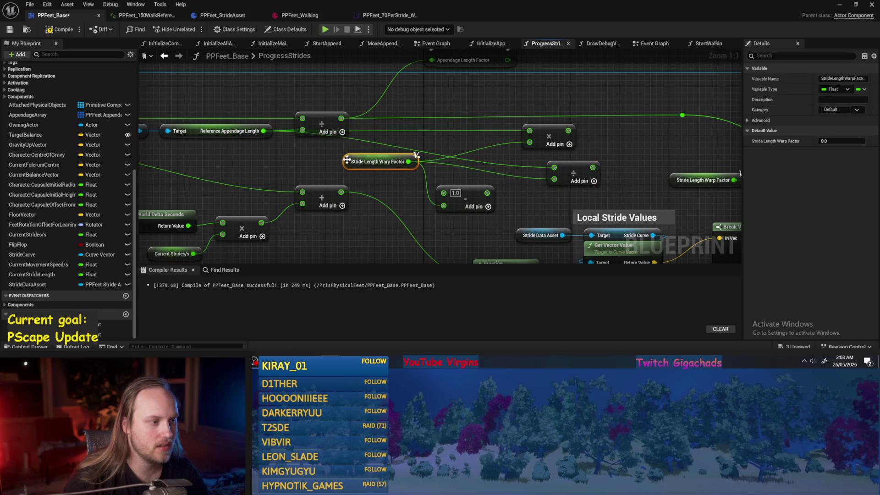
{"action": "left_click_drag", "start_coordinate": [353, 161], "coordinate": [353, 174]}
Step: Remove a stray subtract node added from Reference Appendage Length, then compile and save
{"action": "mouse_move", "coordinate": [264, 131]}
{"action": "left_mouse_down"}
{"action": "mouse_move", "coordinate": [405, 152]}
{"action": "mouse_move", "coordinate": [419, 162]}
{"action": "mouse_move", "coordinate": [431, 152]}
{"action": "mouse_move", "coordinate": [467, 159]}
{"action": "mouse_move", "coordinate": [477, 150]}
{"action": "mouse_move", "coordinate": [482, 96]}
{"action": "left_mouse_up"}
{"action": "type", "text": "-"}
{"action": "key", "text": "Return"}
{"action": "left_click", "coordinate": [454, 136]}
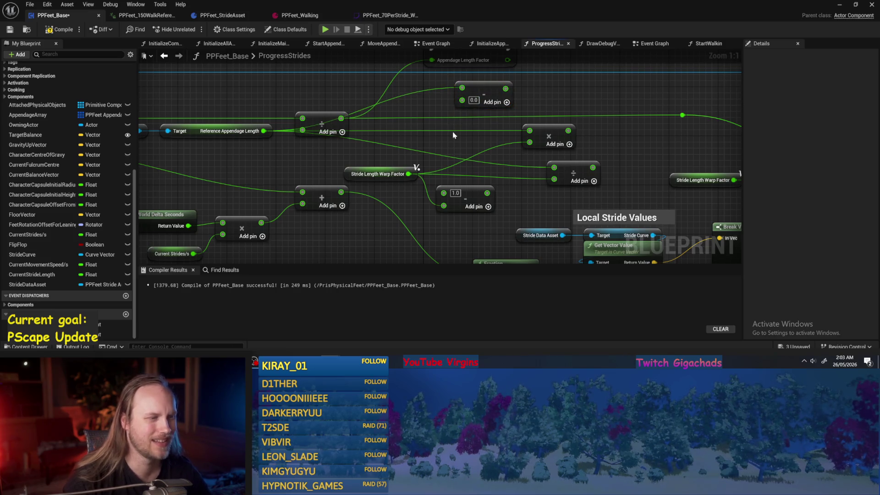
{"action": "left_click", "coordinate": [489, 96]}
{"action": "key", "text": "Delete"}
{"action": "left_click", "coordinate": [60, 29]}
{"action": "left_click", "coordinate": [9, 29]}
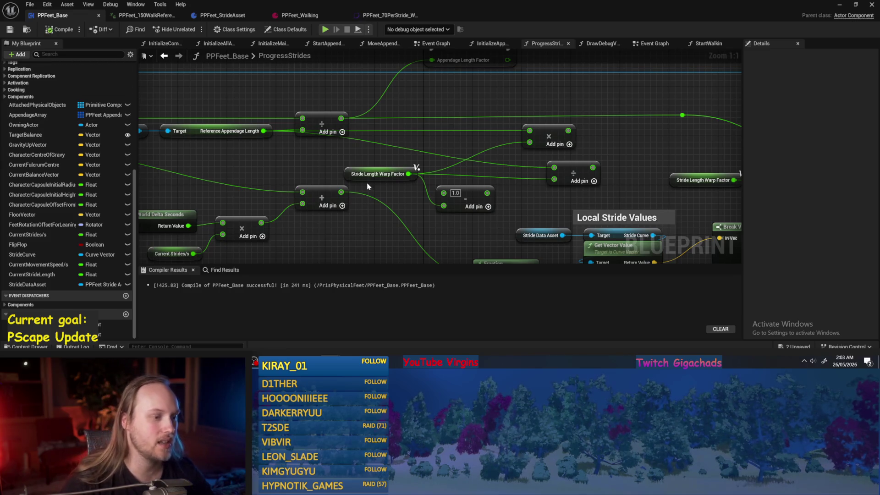
Step: Try adding Multiply nodes from Reference Appendage Length, deleting both attempts
{"action": "left_click_drag", "start_coordinate": [367, 186], "coordinate": [403, 192]}
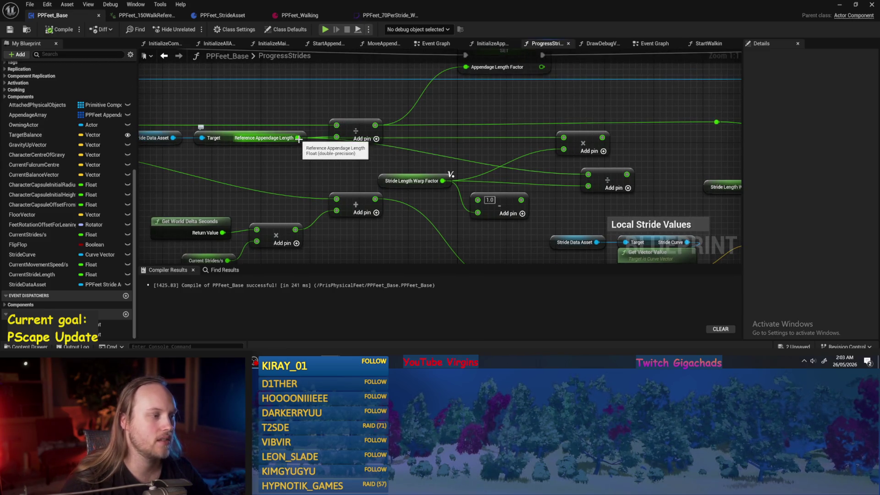
{"action": "left_click_drag", "start_coordinate": [299, 139], "coordinate": [351, 159]}
{"action": "type", "text": "*"}
{"action": "key", "text": "Return"}
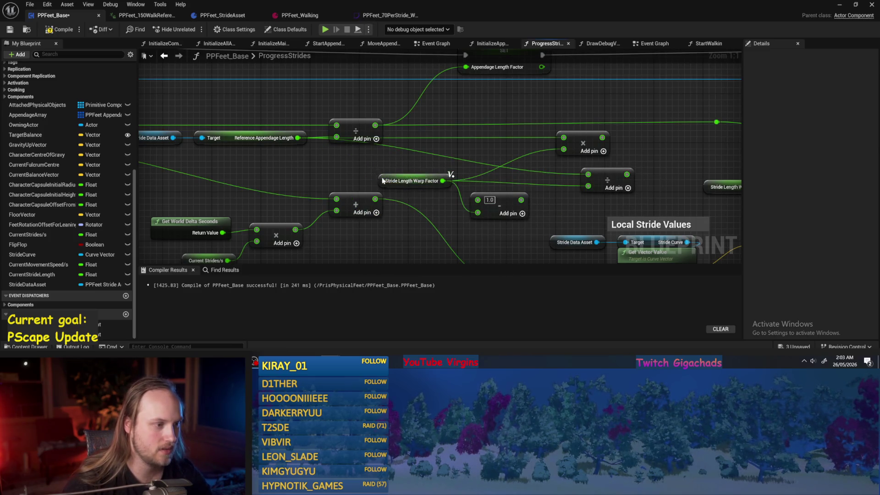
{"action": "key", "text": "Delete"}
{"action": "left_click_drag", "start_coordinate": [384, 181], "coordinate": [336, 180]}
{"action": "left_click", "coordinate": [332, 170]}
{"action": "left_click_drag", "start_coordinate": [298, 138], "coordinate": [433, 171]}
{"action": "type", "text": "*"}
{"action": "key", "text": "Return"}
{"action": "left_click", "coordinate": [385, 175]}
{"action": "left_click", "coordinate": [457, 174]}
{"action": "key", "text": "Delete"}
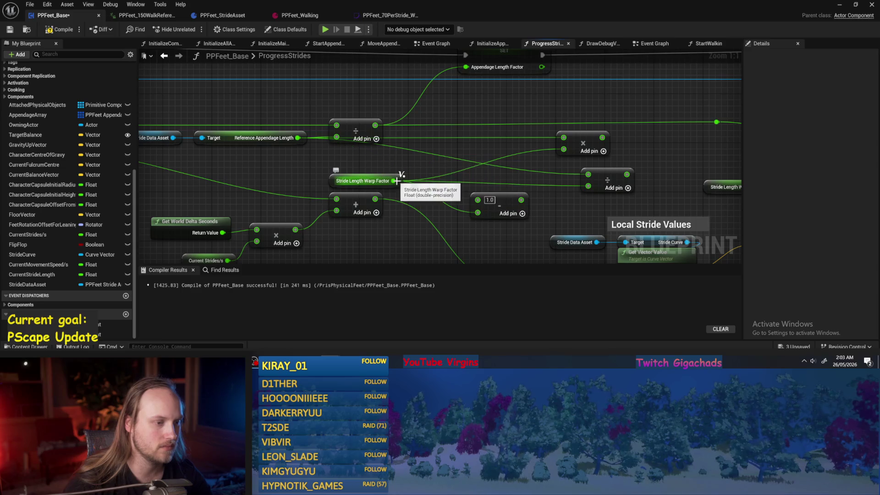
Step: Add a Multiply node fed by the 1.0 minus Stride Length Warp Factor result
{"action": "mouse_move", "coordinate": [506, 215]}
{"action": "left_mouse_down"}
{"action": "mouse_move", "coordinate": [474, 202]}
{"action": "mouse_move", "coordinate": [467, 176]}
{"action": "mouse_move", "coordinate": [449, 194]}
{"action": "left_mouse_up"}
{"action": "left_click", "coordinate": [362, 181]}
{"action": "mouse_move", "coordinate": [298, 138]}
{"action": "left_mouse_down"}
{"action": "mouse_move", "coordinate": [404, 173]}
{"action": "mouse_move", "coordinate": [474, 174]}
{"action": "mouse_move", "coordinate": [477, 188]}
{"action": "left_mouse_up"}
{"action": "key", "text": "Return"}
{"action": "mouse_move", "coordinate": [485, 182]}
{"action": "left_mouse_down"}
{"action": "mouse_move", "coordinate": [504, 160]}
{"action": "mouse_move", "coordinate": [496, 179]}
{"action": "mouse_move", "coordinate": [490, 169]}
{"action": "left_mouse_up"}
Step: Delete the divide node
{"action": "left_click", "coordinate": [597, 181]}
{"action": "left_click_drag", "start_coordinate": [556, 193], "coordinate": [477, 192]}
{"action": "mouse_move", "coordinate": [537, 175]}
{"action": "left_mouse_down"}
{"action": "mouse_move", "coordinate": [480, 161]}
{"action": "mouse_move", "coordinate": [481, 87]}
{"action": "left_mouse_up"}
{"action": "key", "text": "Delete"}
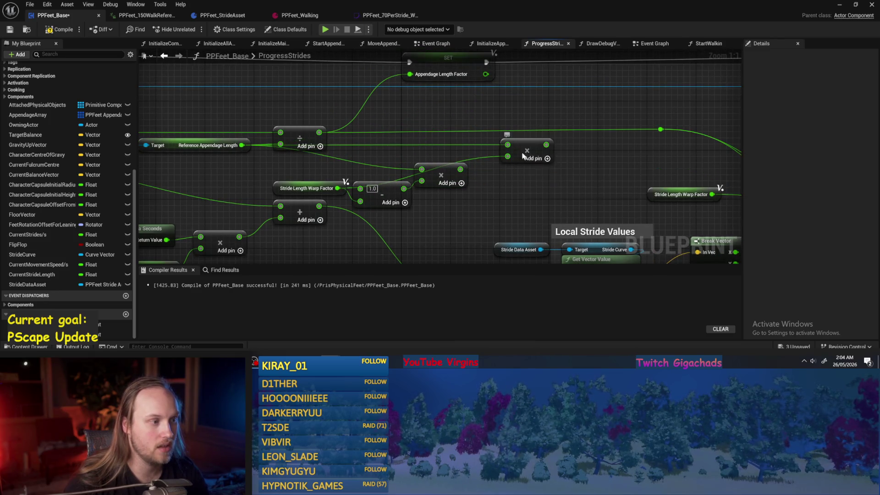
Step: Arrange the Stride Length Warp Factor and multiply nodes, then save
{"action": "left_click", "coordinate": [523, 156]}
{"action": "scroll", "coordinate": [523, 156], "scroll_direction": "down", "scroll_amount": 3}
{"action": "mouse_move", "coordinate": [404, 175]}
{"action": "left_mouse_down"}
{"action": "mouse_move", "coordinate": [376, 158]}
{"action": "mouse_move", "coordinate": [408, 164]}
{"action": "left_mouse_up"}
{"action": "scroll", "coordinate": [533, 161], "scroll_direction": "up", "scroll_amount": 2}
{"action": "mouse_move", "coordinate": [261, 147]}
{"action": "left_mouse_down"}
{"action": "mouse_move", "coordinate": [362, 171]}
{"action": "mouse_move", "coordinate": [400, 166]}
{"action": "left_mouse_up"}
{"action": "left_click", "coordinate": [408, 188]}
{"action": "left_click", "coordinate": [9, 31]}
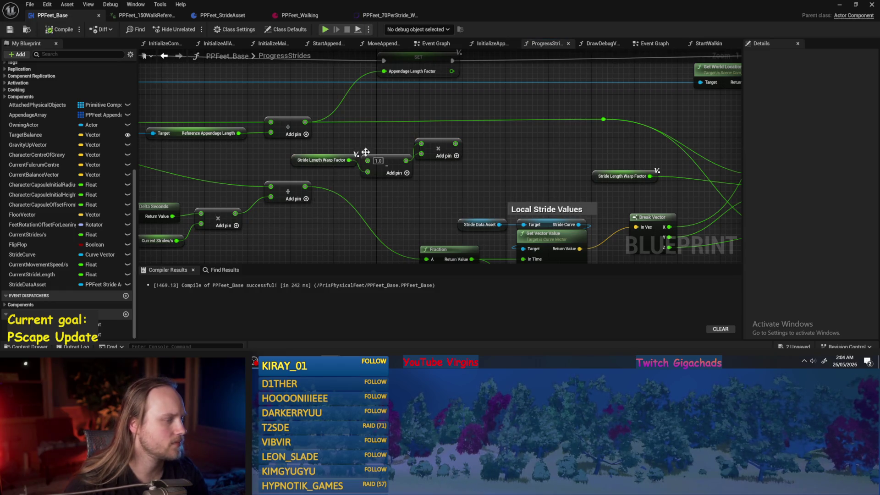
Step: Shift the multiply node down-right, then save and compile the blueprint
{"action": "left_click", "coordinate": [431, 140]}
{"action": "left_click_drag", "start_coordinate": [452, 152], "coordinate": [473, 160]}
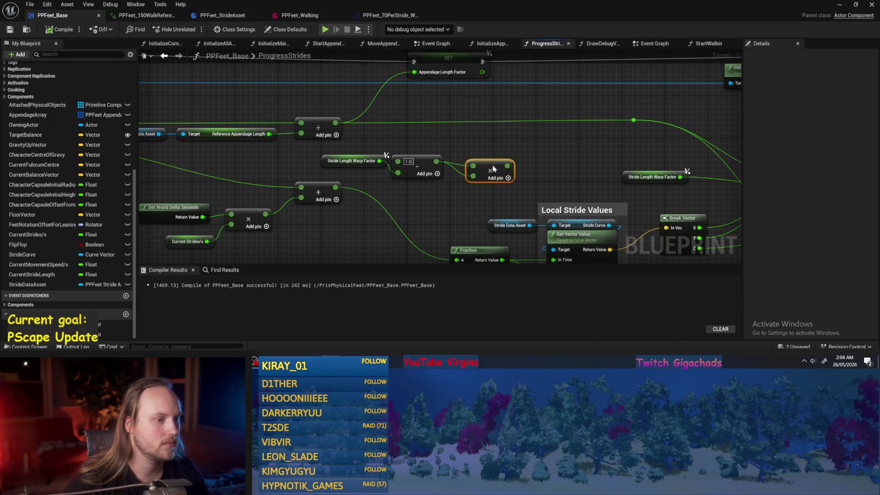
{"action": "key", "text": "ctrl+s"}
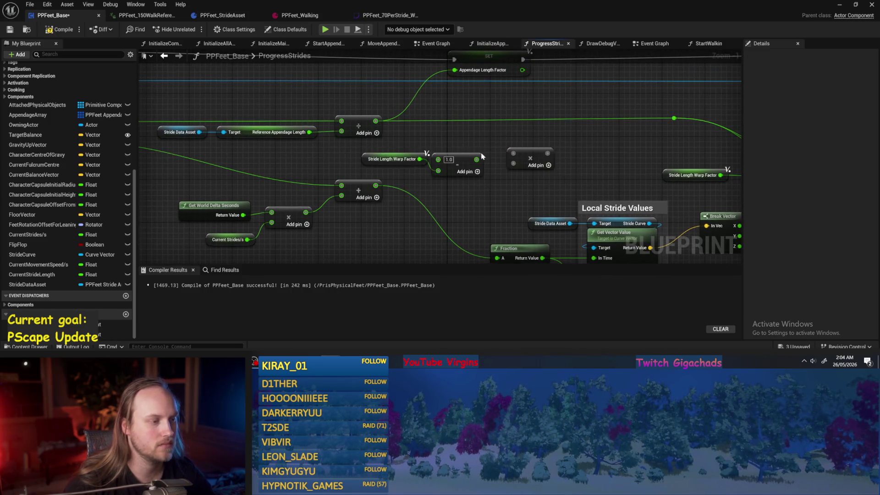
{"action": "mouse_move", "coordinate": [365, 142]}
{"action": "left_mouse_down"}
{"action": "mouse_move", "coordinate": [391, 168]}
{"action": "mouse_move", "coordinate": [330, 169]}
{"action": "left_mouse_up"}
{"action": "left_click", "coordinate": [8, 30]}
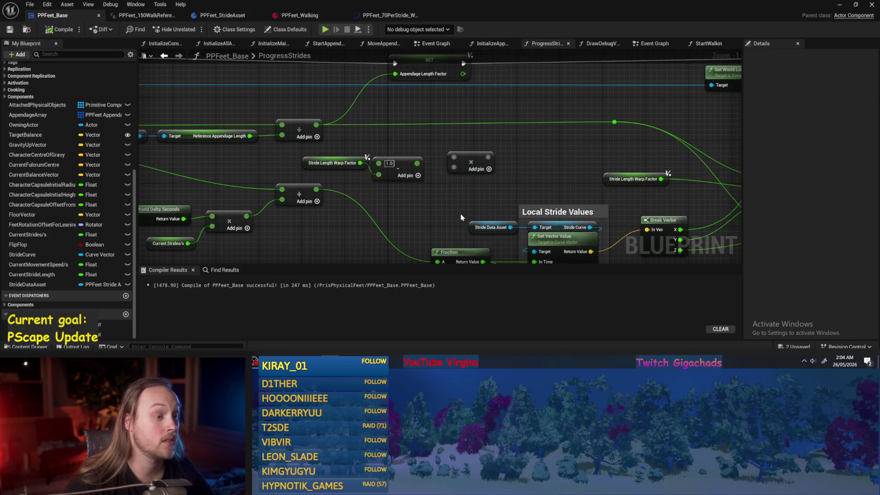
{"action": "scroll", "coordinate": [443, 205], "scroll_direction": "up", "scroll_amount": 1}
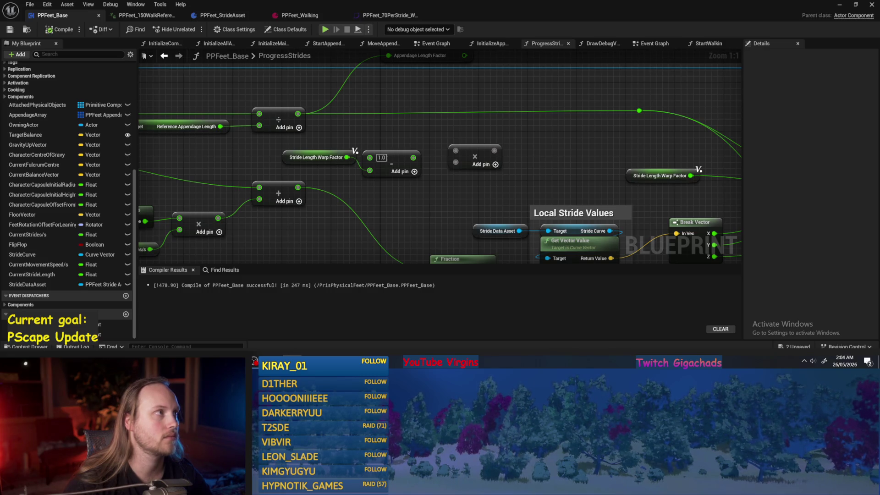
Step: Inspect the Fraction, Delta Seconds, multiply and add nodes in the graph
{"action": "left_click_drag", "start_coordinate": [509, 189], "coordinate": [542, 161]}
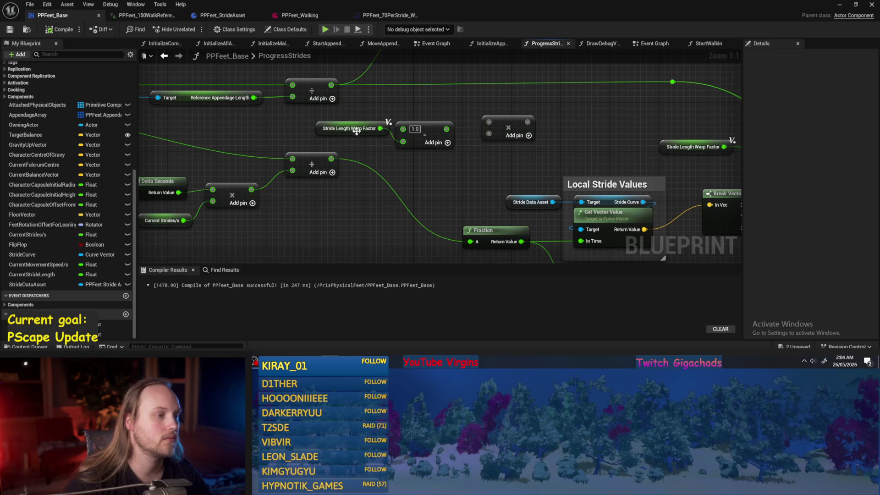
{"action": "scroll", "coordinate": [356, 134], "scroll_direction": "down", "scroll_amount": 2}
{"action": "mouse_move", "coordinate": [437, 123]}
{"action": "left_mouse_down"}
{"action": "mouse_move", "coordinate": [258, 168]}
{"action": "mouse_move", "coordinate": [208, 224]}
{"action": "mouse_move", "coordinate": [213, 215]}
{"action": "left_mouse_up"}
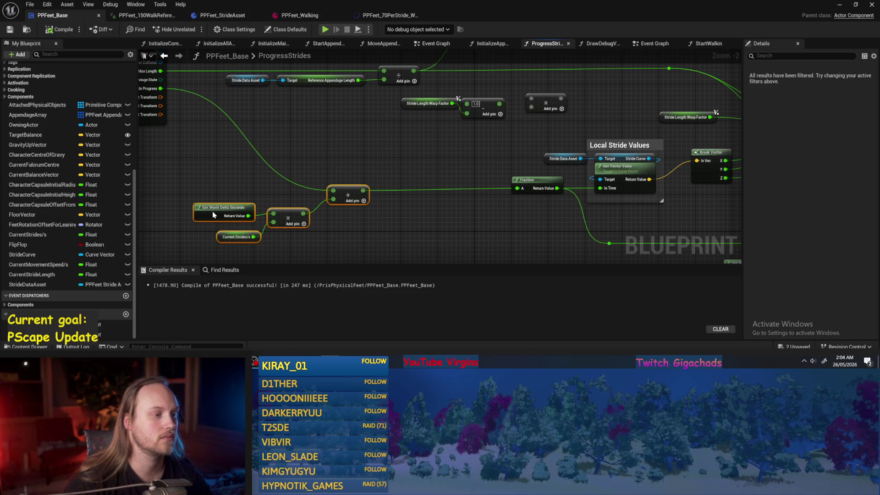
{"action": "left_click", "coordinate": [375, 143]}
{"action": "scroll", "coordinate": [398, 149], "scroll_direction": "up", "scroll_amount": 2}
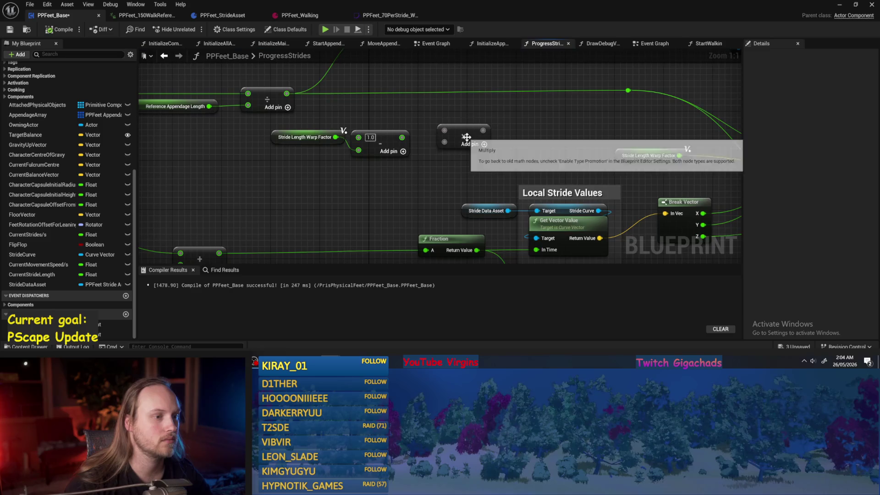
{"action": "scroll", "coordinate": [514, 140], "scroll_direction": "down", "scroll_amount": 1}
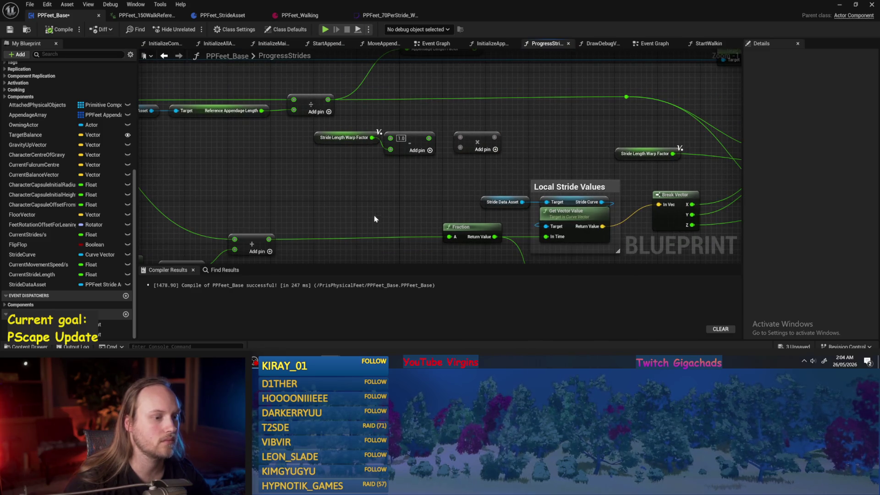
Step: Move Stride Length Warp Factor and its 1.0-minus node lower-left, then compile
{"action": "left_click_drag", "start_coordinate": [375, 219], "coordinate": [372, 183]}
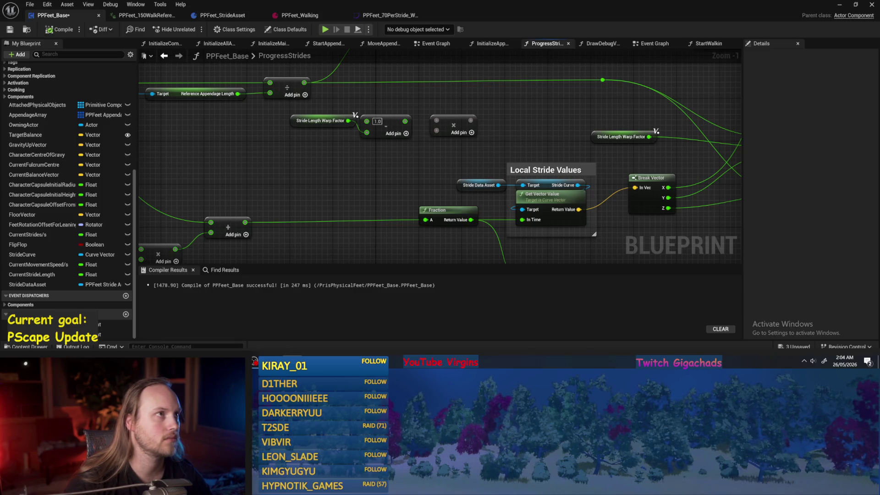
{"action": "left_click_drag", "start_coordinate": [410, 246], "coordinate": [388, 211]}
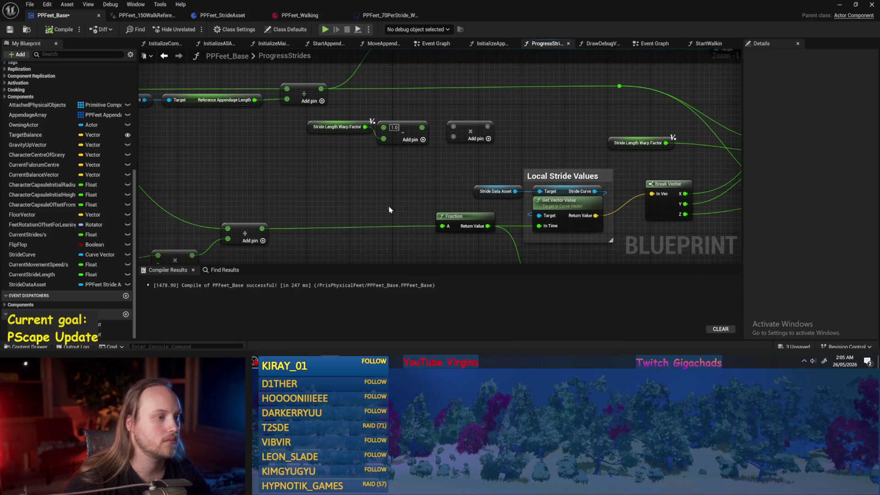
{"action": "left_click_drag", "start_coordinate": [368, 155], "coordinate": [307, 121]}
{"action": "mouse_move", "coordinate": [400, 148]}
{"action": "left_mouse_down"}
{"action": "mouse_move", "coordinate": [317, 175]}
{"action": "mouse_move", "coordinate": [309, 191]}
{"action": "left_mouse_up"}
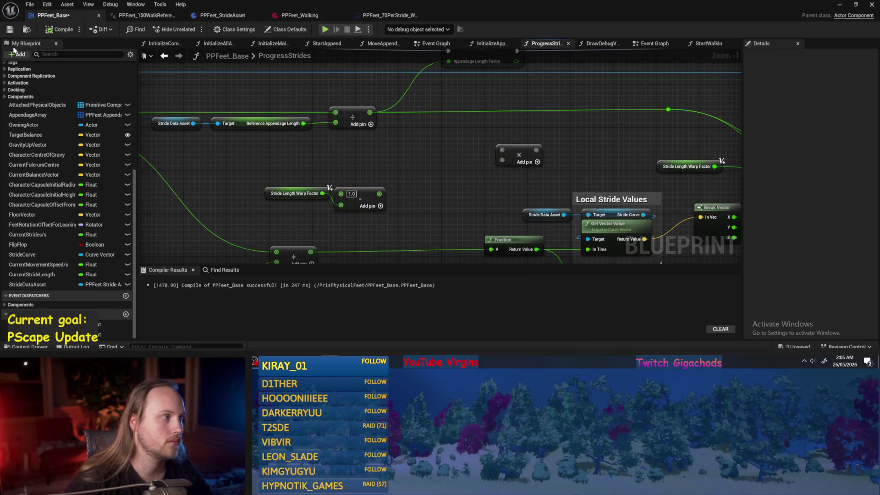
{"action": "left_click", "coordinate": [59, 30]}
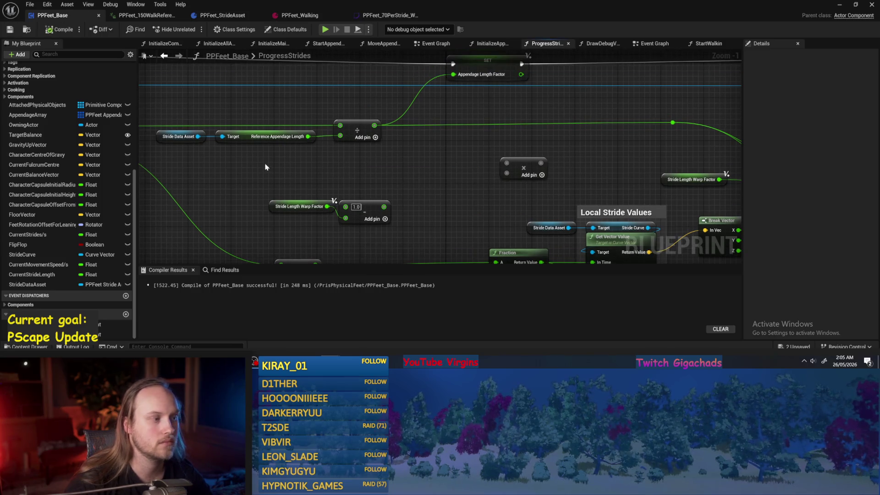
Step: Survey the stride graph after cancelling a wire from Reference Appendage Length
{"action": "left_click_drag", "start_coordinate": [273, 129], "coordinate": [355, 166]}
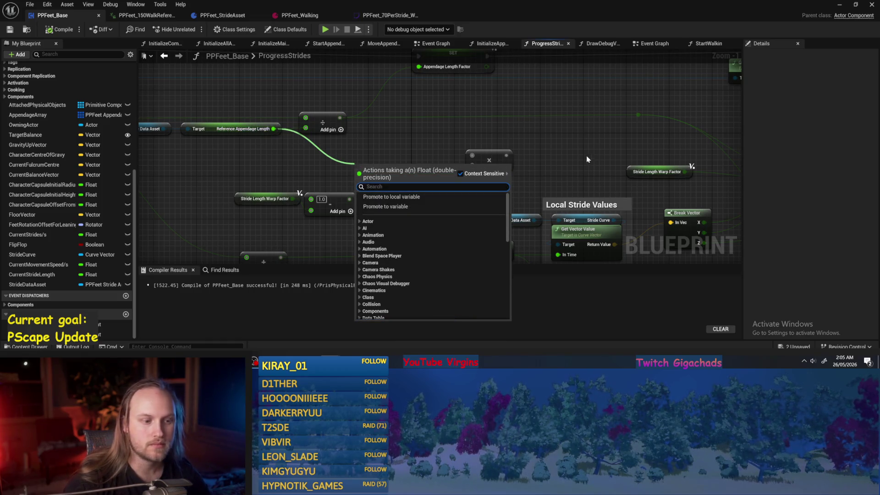
{"action": "left_click_drag", "start_coordinate": [589, 161], "coordinate": [530, 123]}
{"action": "scroll", "coordinate": [532, 198], "scroll_direction": "down", "scroll_amount": 1}
{"action": "mouse_move", "coordinate": [531, 197]}
{"action": "left_mouse_down"}
{"action": "mouse_move", "coordinate": [412, 165]}
{"action": "mouse_move", "coordinate": [448, 211]}
{"action": "mouse_move", "coordinate": [481, 230]}
{"action": "left_mouse_up"}
{"action": "left_click_drag", "start_coordinate": [551, 199], "coordinate": [872, 210]}
{"action": "left_click_drag", "start_coordinate": [482, 146], "coordinate": [220, 103]}
{"action": "left_click", "coordinate": [470, 163]}
{"action": "mouse_move", "coordinate": [458, 150]}
{"action": "left_mouse_down"}
{"action": "mouse_move", "coordinate": [317, 145]}
{"action": "mouse_move", "coordinate": [442, 153]}
{"action": "mouse_move", "coordinate": [393, 191]}
{"action": "left_mouse_up"}
{"action": "scroll", "coordinate": [426, 161], "scroll_direction": "up", "scroll_amount": 1}
Step: Add a Multiply node of Reference Appendage Length by the subtract result
{"action": "mouse_move", "coordinate": [293, 122]}
{"action": "left_mouse_down"}
{"action": "mouse_move", "coordinate": [442, 173]}
{"action": "mouse_move", "coordinate": [416, 171]}
{"action": "left_mouse_up"}
{"action": "left_click", "coordinate": [438, 254]}
{"action": "left_click_drag", "start_coordinate": [368, 192], "coordinate": [421, 184]}
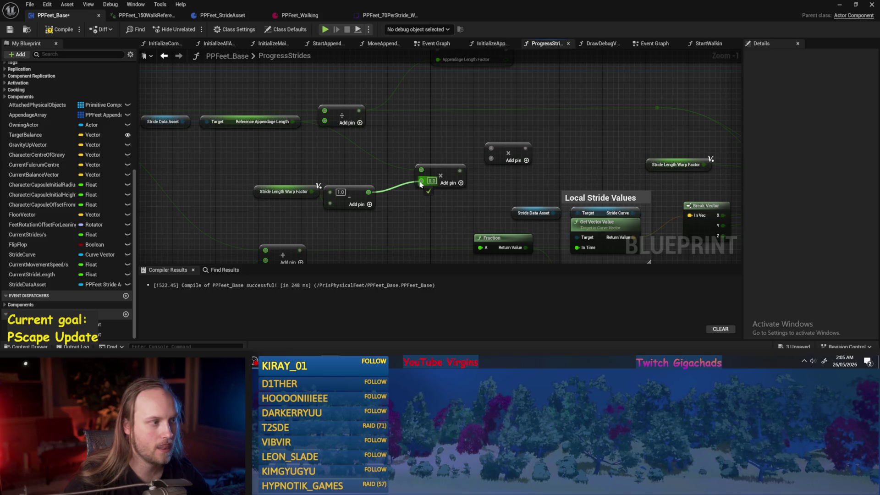
{"action": "left_click_drag", "start_coordinate": [421, 183], "coordinate": [420, 182]}
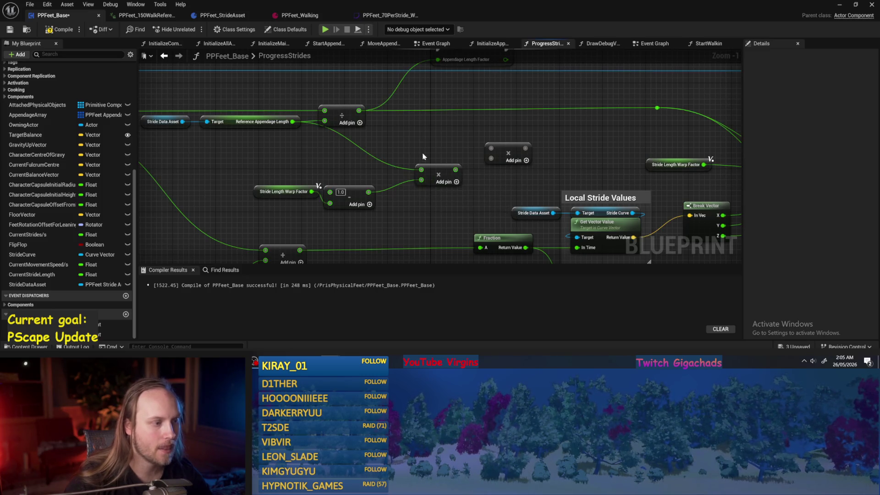
{"action": "mouse_move", "coordinate": [402, 140]}
{"action": "left_mouse_down"}
{"action": "mouse_move", "coordinate": [348, 135]}
{"action": "mouse_move", "coordinate": [398, 139]}
{"action": "left_mouse_up"}
{"action": "left_click_drag", "start_coordinate": [430, 170], "coordinate": [422, 152]}
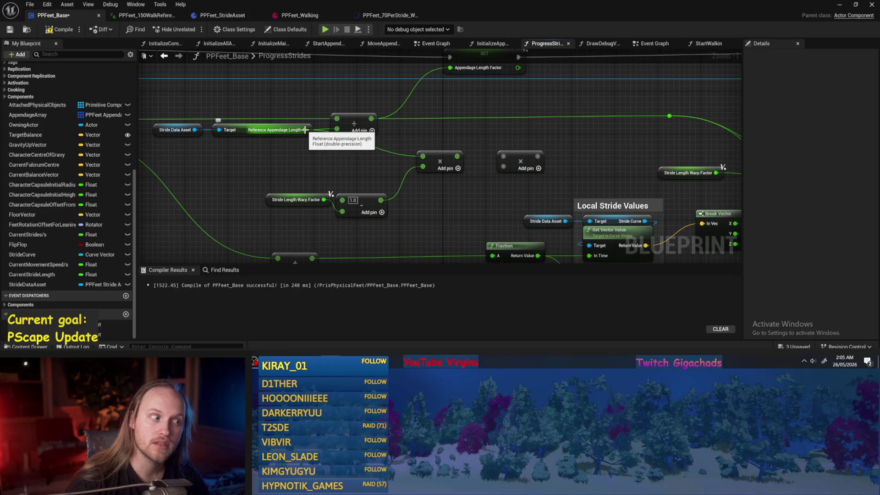
Step: Place a divide node on Reference Appendage Length, then delete the subtraction and divide nodes
{"action": "left_click_drag", "start_coordinate": [305, 130], "coordinate": [450, 198]}
{"action": "type", "text": "/"}
{"action": "key", "text": "Return"}
{"action": "left_click_drag", "start_coordinate": [403, 221], "coordinate": [389, 191]}
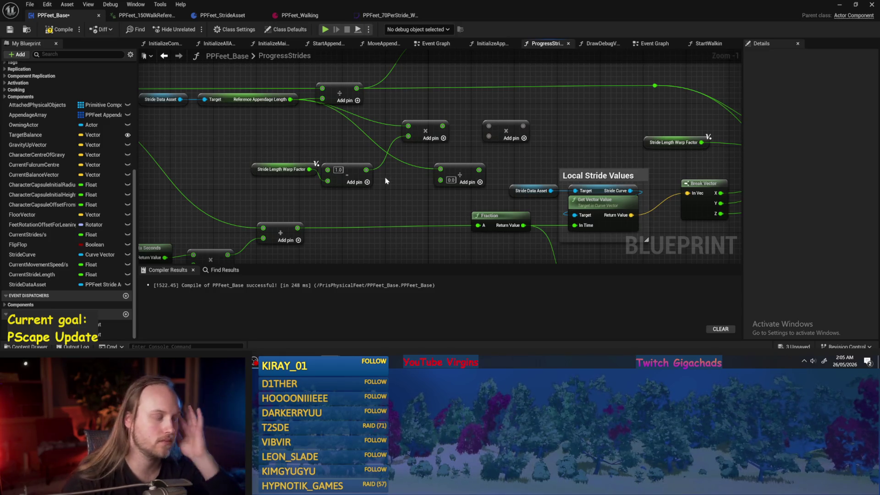
{"action": "mouse_move", "coordinate": [358, 175]}
{"action": "left_mouse_down"}
{"action": "mouse_move", "coordinate": [368, 192]}
{"action": "mouse_move", "coordinate": [350, 175]}
{"action": "left_mouse_up"}
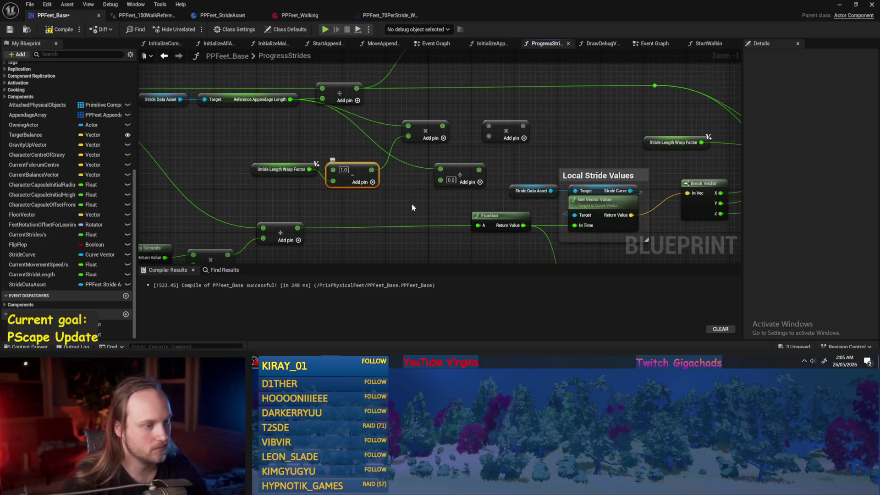
{"action": "key", "text": "Delete"}
{"action": "left_click", "coordinate": [460, 171]}
{"action": "key", "text": "Delete"}
Step: Add another Multiply node fed by Reference Appendage Length and move Stride Length Warp Factor left
{"action": "mouse_move", "coordinate": [290, 99]}
{"action": "left_mouse_down"}
{"action": "mouse_move", "coordinate": [358, 158]}
{"action": "mouse_move", "coordinate": [339, 172]}
{"action": "mouse_move", "coordinate": [360, 169]}
{"action": "left_mouse_up"}
{"action": "type", "text": "multiply"}
{"action": "key", "text": "Return"}
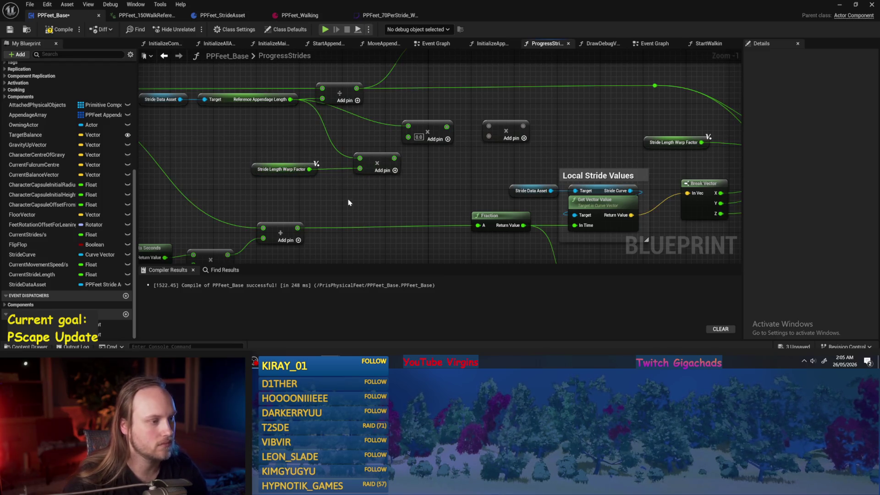
{"action": "left_click_drag", "start_coordinate": [321, 192], "coordinate": [372, 197]}
{"action": "left_click_drag", "start_coordinate": [306, 176], "coordinate": [252, 173]}
{"action": "left_click", "coordinate": [294, 158]}
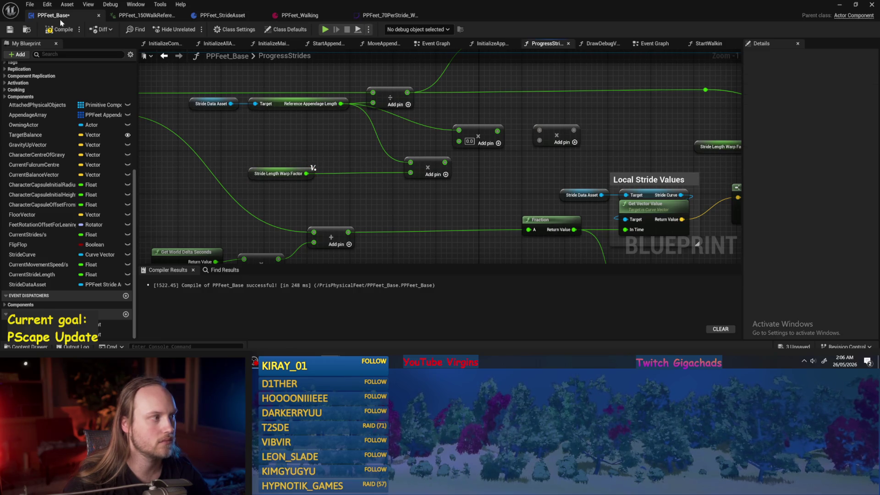
Step: Compile the blueprint and delete the two old multiply nodes
{"action": "left_click", "coordinate": [9, 29]}
{"action": "left_click_drag", "start_coordinate": [497, 205], "coordinate": [402, 188]}
{"action": "left_click_drag", "start_coordinate": [537, 111], "coordinate": [405, 121]}
{"action": "key", "text": "Delete"}
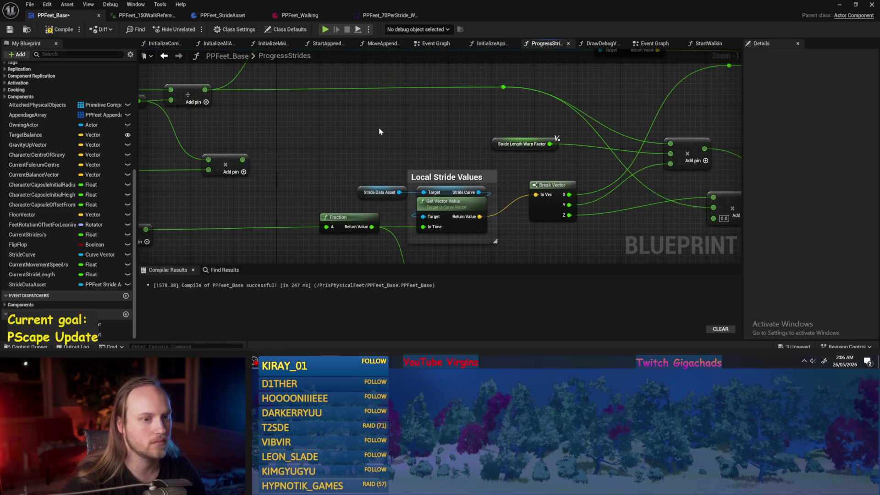
Step: Reposition the Stride Length Warp Factor getter up and right toward the Break Vector node
{"action": "mouse_move", "coordinate": [491, 143]}
{"action": "left_mouse_down"}
{"action": "mouse_move", "coordinate": [283, 158]}
{"action": "mouse_move", "coordinate": [570, 152]}
{"action": "left_mouse_up"}
{"action": "scroll", "coordinate": [570, 152], "scroll_direction": "down", "scroll_amount": 1}
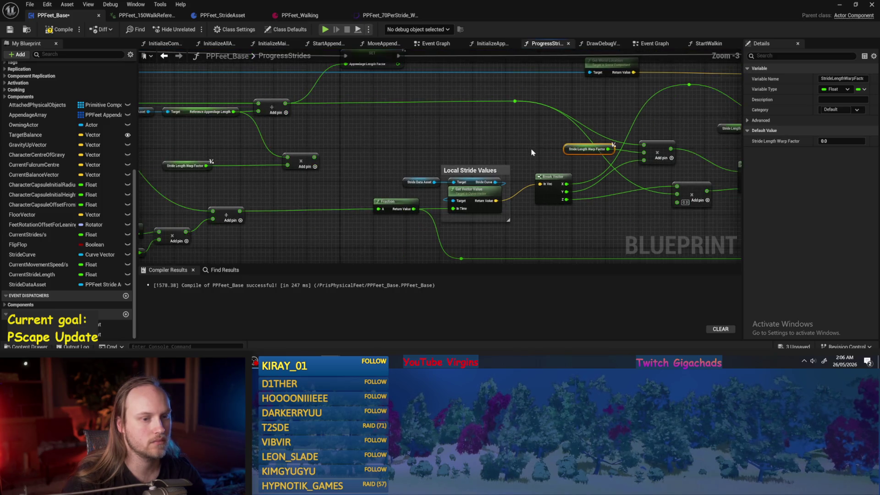
{"action": "left_click_drag", "start_coordinate": [472, 135], "coordinate": [553, 119]}
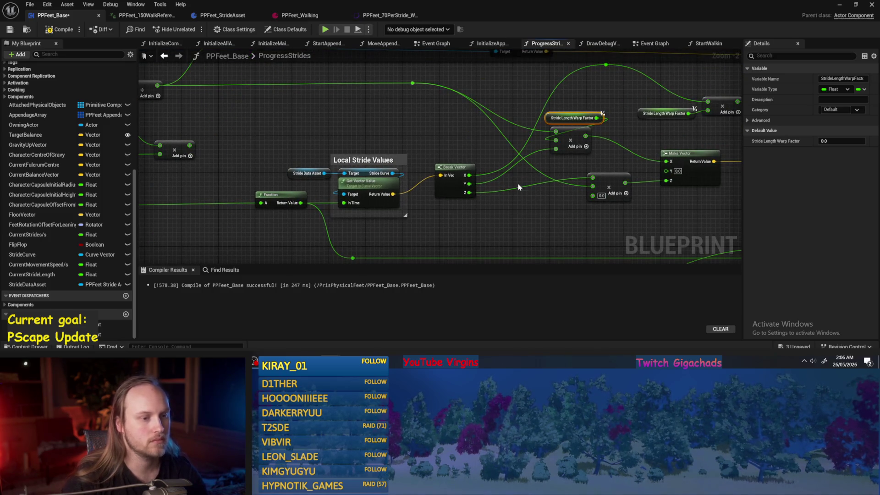
{"action": "scroll", "coordinate": [528, 157], "scroll_direction": "down", "scroll_amount": 1}
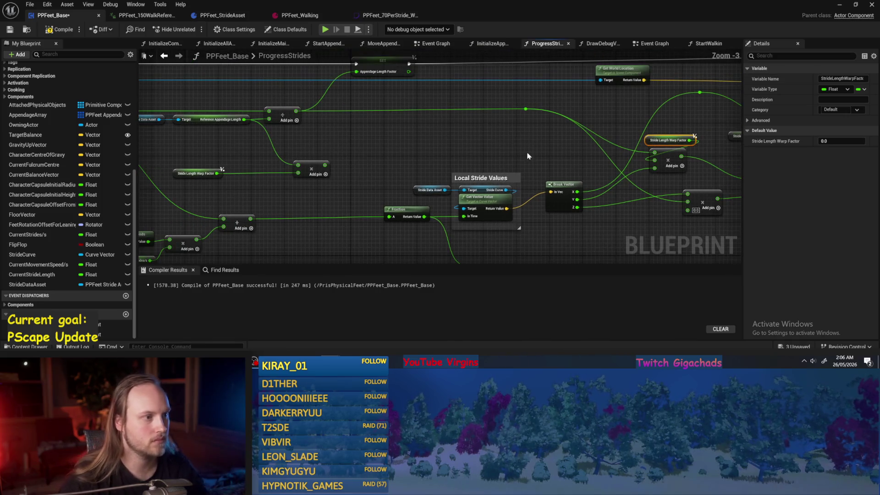
{"action": "left_click", "coordinate": [528, 109]}
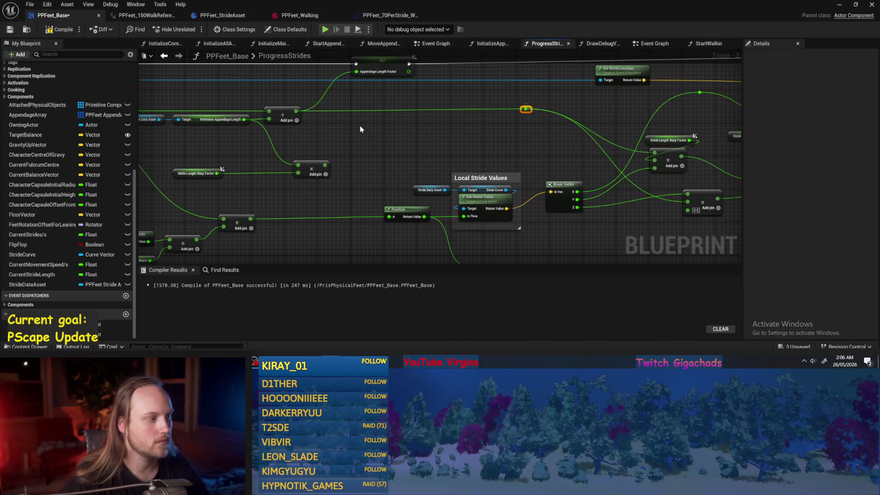
{"action": "left_click_drag", "start_coordinate": [360, 129], "coordinate": [449, 148]}
Step: Add an Appendage Length Factor getter by searching 'appendage le' in the action list
{"action": "right_click", "coordinate": [449, 149]}
{"action": "type", "text": "appeb"}
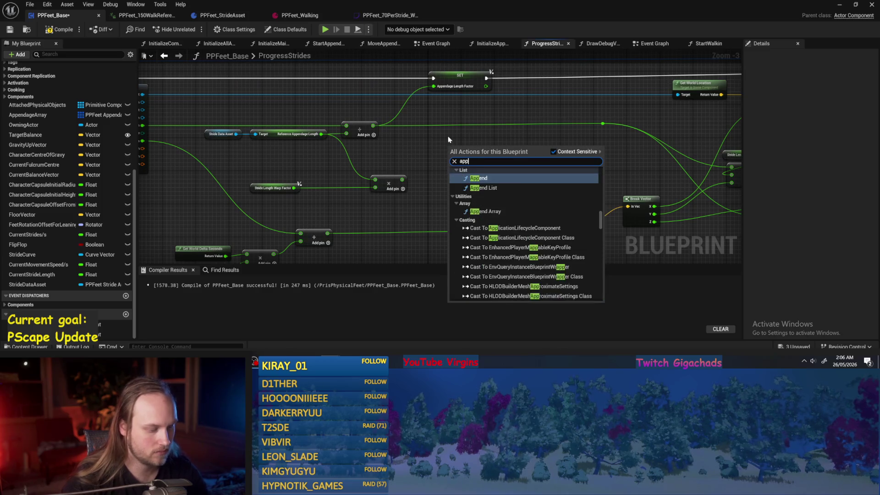
{"action": "key", "text": "BackSpace"}
{"action": "type", "text": "nda"}
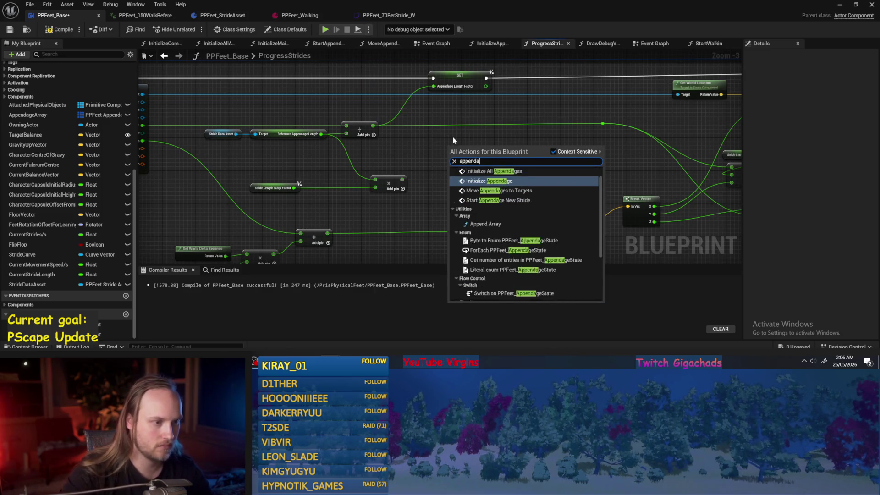
{"action": "type", "text": "ge le"}
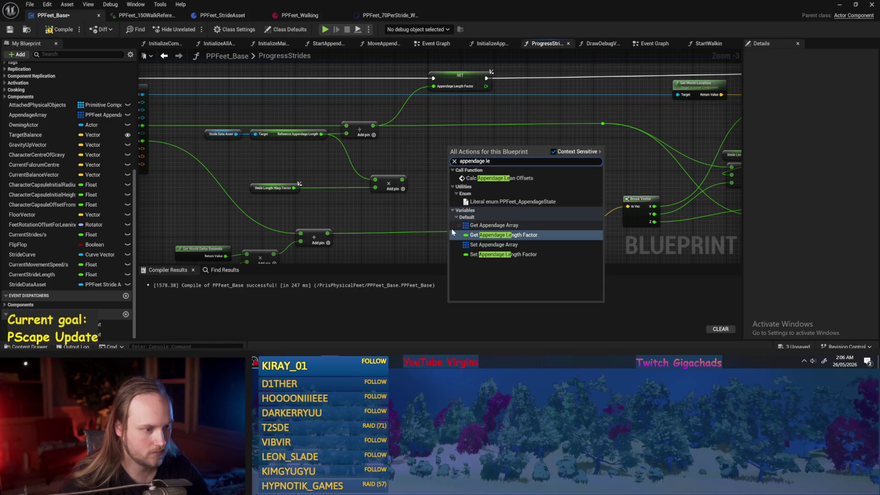
{"action": "left_click", "coordinate": [488, 236]}
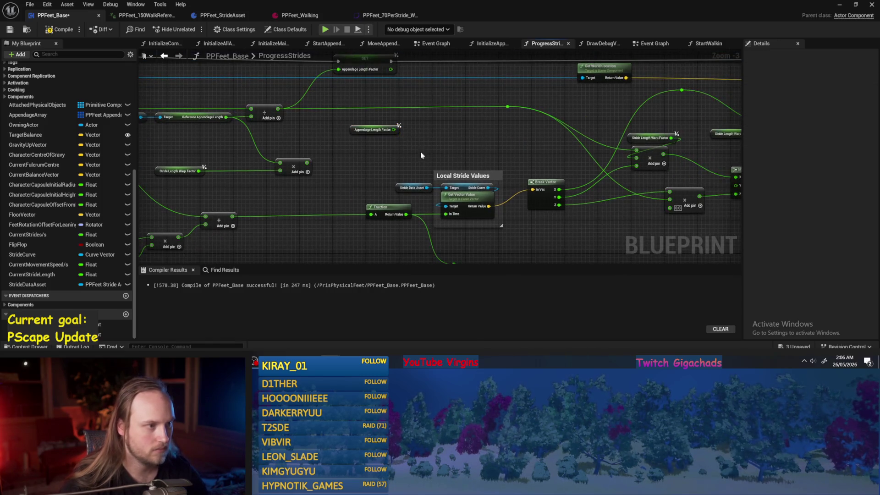
Step: Move Break Vector and the Appendage Length Factor getter near the stride values, then recompile
{"action": "left_click_drag", "start_coordinate": [462, 159], "coordinate": [428, 147]}
{"action": "mouse_move", "coordinate": [483, 168]}
{"action": "left_mouse_down"}
{"action": "mouse_move", "coordinate": [442, 171]}
{"action": "mouse_move", "coordinate": [451, 178]}
{"action": "left_mouse_up"}
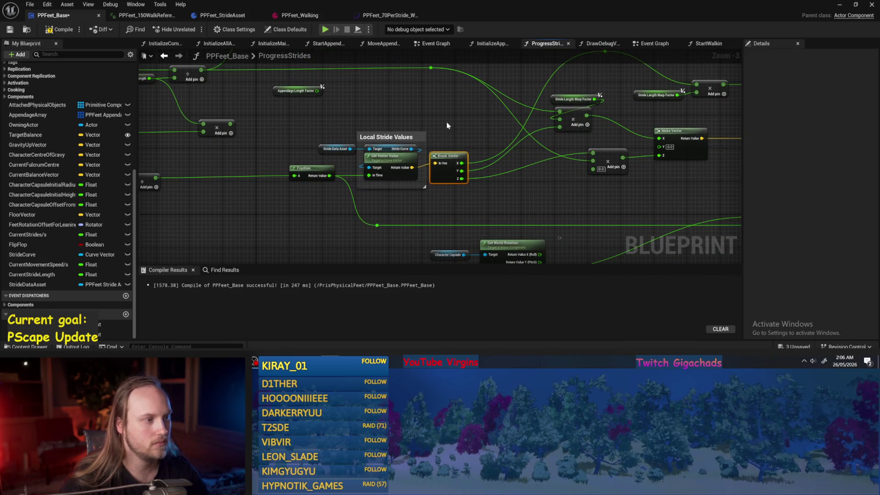
{"action": "left_click_drag", "start_coordinate": [281, 94], "coordinate": [396, 116]}
{"action": "scroll", "coordinate": [419, 136], "scroll_direction": "up", "scroll_amount": 3}
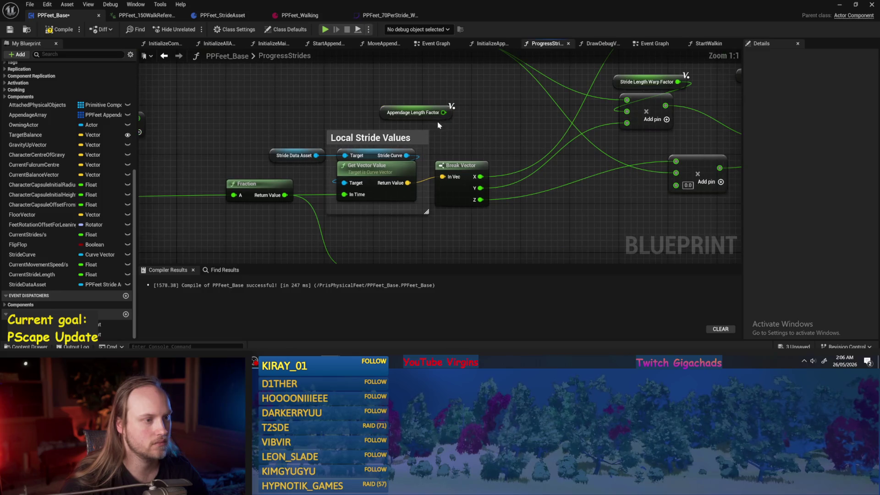
{"action": "scroll", "coordinate": [428, 112], "scroll_direction": "down", "scroll_amount": 1}
{"action": "left_click", "coordinate": [449, 155]}
{"action": "scroll", "coordinate": [457, 154], "scroll_direction": "down", "scroll_amount": 2}
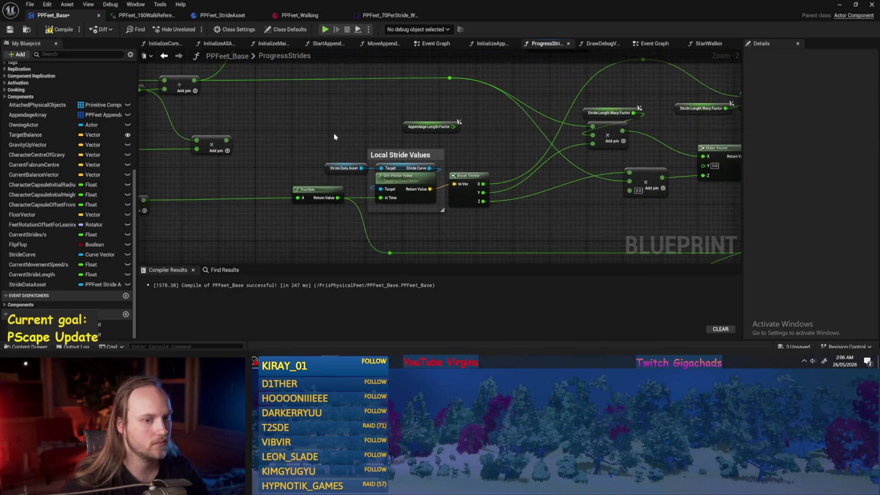
{"action": "left_click_drag", "start_coordinate": [456, 154], "coordinate": [309, 138]}
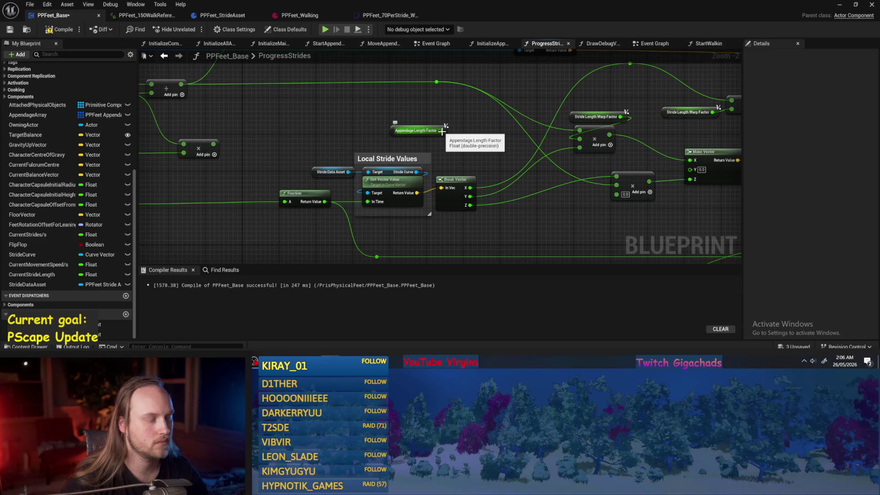
{"action": "left_click_drag", "start_coordinate": [441, 131], "coordinate": [467, 137]}
{"action": "mouse_move", "coordinate": [338, 163]}
{"action": "left_mouse_down"}
{"action": "mouse_move", "coordinate": [452, 153]}
{"action": "mouse_move", "coordinate": [320, 146]}
{"action": "mouse_move", "coordinate": [331, 131]}
{"action": "left_mouse_up"}
{"action": "left_click", "coordinate": [11, 29]}
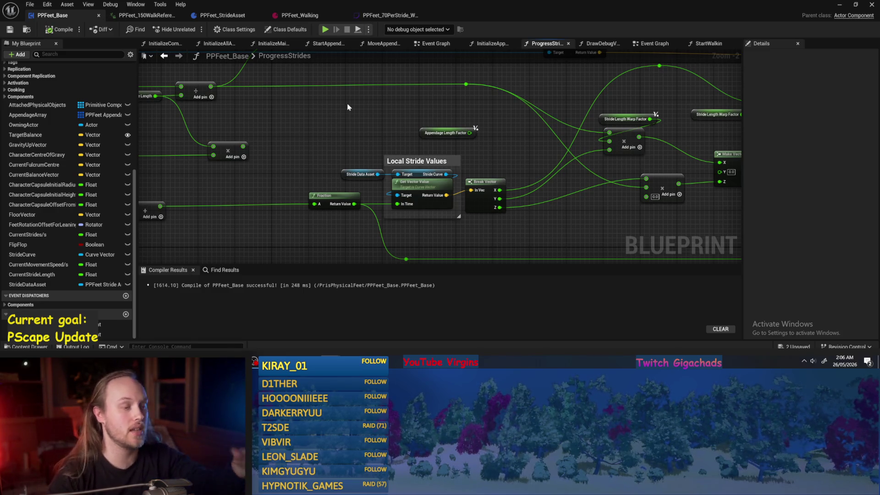
Step: Wire Stride Length Warp Factor into the multiply node and compile PPFeet_Base again
{"action": "mouse_move", "coordinate": [272, 150]}
{"action": "left_mouse_down"}
{"action": "mouse_move", "coordinate": [289, 166]}
{"action": "mouse_move", "coordinate": [299, 136]}
{"action": "left_mouse_up"}
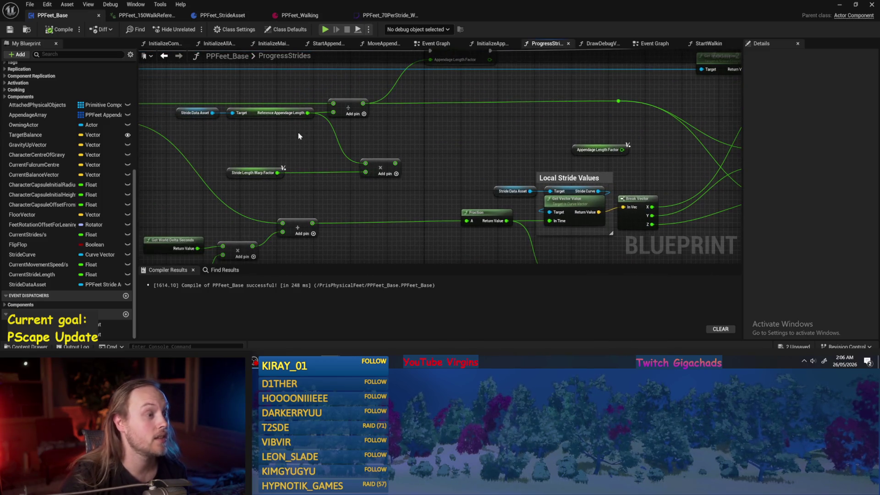
{"action": "left_click", "coordinate": [275, 113]}
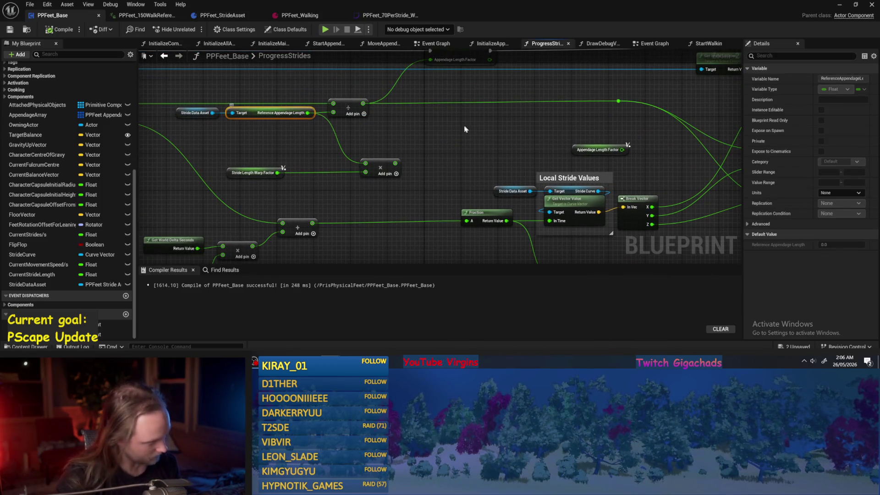
{"action": "mouse_move", "coordinate": [631, 152]}
{"action": "left_mouse_down"}
{"action": "mouse_move", "coordinate": [533, 154]}
{"action": "mouse_move", "coordinate": [471, 141]}
{"action": "left_mouse_up"}
{"action": "left_click", "coordinate": [423, 133]}
{"action": "mouse_move", "coordinate": [127, 176]}
{"action": "left_mouse_down"}
{"action": "mouse_move", "coordinate": [217, 187]}
{"action": "mouse_move", "coordinate": [243, 174]}
{"action": "left_mouse_up"}
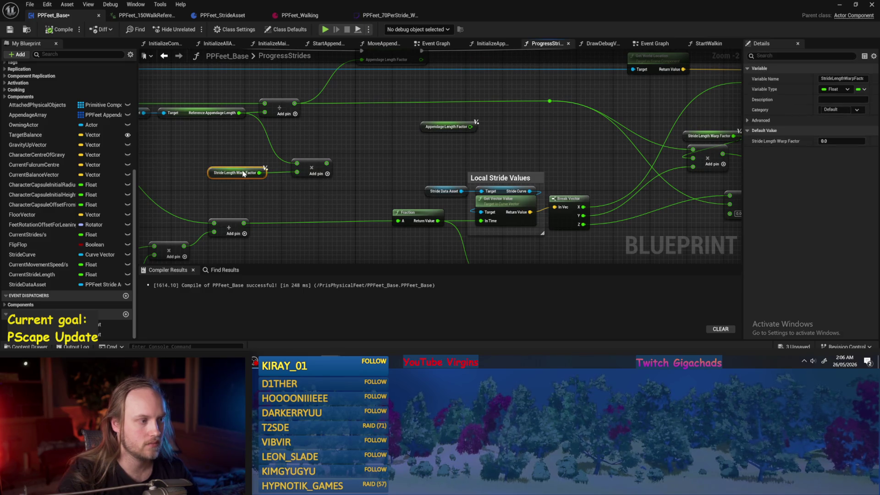
{"action": "left_click_drag", "start_coordinate": [438, 169], "coordinate": [384, 165]}
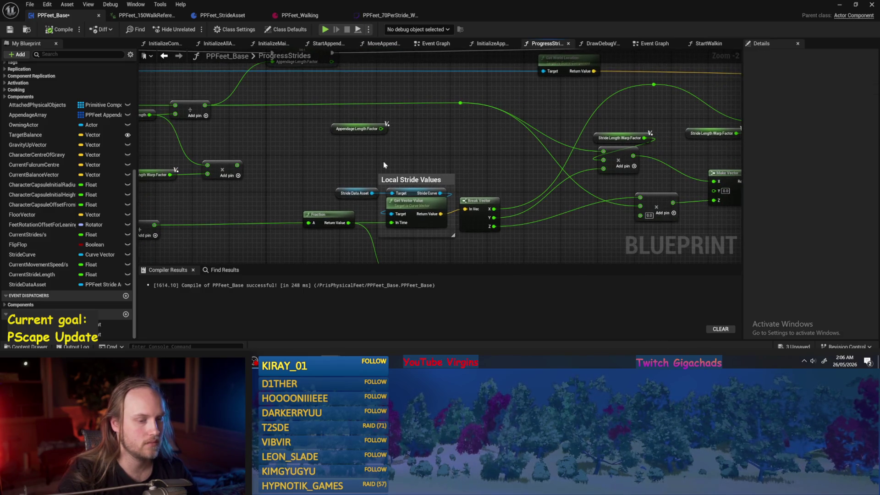
{"action": "mouse_move", "coordinate": [478, 170]}
{"action": "left_mouse_down"}
{"action": "mouse_move", "coordinate": [386, 142]}
{"action": "mouse_move", "coordinate": [435, 160]}
{"action": "left_mouse_up"}
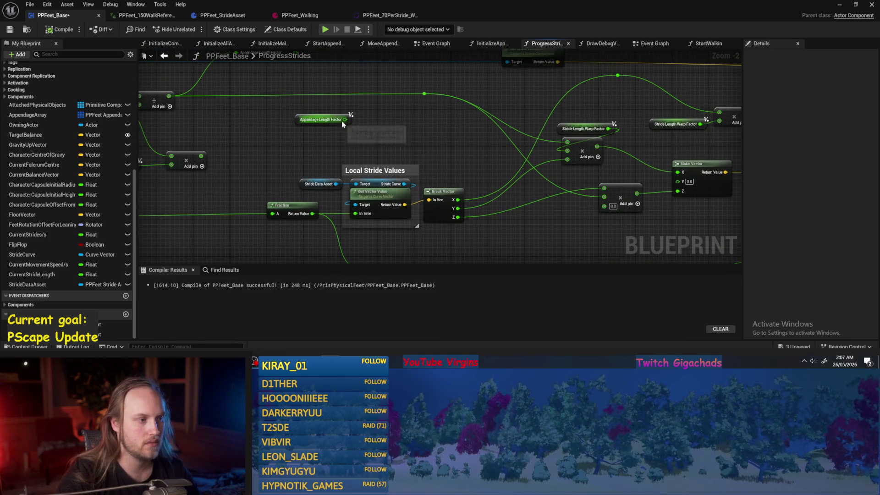
{"action": "mouse_move", "coordinate": [347, 122]}
{"action": "left_mouse_down"}
{"action": "mouse_move", "coordinate": [428, 128]}
{"action": "mouse_move", "coordinate": [411, 132]}
{"action": "mouse_move", "coordinate": [414, 120]}
{"action": "mouse_move", "coordinate": [369, 127]}
{"action": "left_mouse_up"}
{"action": "mouse_move", "coordinate": [369, 127]}
{"action": "left_mouse_down"}
{"action": "mouse_move", "coordinate": [422, 153]}
{"action": "mouse_move", "coordinate": [633, 165]}
{"action": "left_mouse_up"}
{"action": "mouse_move", "coordinate": [346, 154]}
{"action": "left_mouse_down"}
{"action": "mouse_move", "coordinate": [290, 129]}
{"action": "mouse_move", "coordinate": [383, 167]}
{"action": "mouse_move", "coordinate": [266, 157]}
{"action": "left_mouse_up"}
{"action": "left_click", "coordinate": [11, 30]}
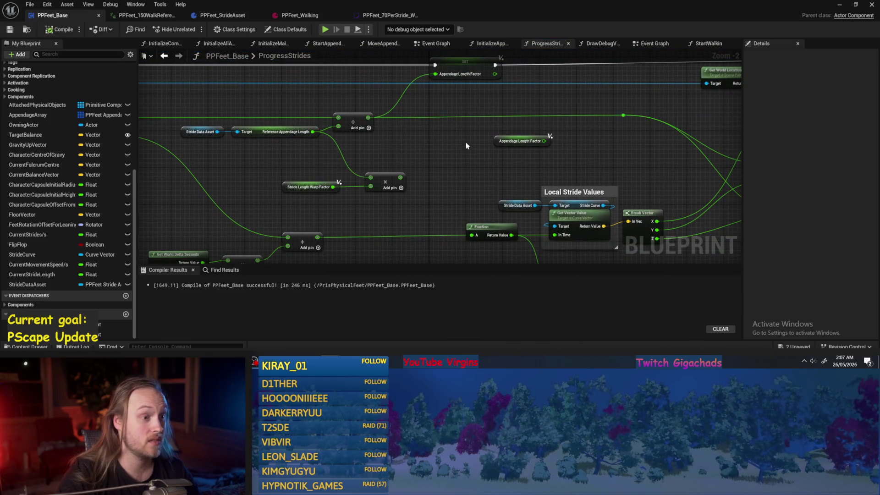
Step: Drag the Appendage Length Factor getter down below the stride math
{"action": "left_click_drag", "start_coordinate": [469, 144], "coordinate": [391, 128]}
{"action": "left_click", "coordinate": [404, 128]}
{"action": "mouse_move", "coordinate": [328, 135]}
{"action": "left_mouse_down"}
{"action": "mouse_move", "coordinate": [438, 164]}
{"action": "mouse_move", "coordinate": [566, 173]}
{"action": "mouse_move", "coordinate": [462, 161]}
{"action": "left_mouse_up"}
{"action": "left_click", "coordinate": [462, 161]}
{"action": "mouse_move", "coordinate": [246, 112]}
{"action": "left_mouse_down"}
{"action": "mouse_move", "coordinate": [190, 124]}
{"action": "mouse_move", "coordinate": [475, 132]}
{"action": "mouse_move", "coordinate": [497, 118]}
{"action": "left_mouse_up"}
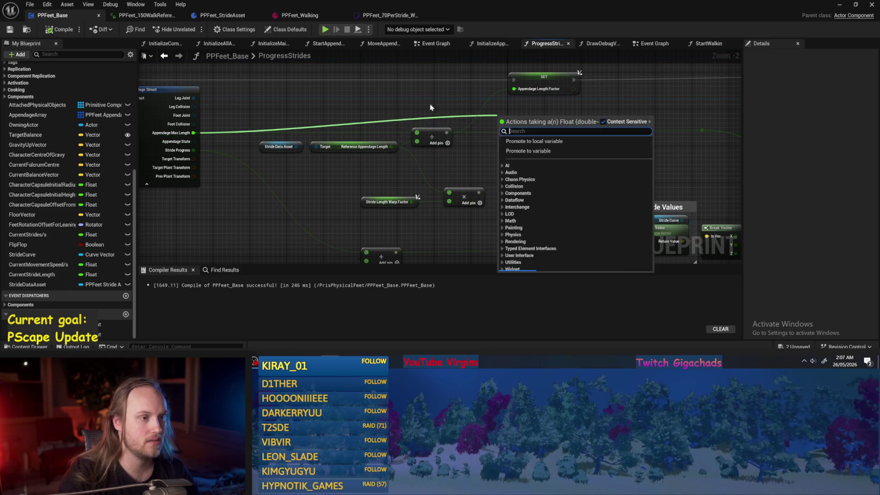
{"action": "mouse_move", "coordinate": [639, 160]}
{"action": "left_mouse_down"}
{"action": "mouse_move", "coordinate": [285, 113]}
{"action": "mouse_move", "coordinate": [367, 147]}
{"action": "mouse_move", "coordinate": [557, 165]}
{"action": "mouse_move", "coordinate": [352, 152]}
{"action": "left_mouse_up"}
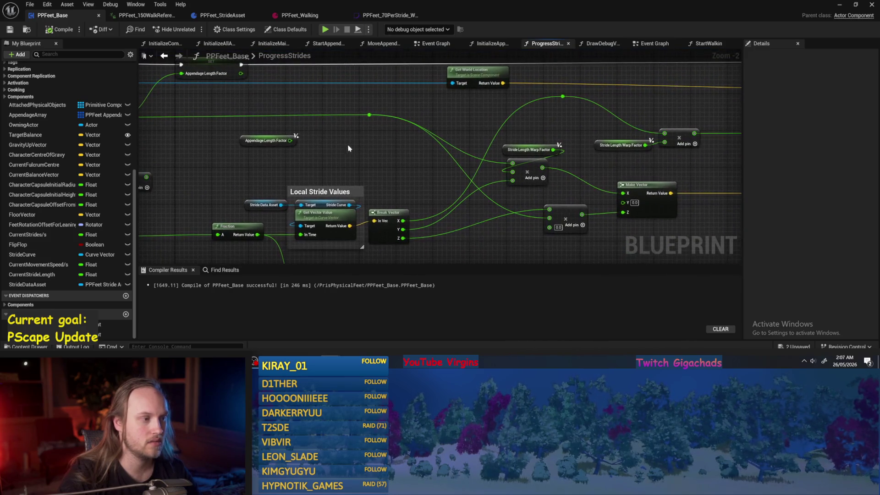
{"action": "left_click", "coordinate": [257, 142]}
{"action": "mouse_move", "coordinate": [245, 144]}
{"action": "left_mouse_down"}
{"action": "mouse_move", "coordinate": [366, 165]}
{"action": "mouse_move", "coordinate": [363, 255]}
{"action": "mouse_move", "coordinate": [434, 196]}
{"action": "mouse_move", "coordinate": [427, 207]}
{"action": "left_mouse_up"}
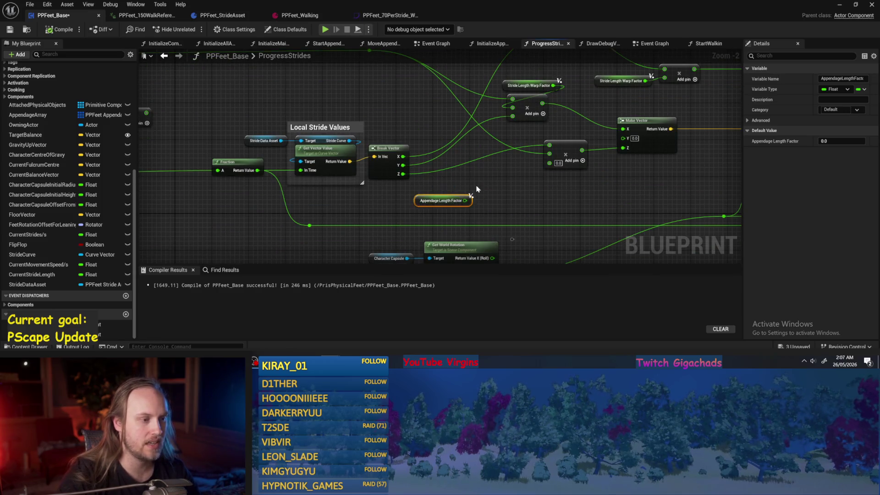
{"action": "left_click_drag", "start_coordinate": [472, 191], "coordinate": [431, 177]}
{"action": "left_click", "coordinate": [387, 165]}
Step: Settle the getter beside the stride math and add a reroute on the Appendage Max Length wire
{"action": "left_click_drag", "start_coordinate": [361, 160], "coordinate": [444, 164]}
{"action": "left_click_drag", "start_coordinate": [382, 182], "coordinate": [352, 191]}
{"action": "left_click_drag", "start_coordinate": [417, 181], "coordinate": [518, 209]}
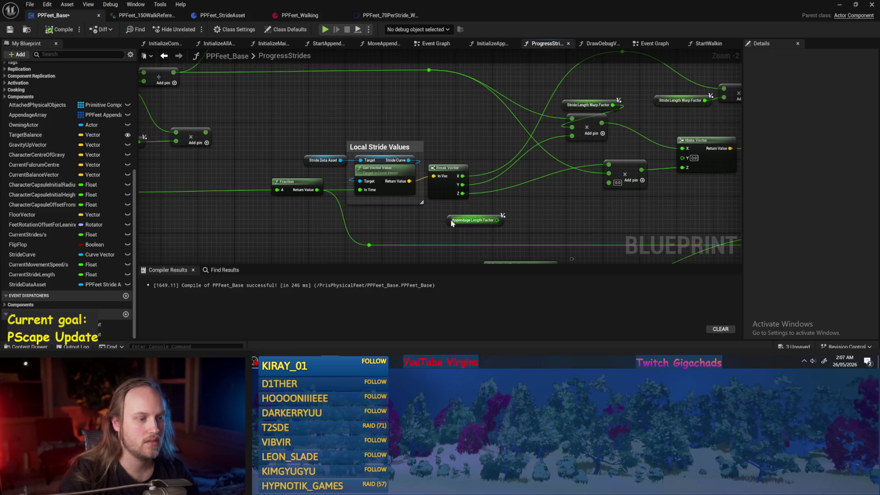
{"action": "mouse_move", "coordinate": [452, 221]}
{"action": "left_mouse_down"}
{"action": "mouse_move", "coordinate": [320, 193]}
{"action": "mouse_move", "coordinate": [197, 123]}
{"action": "mouse_move", "coordinate": [403, 197]}
{"action": "mouse_move", "coordinate": [414, 158]}
{"action": "mouse_move", "coordinate": [355, 159]}
{"action": "mouse_move", "coordinate": [537, 166]}
{"action": "left_mouse_up"}
{"action": "left_click", "coordinate": [413, 158]}
{"action": "left_click", "coordinate": [418, 210]}
{"action": "left_click", "coordinate": [377, 125]}
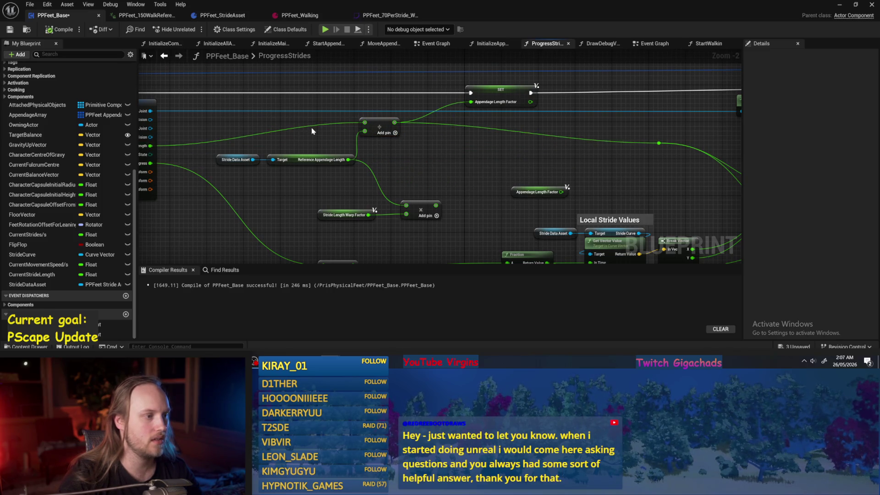
{"action": "double_click", "coordinate": [309, 147]}
Step: Add a Subtract node from the Appendage Max Length reroute and shift the Add node right
{"action": "mouse_move", "coordinate": [444, 165]}
{"action": "left_mouse_down"}
{"action": "mouse_move", "coordinate": [328, 154]}
{"action": "mouse_move", "coordinate": [303, 138]}
{"action": "mouse_move", "coordinate": [478, 145]}
{"action": "left_mouse_up"}
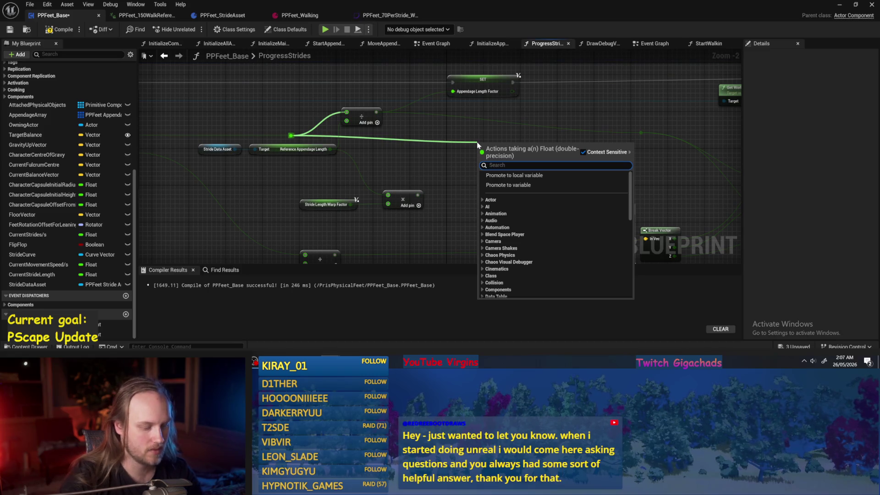
{"action": "type", "text": "-"}
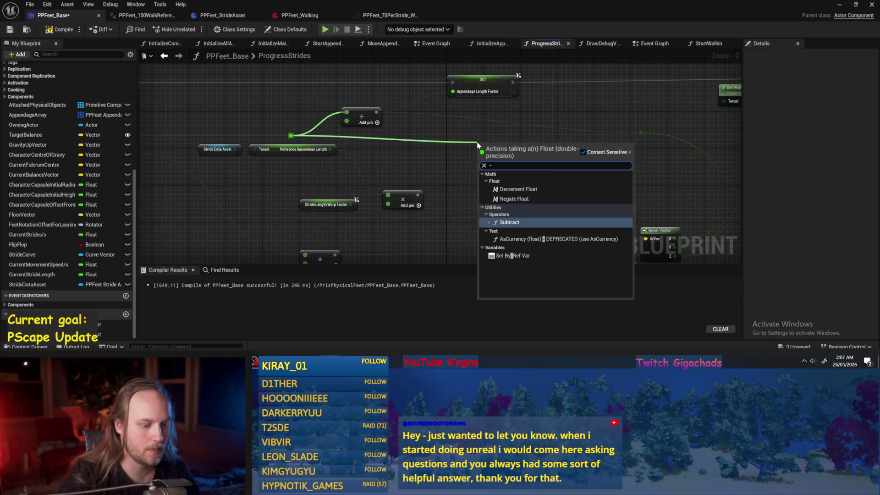
{"action": "key", "text": "Return"}
{"action": "left_click_drag", "start_coordinate": [448, 143], "coordinate": [535, 139]}
{"action": "left_click", "coordinate": [538, 167]}
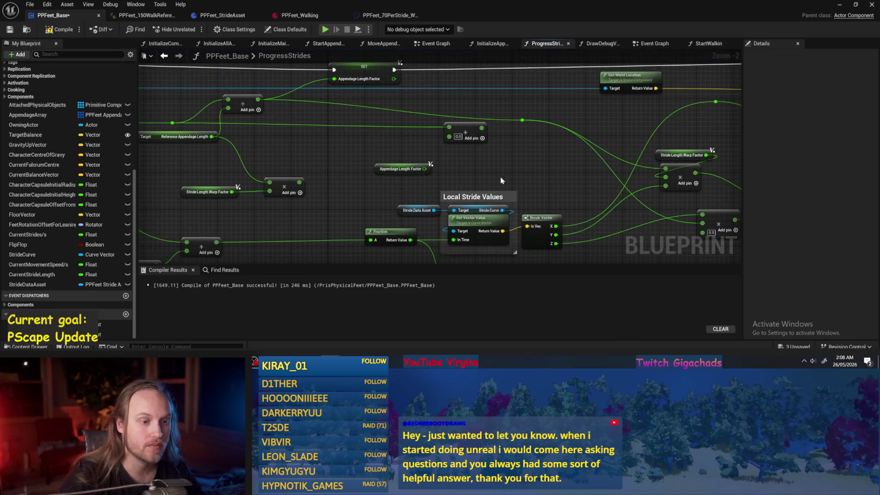
Step: Remove the unused 0.0 input pin from the Add node and reposition it
{"action": "left_click_drag", "start_coordinate": [659, 186], "coordinate": [552, 213]}
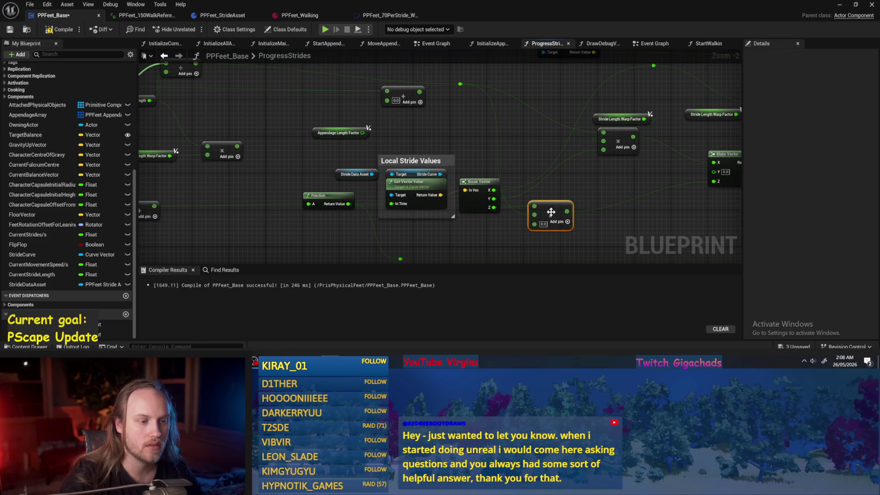
{"action": "right_click", "coordinate": [534, 215]}
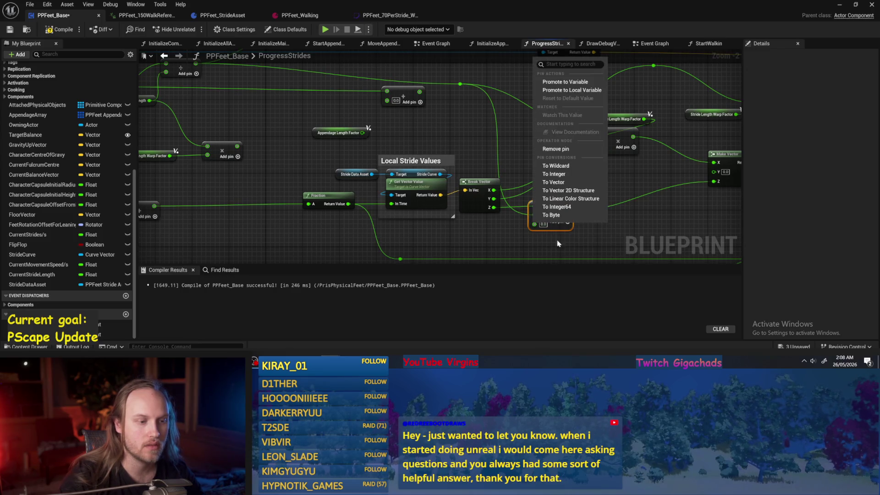
{"action": "left_click", "coordinate": [555, 149]}
{"action": "mouse_move", "coordinate": [581, 197]}
{"action": "left_mouse_down"}
{"action": "mouse_move", "coordinate": [497, 201]}
{"action": "mouse_move", "coordinate": [599, 178]}
{"action": "mouse_move", "coordinate": [550, 185]}
{"action": "mouse_move", "coordinate": [507, 211]}
{"action": "left_mouse_up"}
{"action": "mouse_move", "coordinate": [357, 99]}
{"action": "left_mouse_down"}
{"action": "mouse_move", "coordinate": [548, 198]}
{"action": "mouse_move", "coordinate": [556, 188]}
{"action": "mouse_move", "coordinate": [530, 189]}
{"action": "mouse_move", "coordinate": [567, 177]}
{"action": "mouse_move", "coordinate": [618, 177]}
{"action": "left_mouse_up"}
Step: Add a Multiply node after the Add and move the Appendage Length Factor getter lower right
{"action": "scroll", "coordinate": [527, 211], "scroll_direction": "up", "scroll_amount": 2}
{"action": "double_click", "coordinate": [530, 211]}
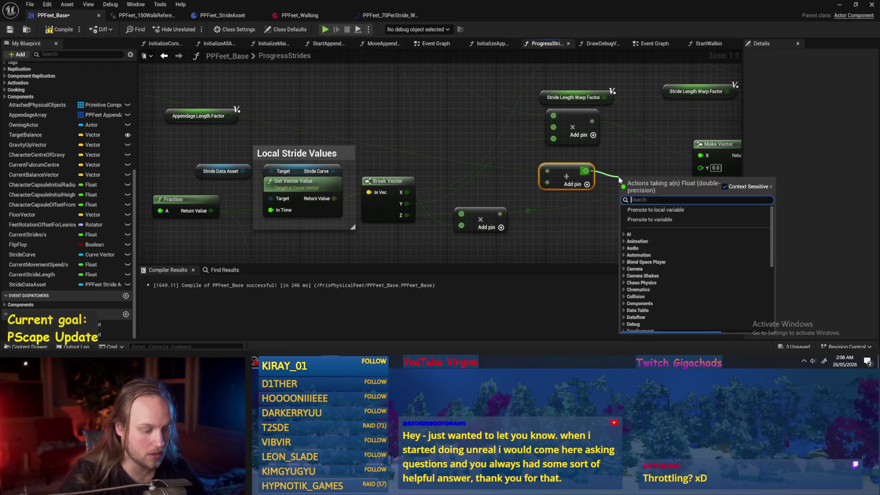
{"action": "type", "text": "mult"}
{"action": "key", "text": "Return"}
{"action": "scroll", "coordinate": [335, 153], "scroll_direction": "down", "scroll_amount": 2}
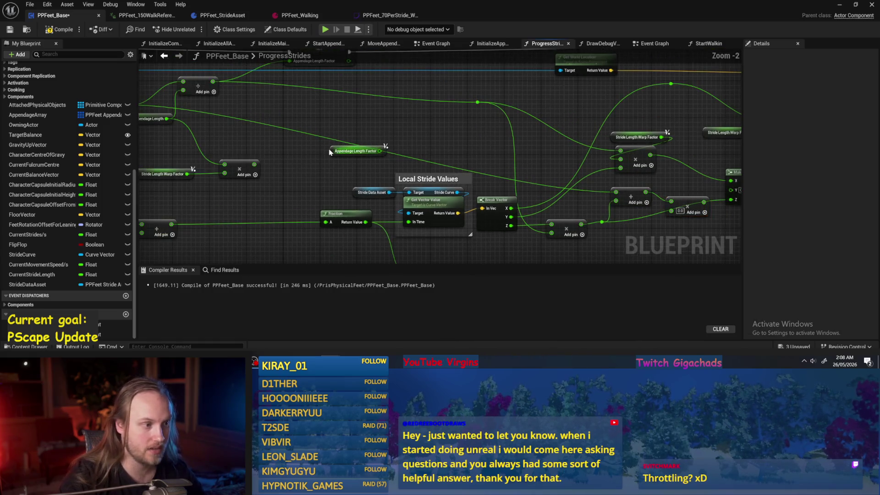
{"action": "mouse_move", "coordinate": [333, 152]}
{"action": "left_mouse_down"}
{"action": "mouse_move", "coordinate": [596, 221]}
{"action": "mouse_move", "coordinate": [645, 248]}
{"action": "mouse_move", "coordinate": [622, 239]}
{"action": "left_mouse_up"}
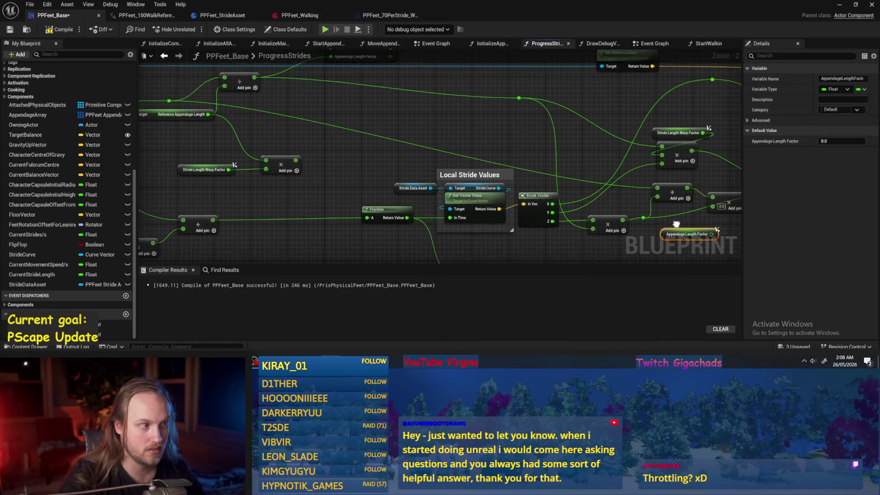
{"action": "left_click", "coordinate": [209, 155]}
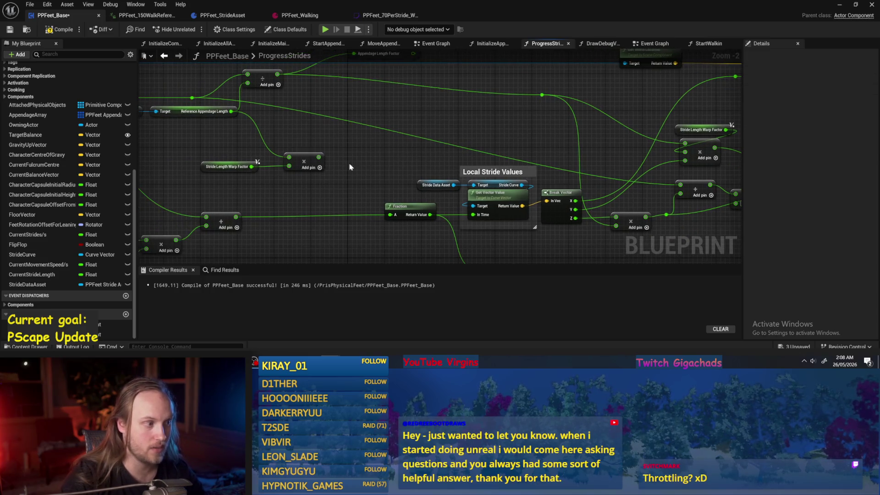
Step: Duplicate the Stride Length Warp Factor getter and wire it into the Multiply input
{"action": "left_click_drag", "start_coordinate": [329, 154], "coordinate": [221, 168]}
{"action": "left_click", "coordinate": [220, 163]}
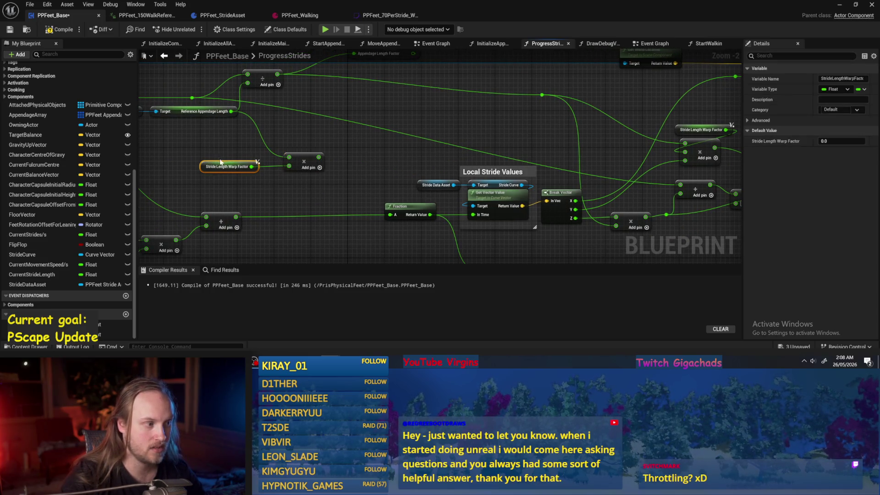
{"action": "key", "text": "ctrl+v"}
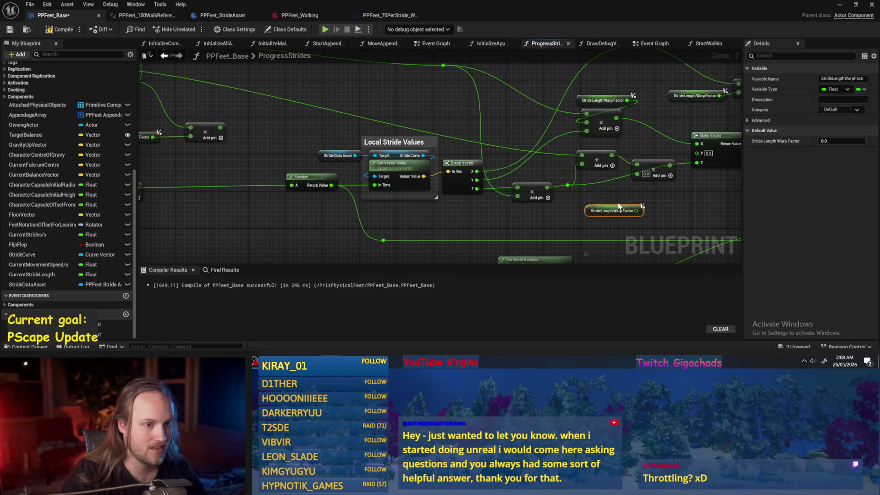
{"action": "scroll", "coordinate": [637, 202], "scroll_direction": "up", "scroll_amount": 3}
{"action": "left_click_drag", "start_coordinate": [639, 214], "coordinate": [643, 164]}
{"action": "mouse_move", "coordinate": [565, 177]}
{"action": "left_mouse_down"}
{"action": "mouse_move", "coordinate": [569, 201]}
{"action": "mouse_move", "coordinate": [619, 202]}
{"action": "left_mouse_up"}
Step: Add a Subtract node after the Multiply and compile the blueprint
{"action": "type", "text": "-"}
{"action": "key", "text": "Return"}
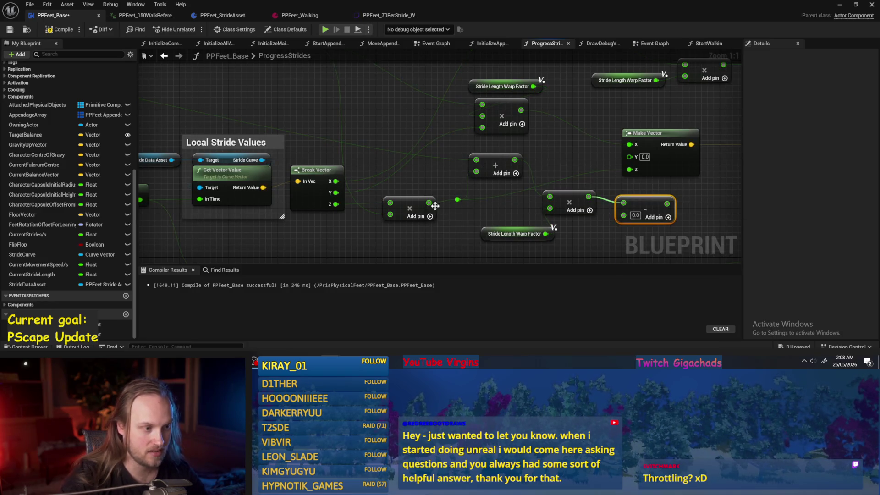
{"action": "left_click_drag", "start_coordinate": [667, 204], "coordinate": [610, 168]}
{"action": "left_click", "coordinate": [64, 30]}
Step: Set a new Current Stride Length default, then play-test the level and stop
{"action": "scroll", "coordinate": [531, 147], "scroll_direction": "down", "scroll_amount": 5}
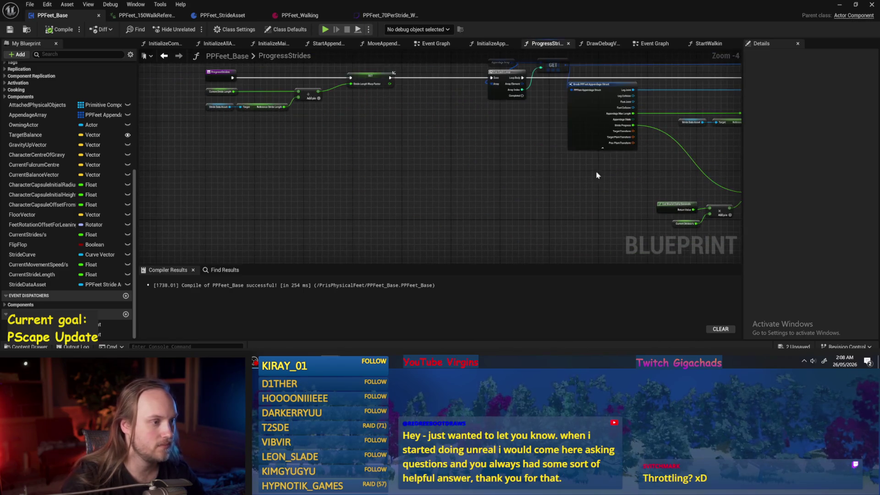
{"action": "scroll", "coordinate": [443, 196], "scroll_direction": "up", "scroll_amount": 3}
{"action": "left_click", "coordinate": [281, 109]}
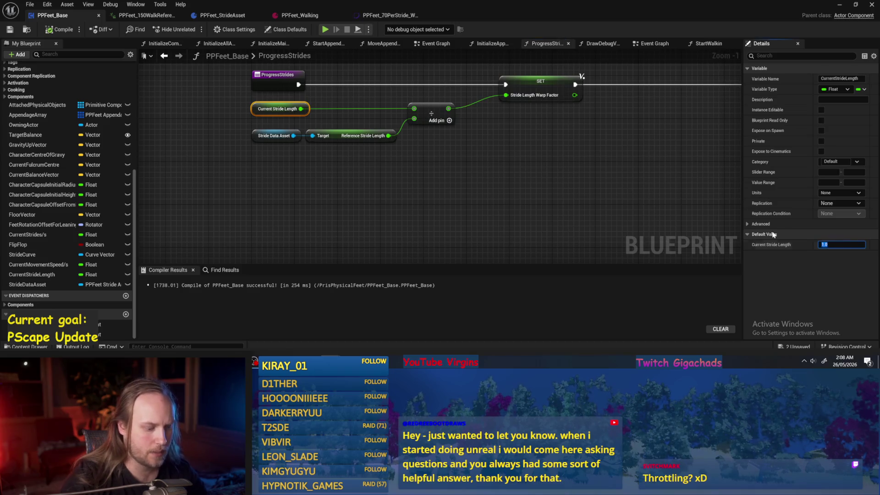
{"action": "type", "text": "1"}
{"action": "left_click", "coordinate": [497, 201]}
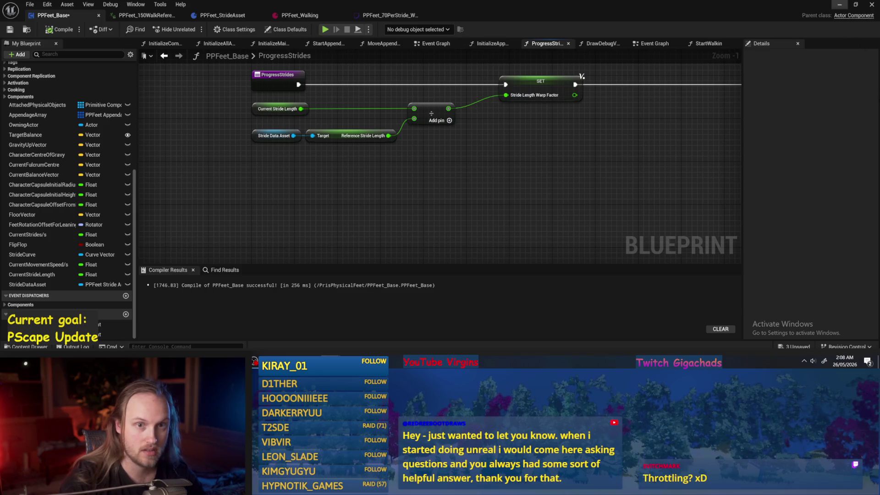
{"action": "left_click", "coordinate": [842, 4]}
{"action": "left_click", "coordinate": [190, 29]}
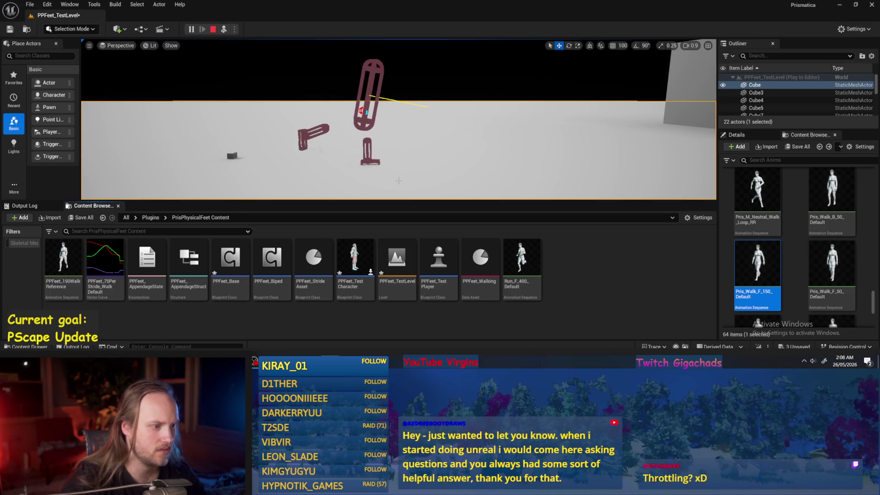
{"action": "key", "text": "Escape"}
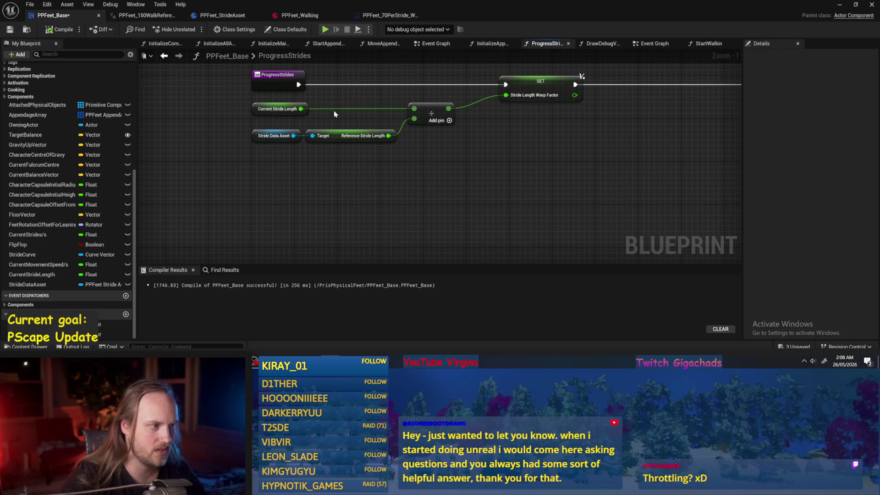
Step: Update the Current Stride Length default once more and recompile PPFeet_Base
{"action": "left_click", "coordinate": [280, 109]}
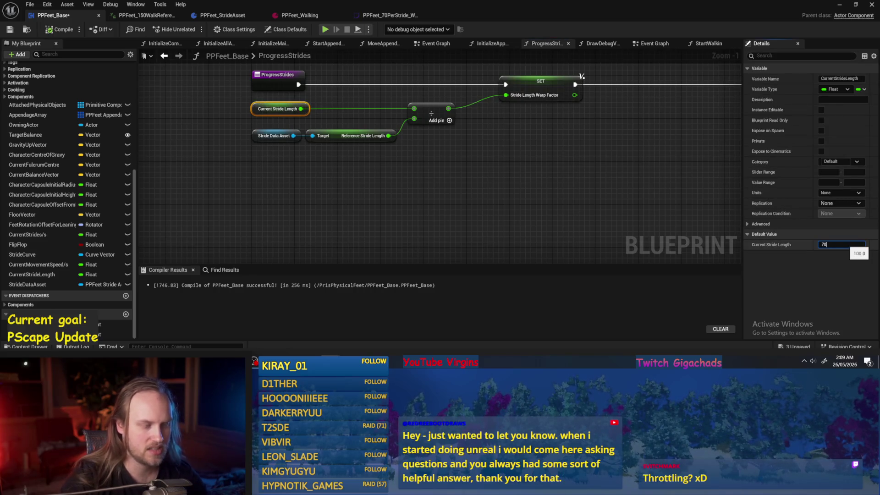
{"action": "left_click", "coordinate": [66, 33]}
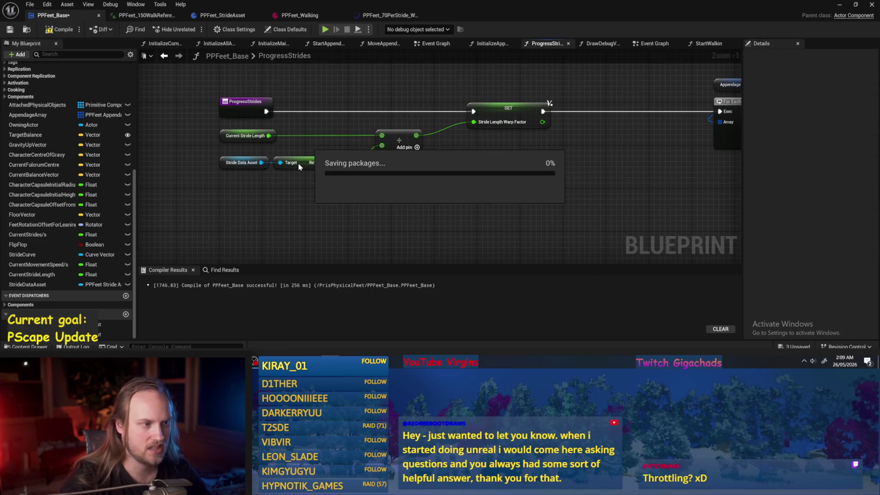
{"action": "left_click", "coordinate": [10, 31]}
{"action": "scroll", "coordinate": [509, 187], "scroll_direction": "down", "scroll_amount": 5}
Step: Tidy the warp getter and Multiply node, add a reroute on the long wire, and recompile
{"action": "scroll", "coordinate": [566, 202], "scroll_direction": "up", "scroll_amount": 4}
{"action": "scroll", "coordinate": [417, 184], "scroll_direction": "up", "scroll_amount": 2}
{"action": "left_click_drag", "start_coordinate": [362, 165], "coordinate": [332, 166]}
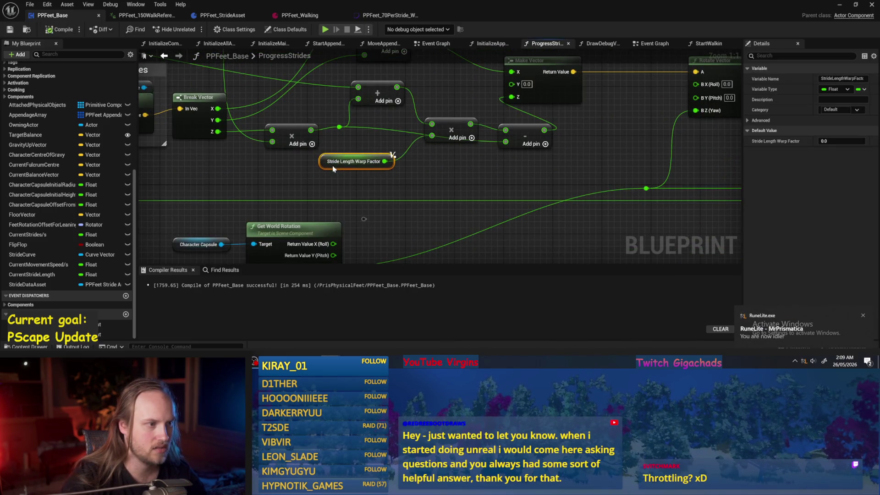
{"action": "left_click_drag", "start_coordinate": [509, 154], "coordinate": [502, 122]}
{"action": "left_click", "coordinate": [514, 197]}
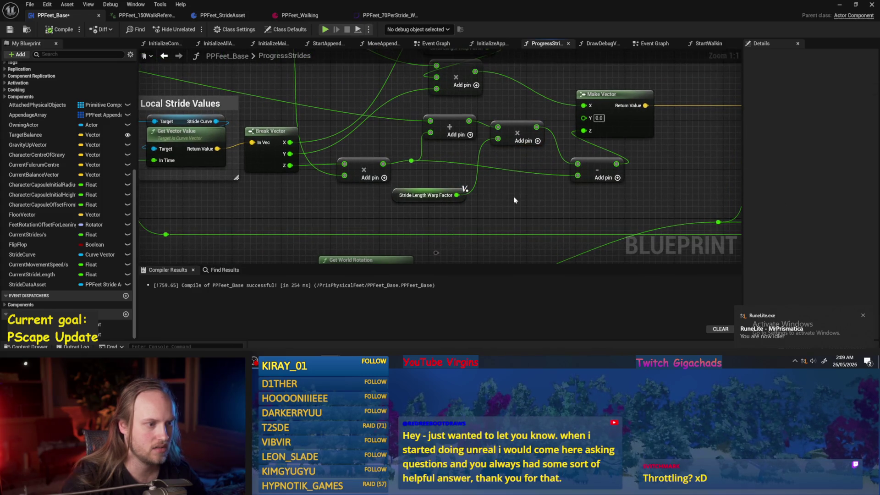
{"action": "left_click_drag", "start_coordinate": [549, 217], "coordinate": [587, 225]}
{"action": "mouse_move", "coordinate": [438, 154]}
{"action": "left_mouse_down"}
{"action": "mouse_move", "coordinate": [410, 155]}
{"action": "mouse_move", "coordinate": [692, 205]}
{"action": "mouse_move", "coordinate": [724, 189]}
{"action": "mouse_move", "coordinate": [586, 165]}
{"action": "mouse_move", "coordinate": [527, 177]}
{"action": "left_mouse_up"}
{"action": "left_click", "coordinate": [583, 180]}
{"action": "scroll", "coordinate": [661, 195], "scroll_direction": "down", "scroll_amount": 1}
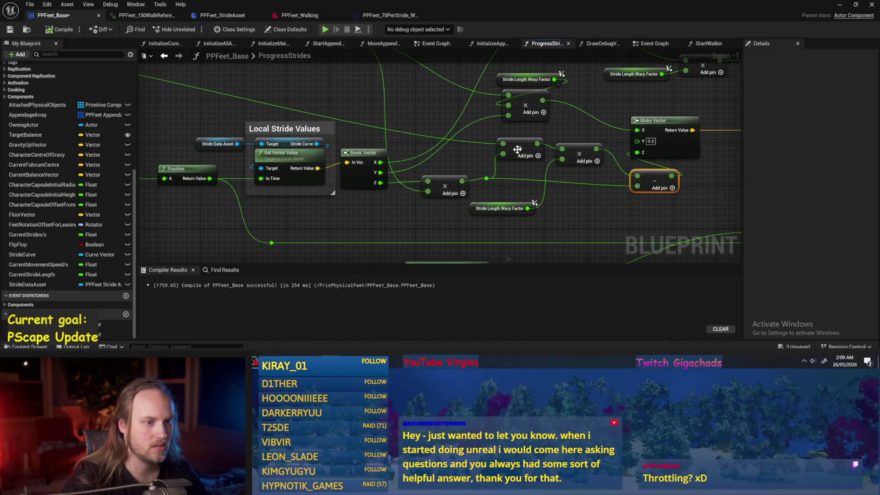
{"action": "double_click", "coordinate": [472, 141]}
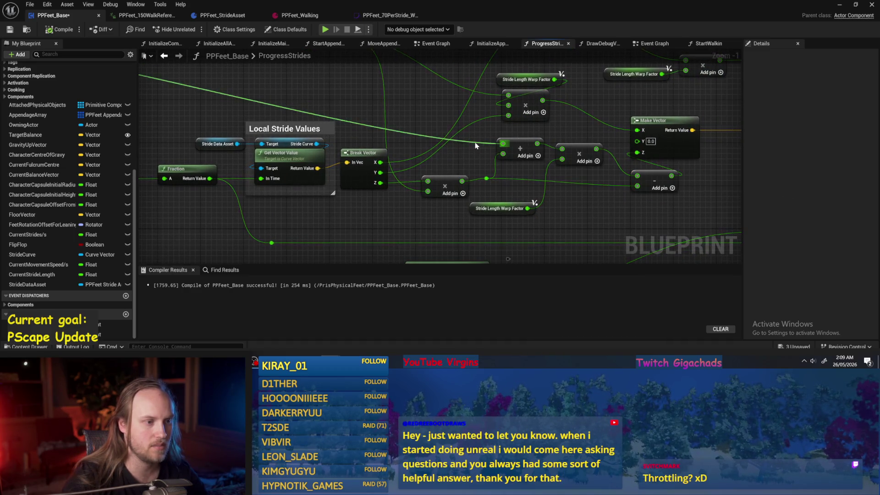
{"action": "left_click", "coordinate": [164, 55]}
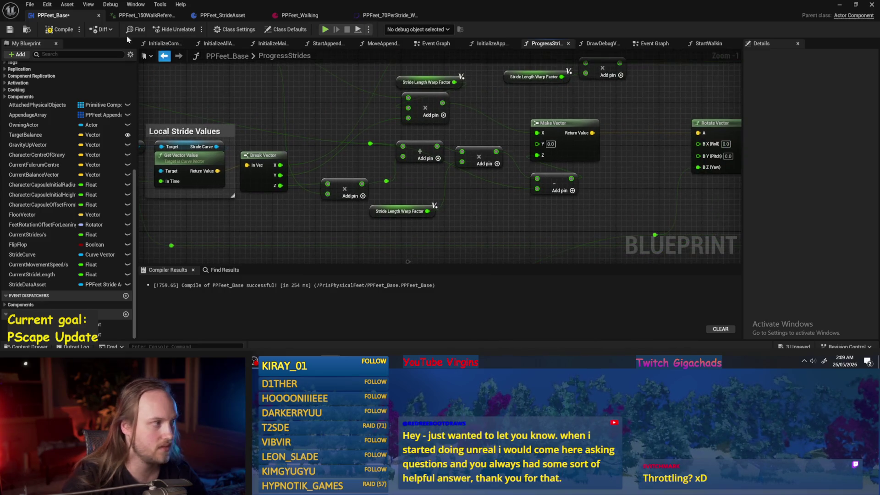
{"action": "left_click", "coordinate": [9, 30]}
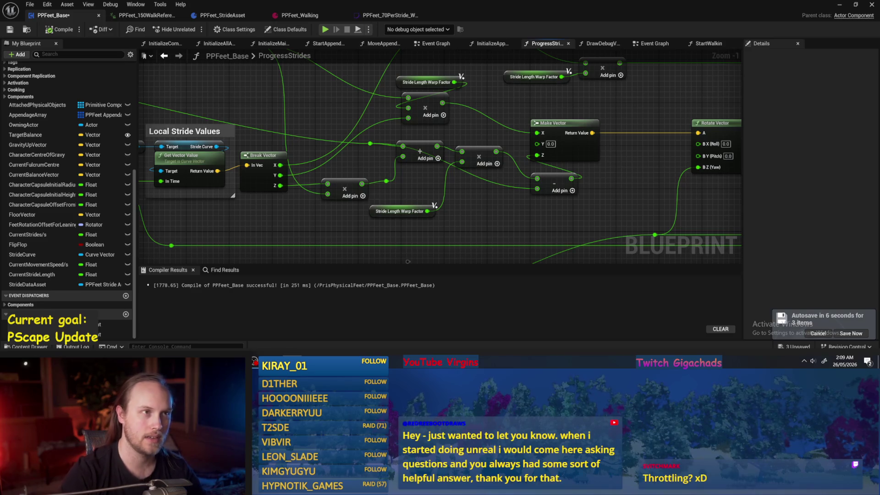
Step: Review the new stride warp wiring, then reveal the running test level
{"action": "left_click_drag", "start_coordinate": [640, 144], "coordinate": [570, 169]}
{"action": "mouse_move", "coordinate": [605, 128]}
{"action": "left_mouse_down"}
{"action": "mouse_move", "coordinate": [518, 111]}
{"action": "mouse_move", "coordinate": [566, 123]}
{"action": "left_mouse_up"}
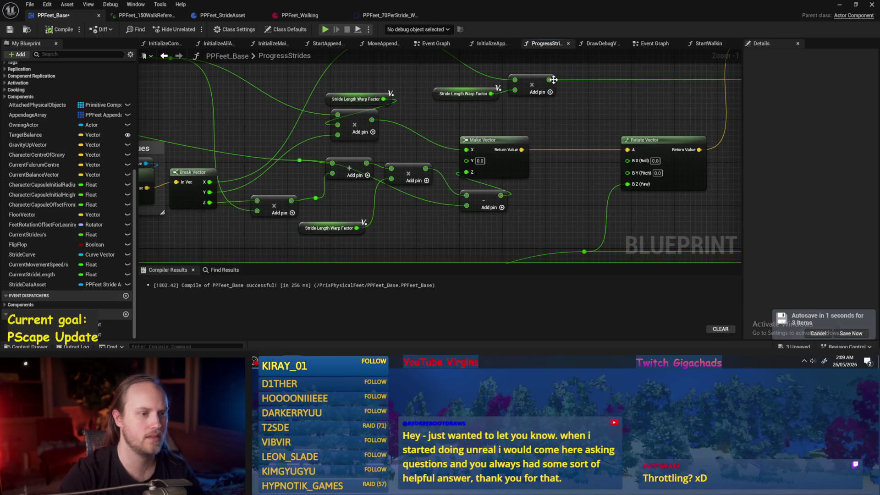
{"action": "left_click_drag", "start_coordinate": [518, 86], "coordinate": [476, 112]}
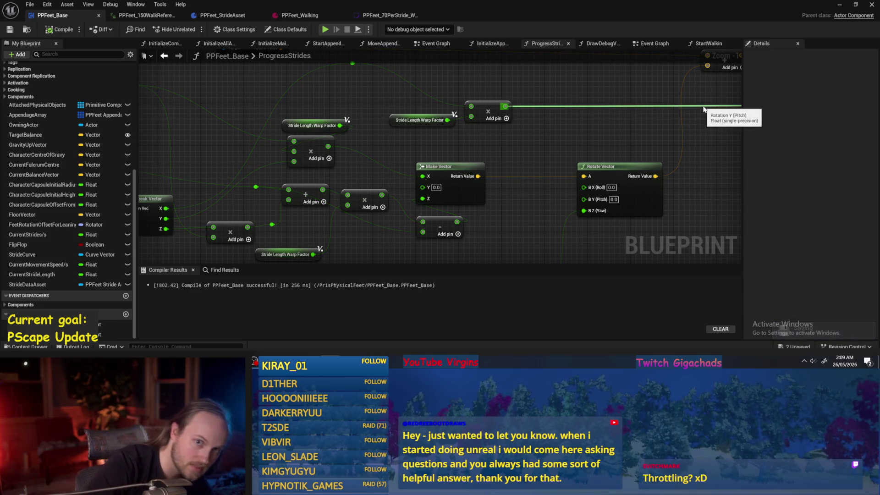
{"action": "left_click_drag", "start_coordinate": [660, 120], "coordinate": [598, 139]}
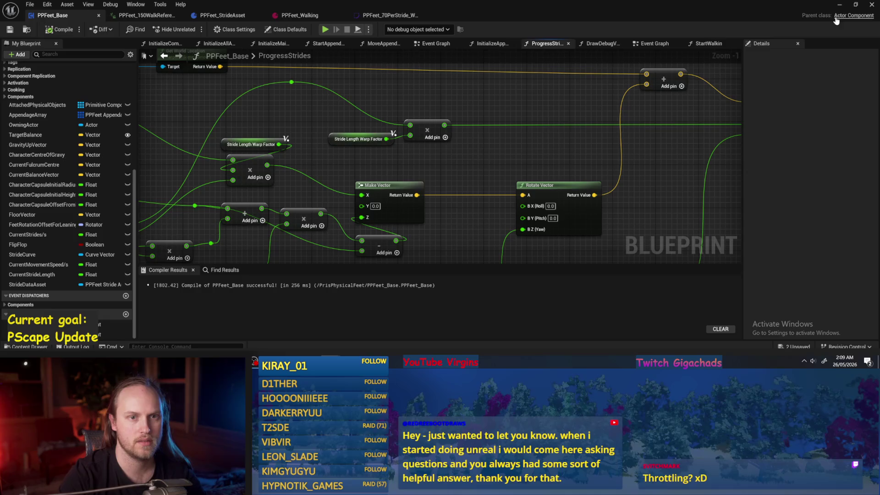
{"action": "left_click", "coordinate": [839, 5]}
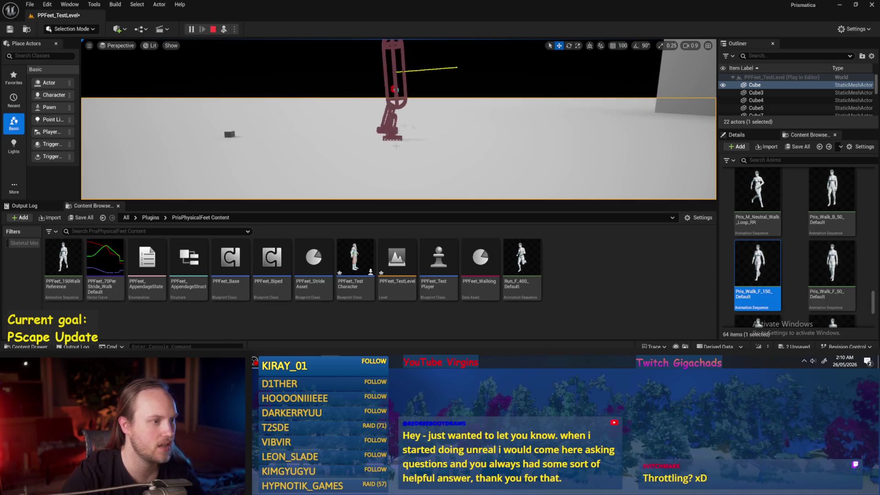
Step: Stop the play session, commit a new Current Stride Length default and recompile
{"action": "key", "text": "Escape"}
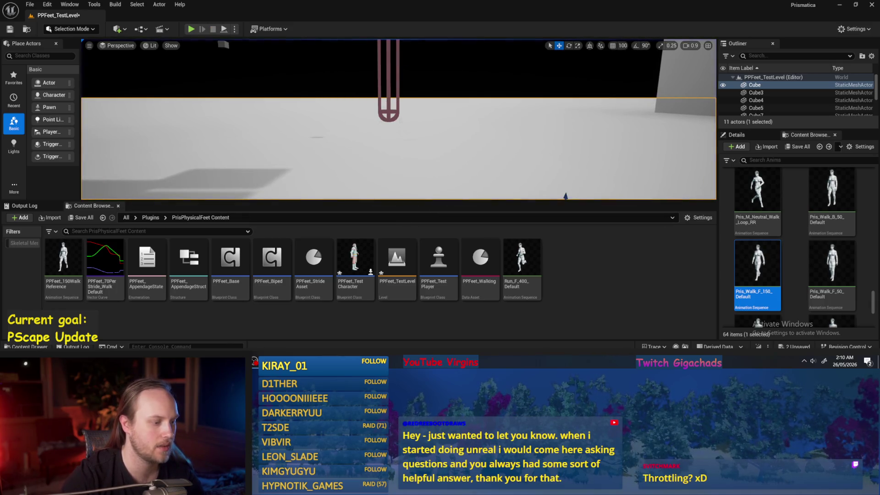
{"action": "key", "text": "alt+Tab"}
{"action": "scroll", "coordinate": [425, 203], "scroll_direction": "down", "scroll_amount": 2}
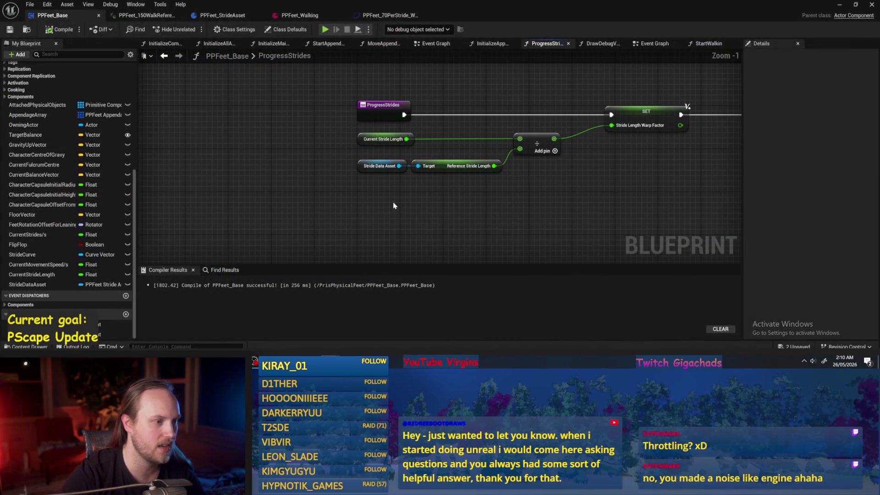
{"action": "left_click", "coordinate": [384, 139]}
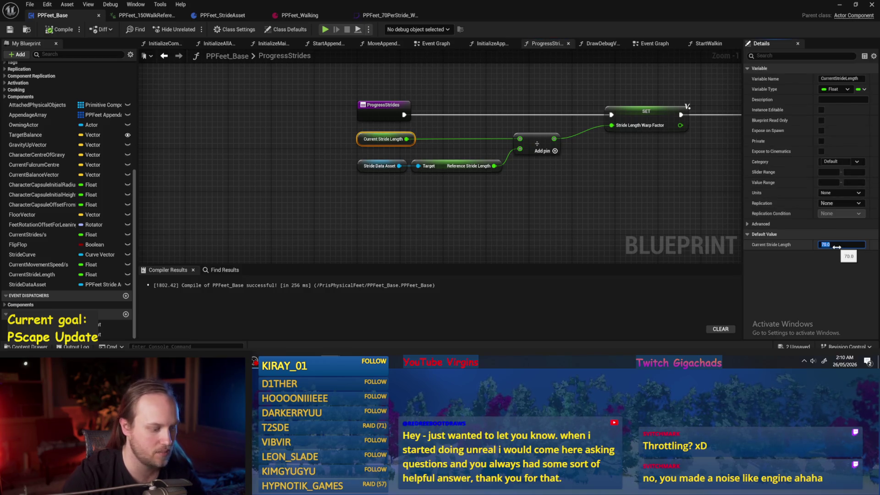
{"action": "key", "text": "Return"}
{"action": "left_click", "coordinate": [30, 45]}
{"action": "left_click", "coordinate": [48, 30]}
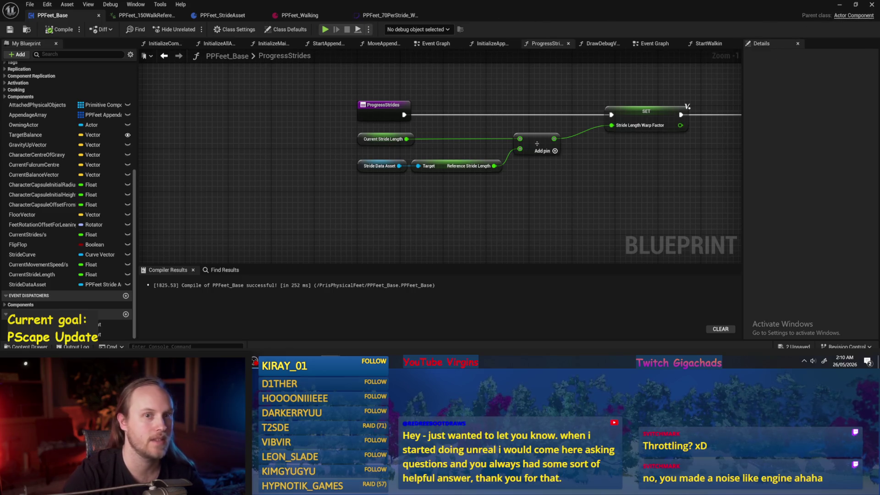
{"action": "left_click", "coordinate": [839, 6]}
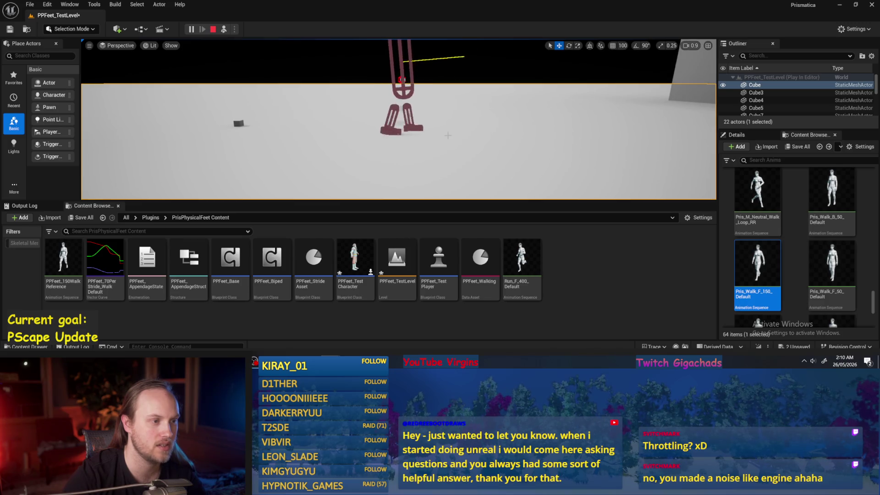
Step: Set the Current Stride Length default to 140 and play-test the test level
{"action": "key", "text": "Escape"}
{"action": "left_click", "coordinate": [382, 140]}
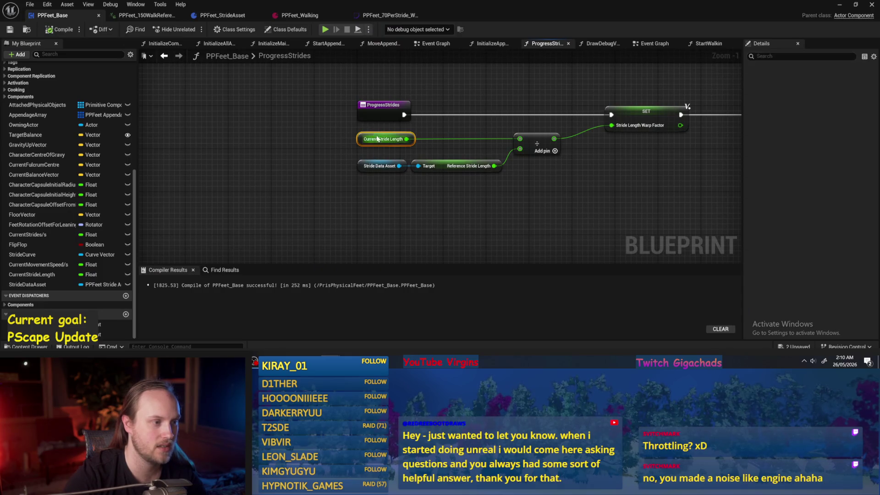
{"action": "left_click", "coordinate": [591, 227]}
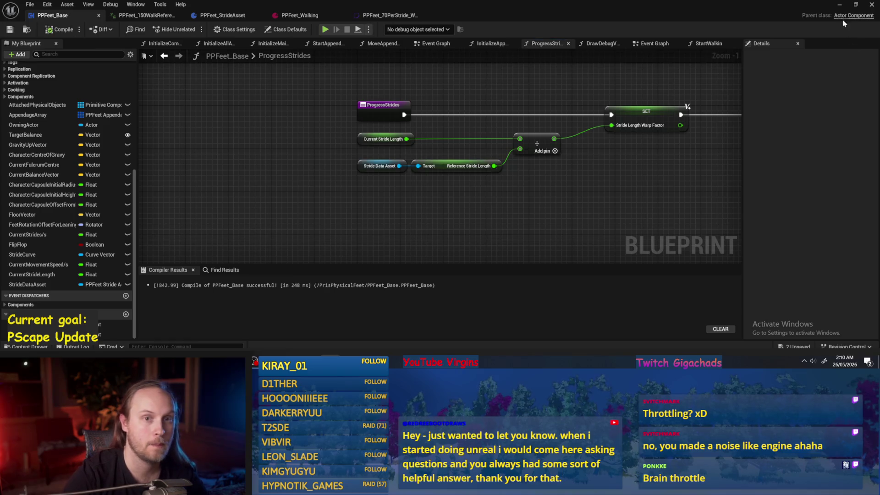
{"action": "left_click", "coordinate": [840, 5]}
{"action": "left_click", "coordinate": [224, 29]}
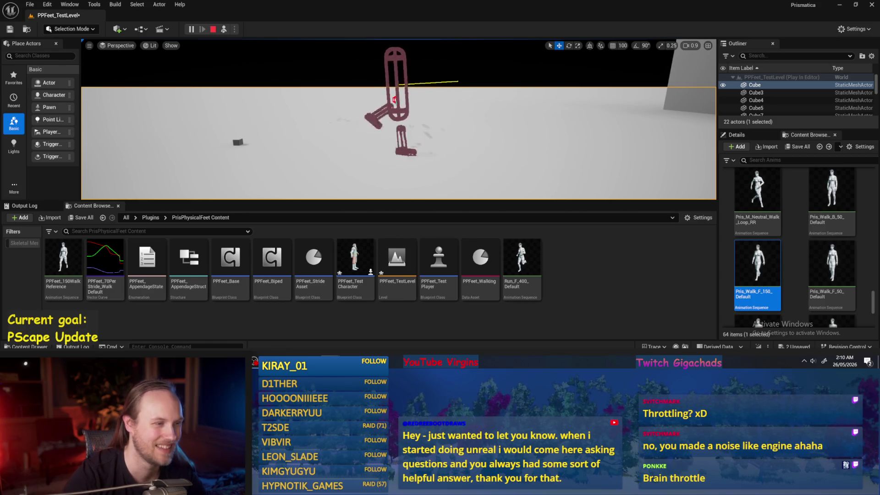
{"action": "key", "text": "Escape"}
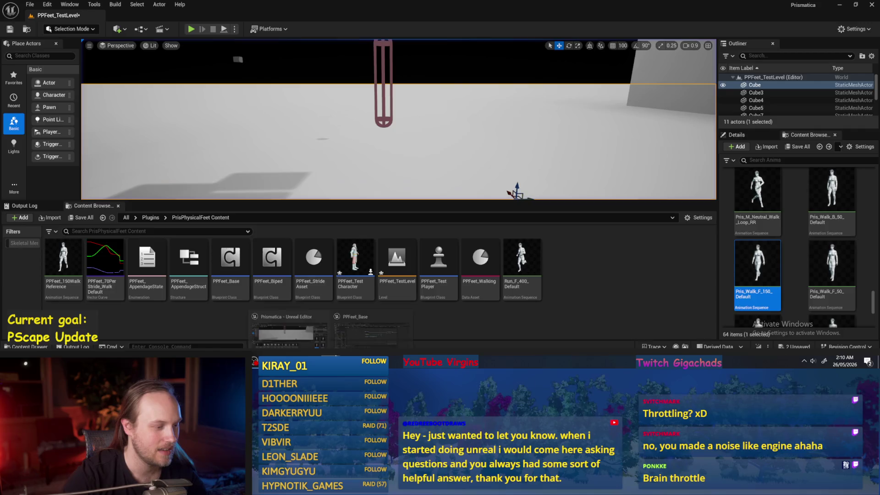
Step: Return to the PPFeet_Base graph and navigate to the Local Stride Values warp nodes
{"action": "left_click", "coordinate": [363, 329]}
{"action": "scroll", "coordinate": [406, 181], "scroll_direction": "down", "scroll_amount": 1}
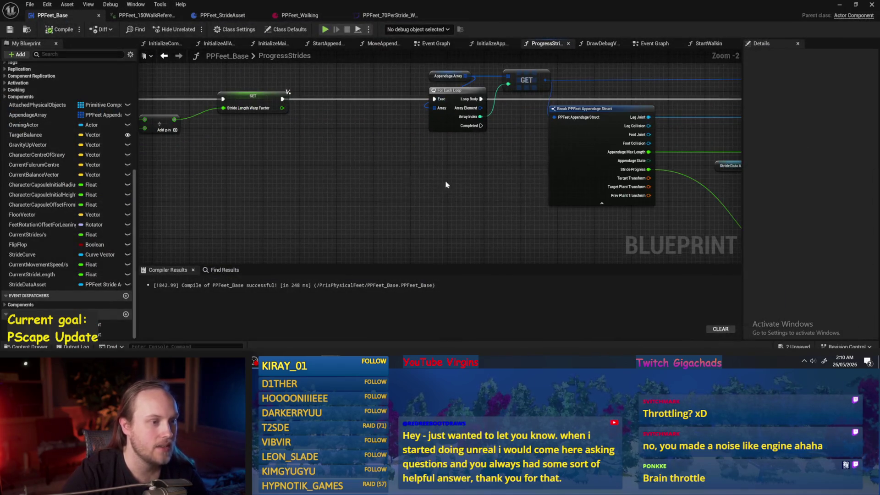
{"action": "scroll", "coordinate": [420, 188], "scroll_direction": "down", "scroll_amount": 1}
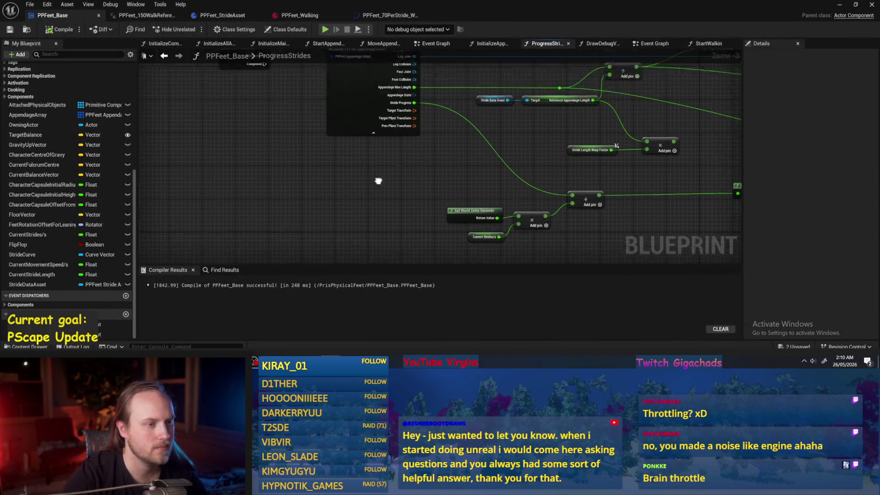
{"action": "left_click_drag", "start_coordinate": [352, 188], "coordinate": [190, 170]}
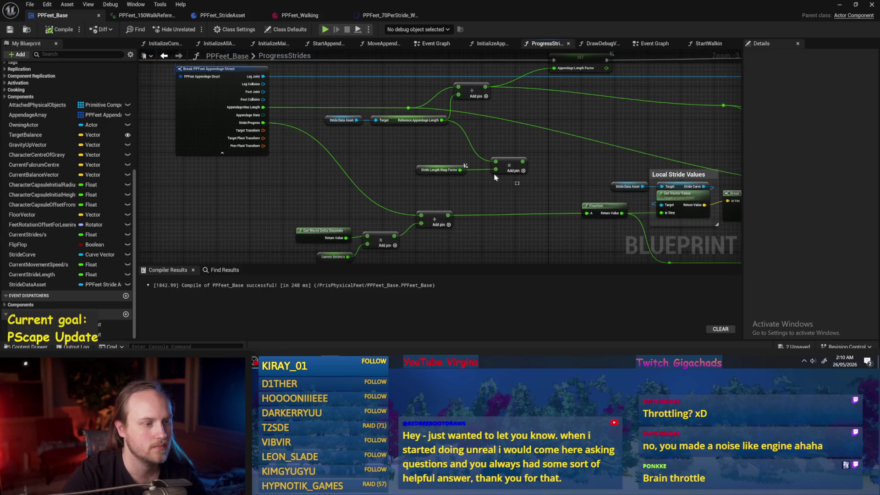
{"action": "left_click_drag", "start_coordinate": [408, 154], "coordinate": [532, 187]}
{"action": "left_click_drag", "start_coordinate": [647, 224], "coordinate": [480, 202]}
{"action": "mouse_move", "coordinate": [384, 156]}
{"action": "left_mouse_down"}
{"action": "mouse_move", "coordinate": [396, 253]}
{"action": "mouse_move", "coordinate": [400, 169]}
{"action": "mouse_move", "coordinate": [515, 197]}
{"action": "mouse_move", "coordinate": [303, 145]}
{"action": "left_mouse_up"}
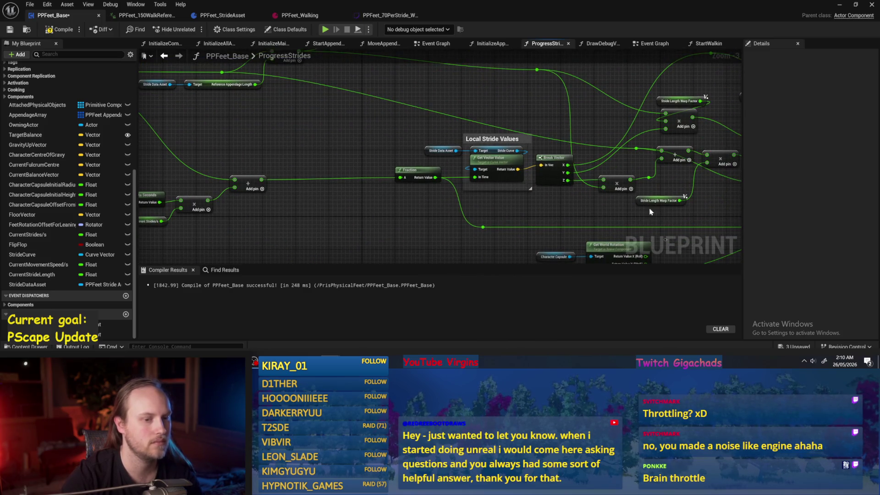
Step: Nudge the Stride Length Warp Factor node into place and save PPFeet_Base with Ctrl+S
{"action": "left_click_drag", "start_coordinate": [641, 202], "coordinate": [638, 206]}
{"action": "left_click", "coordinate": [657, 183]}
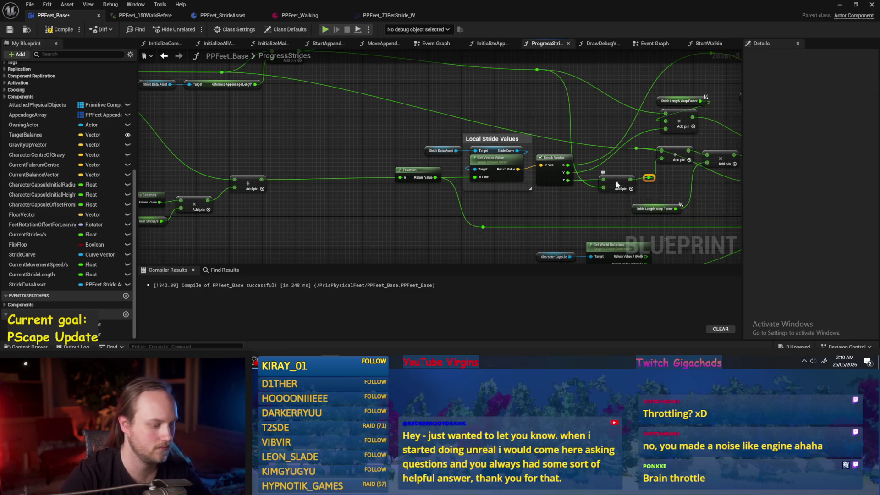
{"action": "left_click_drag", "start_coordinate": [499, 180], "coordinate": [435, 173]}
{"action": "key", "text": "ctrl+s"}
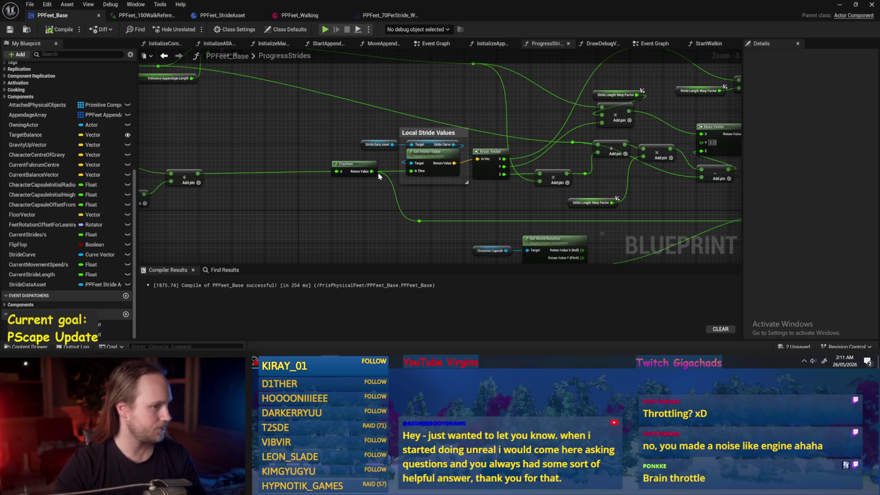
Step: Bring the view back to the ProgressStrides entry node
{"action": "scroll", "coordinate": [527, 96], "scroll_direction": "down", "scroll_amount": 2}
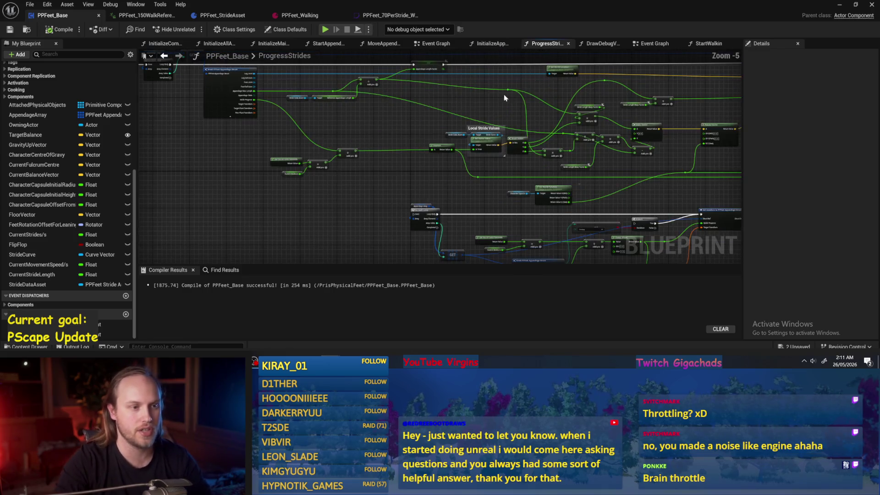
{"action": "scroll", "coordinate": [399, 191], "scroll_direction": "up", "scroll_amount": 2}
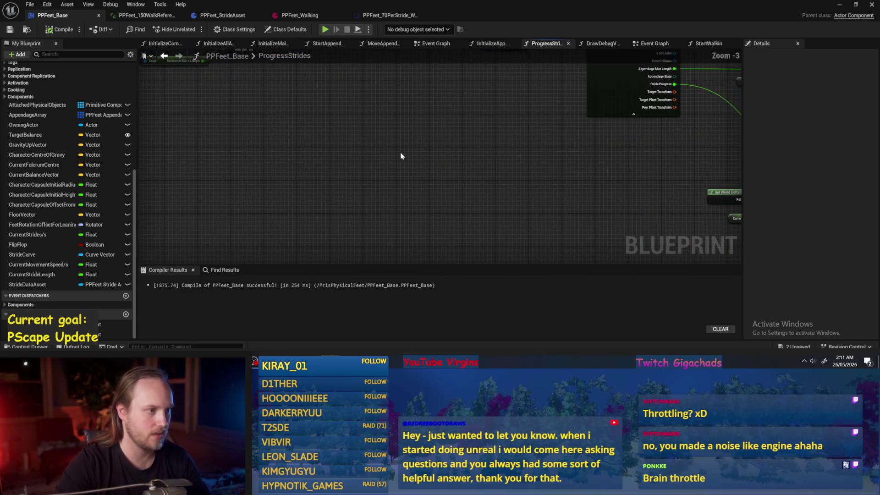
{"action": "left_click_drag", "start_coordinate": [163, 101], "coordinate": [162, 99]}
{"action": "left_click_drag", "start_coordinate": [242, 156], "coordinate": [340, 187]}
{"action": "left_click", "coordinate": [335, 187]}
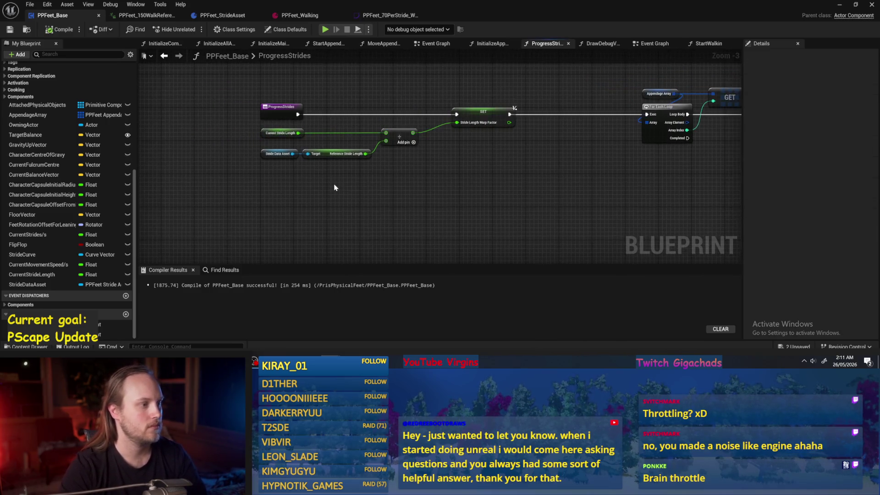
Step: Change the Current Strides/s default value, then recompile and save PPFeet_Base
{"action": "scroll", "coordinate": [335, 187], "scroll_direction": "up", "scroll_amount": 2}
{"action": "left_click_drag", "start_coordinate": [271, 115], "coordinate": [269, 115]}
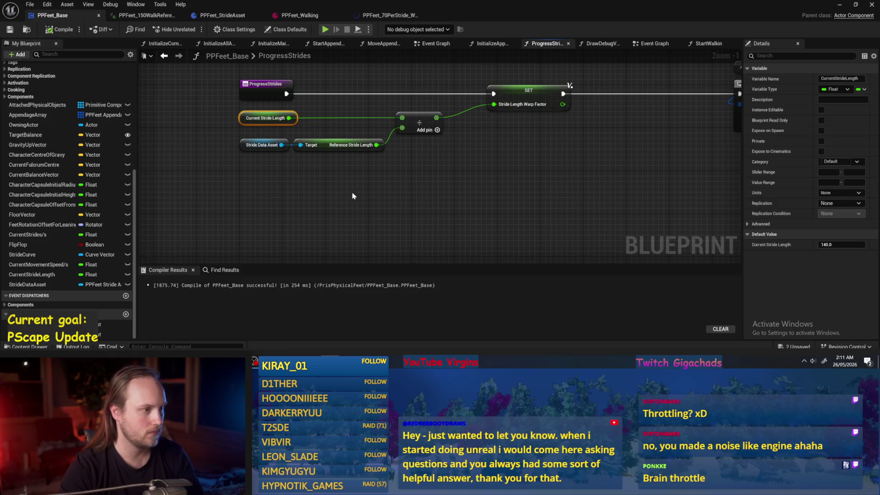
{"action": "scroll", "coordinate": [345, 189], "scroll_direction": "down", "scroll_amount": 1}
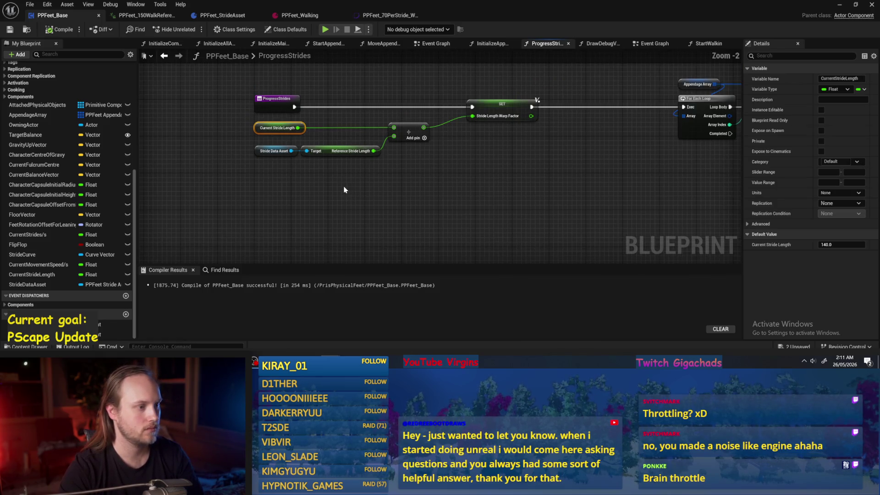
{"action": "mouse_move", "coordinate": [520, 198]}
{"action": "left_mouse_down"}
{"action": "mouse_move", "coordinate": [286, 171]}
{"action": "mouse_move", "coordinate": [421, 180]}
{"action": "mouse_move", "coordinate": [334, 154]}
{"action": "left_mouse_up"}
{"action": "left_click", "coordinate": [399, 220]}
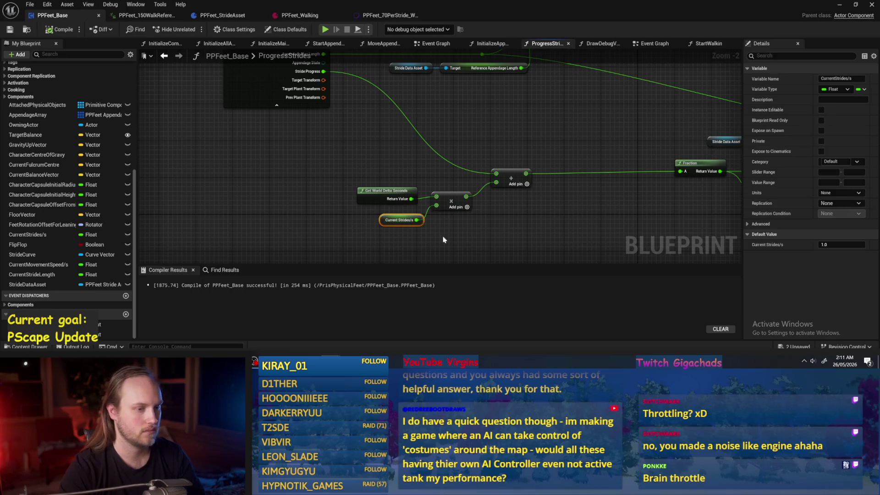
{"action": "left_click", "coordinate": [842, 244]}
{"action": "left_click", "coordinate": [696, 100]}
{"action": "key", "text": "F7"}
{"action": "key", "text": "ctrl+s"}
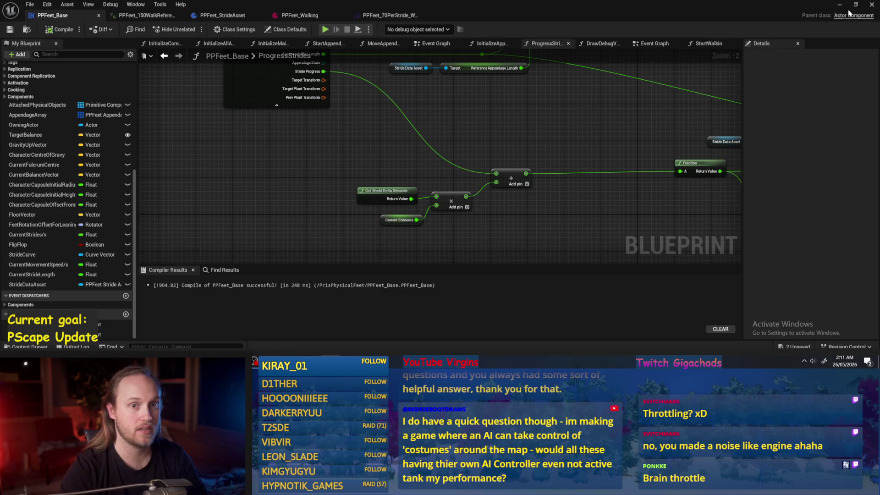
Step: Play-test PPFeet_TestLevel, then go back to the PPFeet_Base Blueprint
{"action": "left_click", "coordinate": [840, 4]}
{"action": "left_click", "coordinate": [224, 29]}
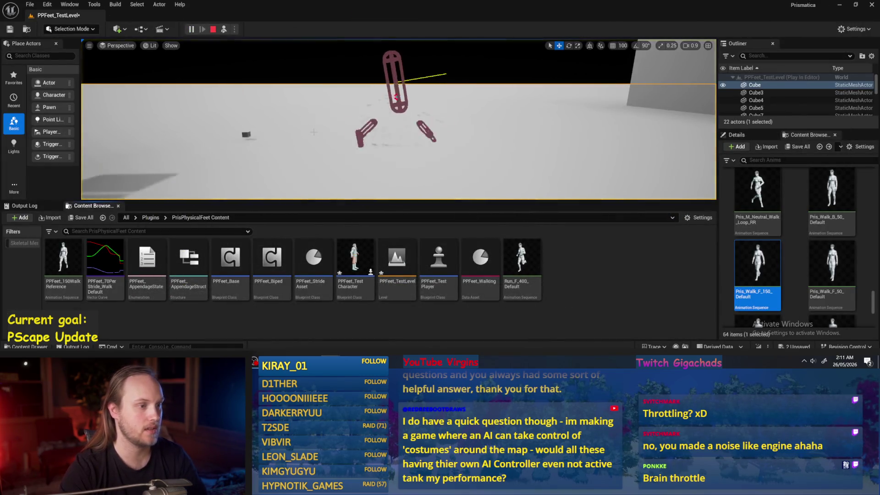
{"action": "mouse_move", "coordinate": [328, 360]}
{"action": "left_click", "coordinate": [290, 328]}
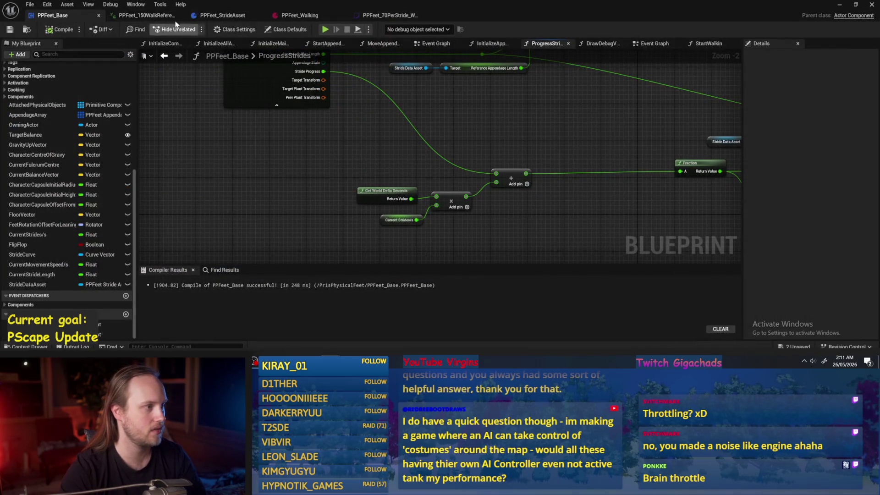
Step: Change the Current Stride Length default, compile and save, and watch the rig in another play test
{"action": "left_click", "coordinate": [202, 127]}
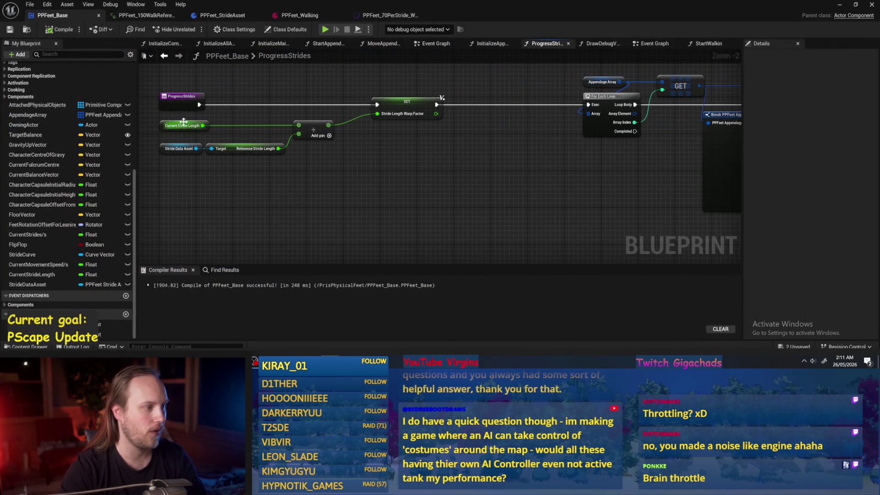
{"action": "left_click", "coordinate": [829, 244]}
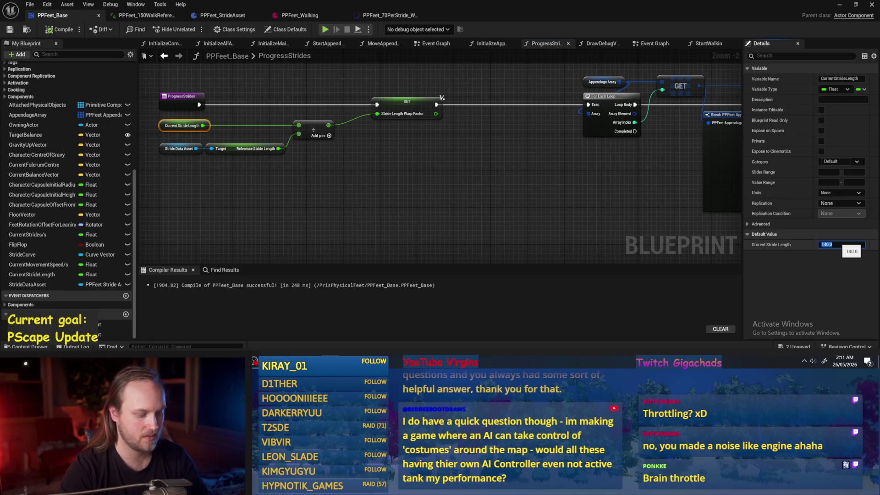
{"action": "left_click", "coordinate": [481, 181]}
{"action": "left_click", "coordinate": [13, 29]}
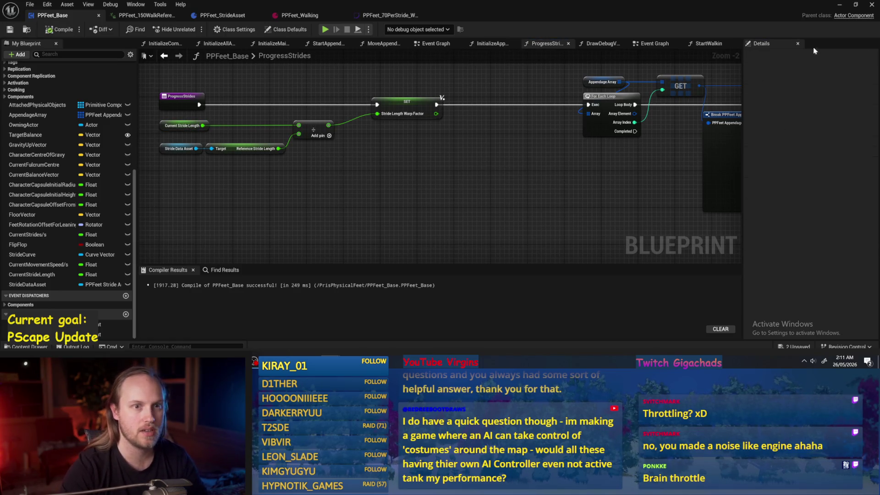
{"action": "left_click", "coordinate": [841, 5]}
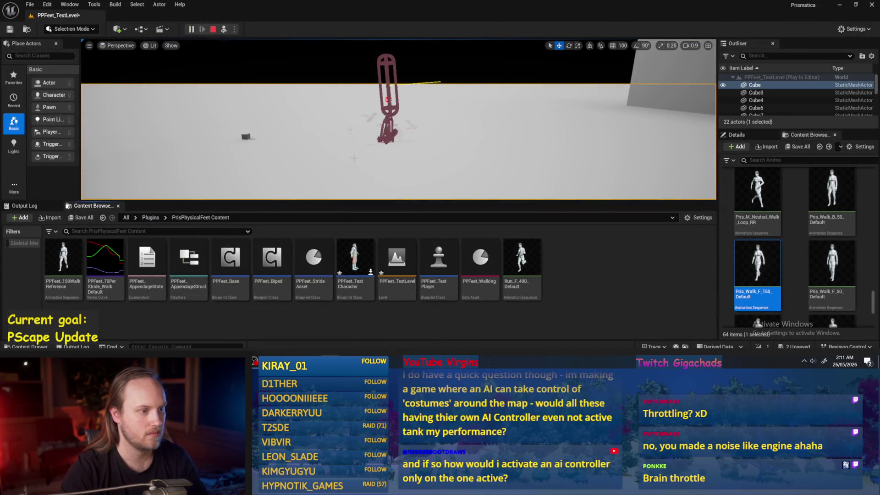
{"action": "key", "text": "Escape"}
{"action": "left_click", "coordinate": [332, 362]}
Step: Move the Current Strides/s node closer and make room around the stride calculation in ProgressStrides
{"action": "mouse_move", "coordinate": [331, 177]}
{"action": "left_mouse_down"}
{"action": "mouse_move", "coordinate": [487, 196]}
{"action": "mouse_move", "coordinate": [374, 165]}
{"action": "mouse_move", "coordinate": [407, 147]}
{"action": "mouse_move", "coordinate": [506, 191]}
{"action": "mouse_move", "coordinate": [418, 181]}
{"action": "mouse_move", "coordinate": [417, 203]}
{"action": "left_mouse_up"}
{"action": "scroll", "coordinate": [418, 181], "scroll_direction": "up", "scroll_amount": 1}
{"action": "scroll", "coordinate": [450, 171], "scroll_direction": "down", "scroll_amount": 1}
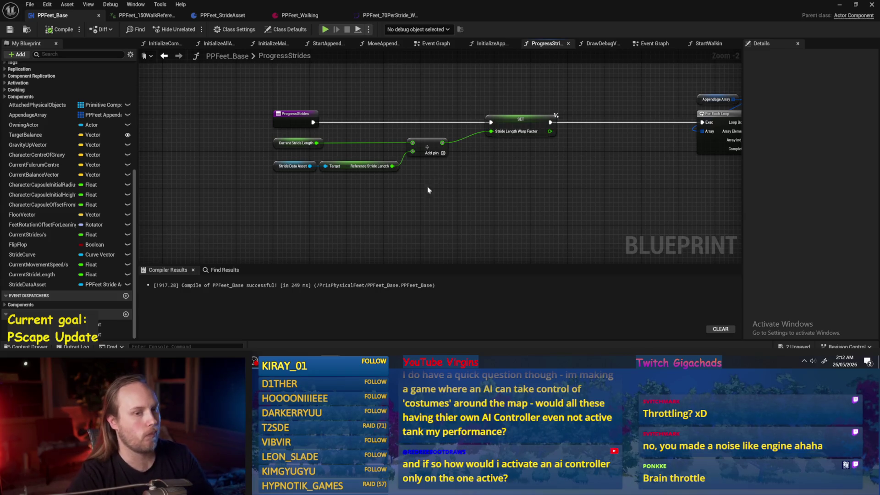
{"action": "left_click_drag", "start_coordinate": [440, 179], "coordinate": [409, 160]}
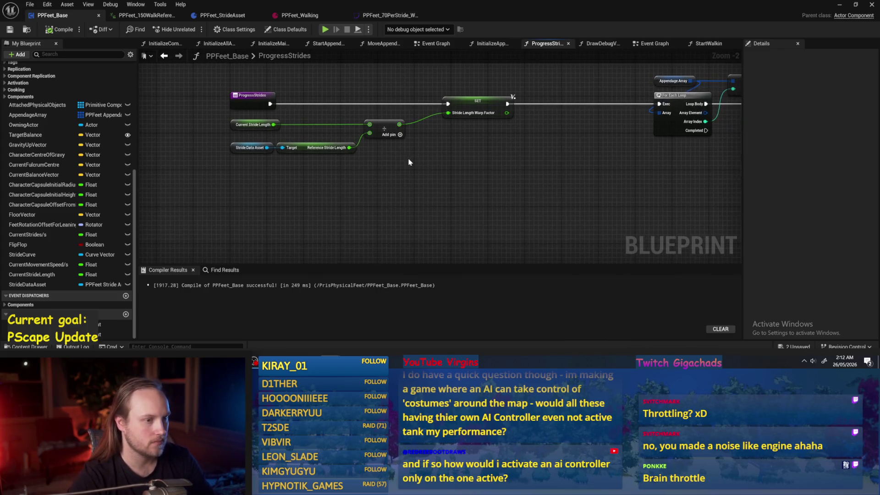
{"action": "mouse_move", "coordinate": [336, 177]}
{"action": "left_mouse_down"}
{"action": "mouse_move", "coordinate": [386, 176]}
{"action": "mouse_move", "coordinate": [273, 126]}
{"action": "left_mouse_up"}
{"action": "scroll", "coordinate": [522, 183], "scroll_direction": "down", "scroll_amount": 2}
{"action": "mouse_move", "coordinate": [511, 177]}
{"action": "left_mouse_down"}
{"action": "mouse_move", "coordinate": [595, 215]}
{"action": "mouse_move", "coordinate": [463, 186]}
{"action": "mouse_move", "coordinate": [477, 183]}
{"action": "mouse_move", "coordinate": [407, 185]}
{"action": "mouse_move", "coordinate": [316, 103]}
{"action": "left_mouse_up"}
{"action": "left_click", "coordinate": [372, 196]}
{"action": "scroll", "coordinate": [251, 103], "scroll_direction": "up", "scroll_amount": 3}
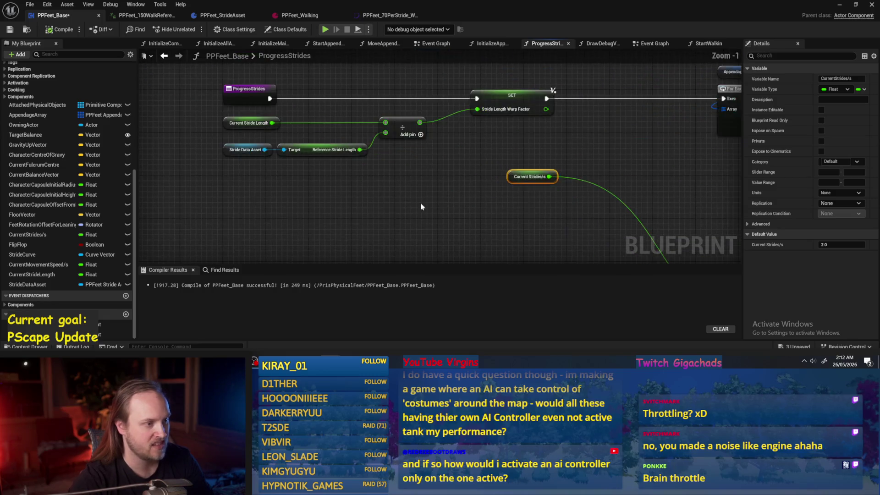
{"action": "left_click_drag", "start_coordinate": [457, 204], "coordinate": [399, 194]}
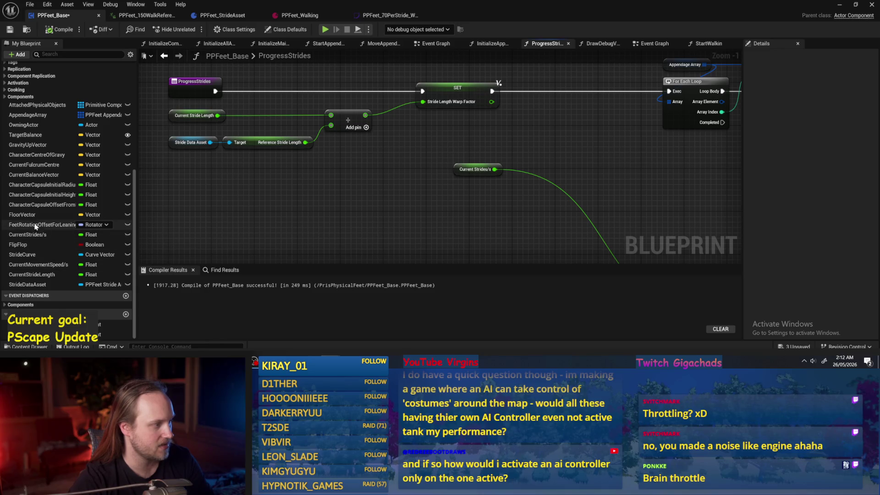
Step: Add a Current Movement Speed/s getter and a Divide node fed by Current Movement Speed/s and Current Stride Length
{"action": "left_click", "coordinate": [39, 264]}
{"action": "mouse_move", "coordinate": [275, 177]}
{"action": "left_mouse_down"}
{"action": "mouse_move", "coordinate": [266, 223]}
{"action": "mouse_move", "coordinate": [282, 110]}
{"action": "mouse_move", "coordinate": [418, 139]}
{"action": "left_mouse_up"}
{"action": "left_click", "coordinate": [289, 189]}
{"action": "type", "text": "/"}
{"action": "key", "text": "Return"}
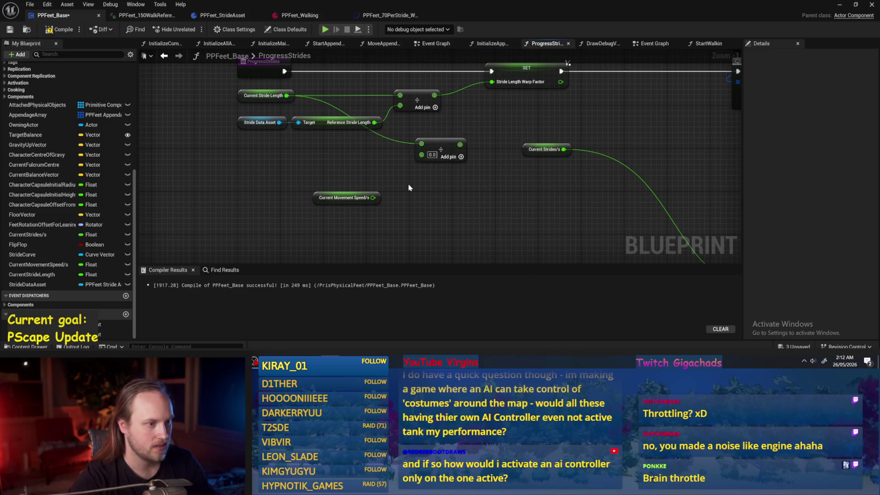
{"action": "left_click", "coordinate": [351, 198]}
{"action": "mouse_move", "coordinate": [315, 201]}
{"action": "left_mouse_down"}
{"action": "mouse_move", "coordinate": [290, 184]}
{"action": "mouse_move", "coordinate": [422, 146]}
{"action": "left_mouse_up"}
{"action": "mouse_move", "coordinate": [287, 96]}
{"action": "left_mouse_down"}
{"action": "mouse_move", "coordinate": [438, 185]}
{"action": "mouse_move", "coordinate": [421, 154]}
{"action": "left_mouse_up"}
Step: Feed the division result into Current Strides/s, then compile and save the Blueprint
{"action": "left_click", "coordinate": [258, 97]}
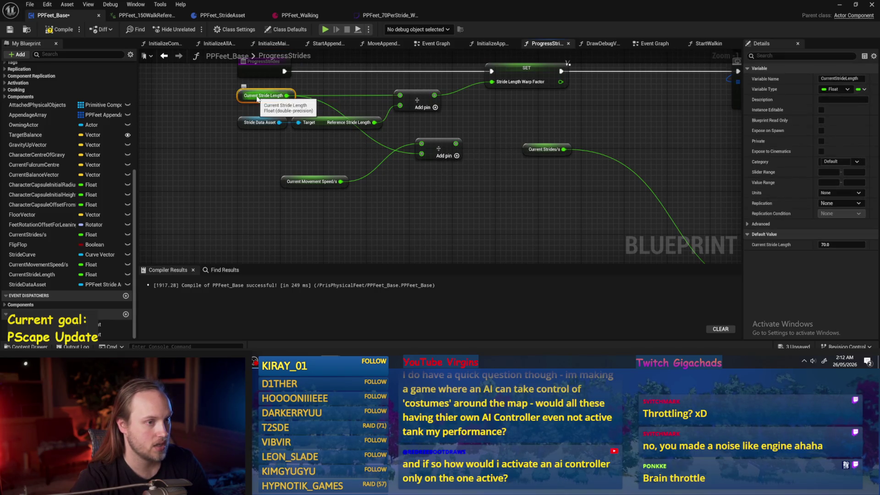
{"action": "left_click_drag", "start_coordinate": [582, 204], "coordinate": [507, 179]}
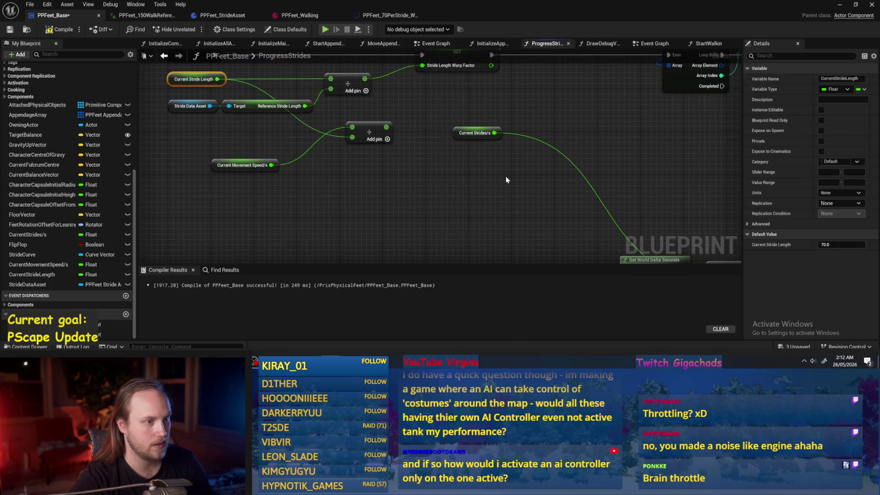
{"action": "left_click", "coordinate": [507, 179]}
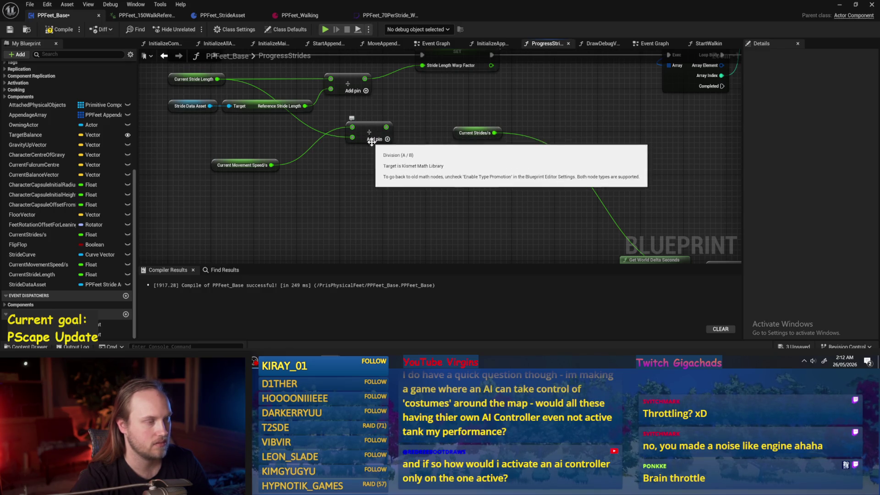
{"action": "mouse_move", "coordinate": [491, 136]}
{"action": "left_mouse_down"}
{"action": "mouse_move", "coordinate": [376, 131]}
{"action": "mouse_move", "coordinate": [386, 127]}
{"action": "left_mouse_up"}
{"action": "key", "text": "ctrl+s"}
{"action": "left_click", "coordinate": [840, 6]}
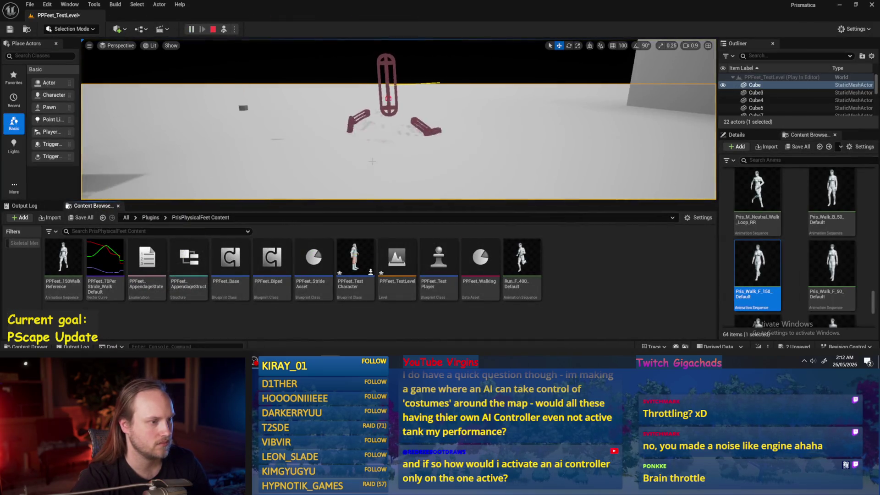
Step: Reconnect the divide node's lower input to Current Movement Speed/s and save PPFeet_Base
{"action": "key", "text": "alt+Tab"}
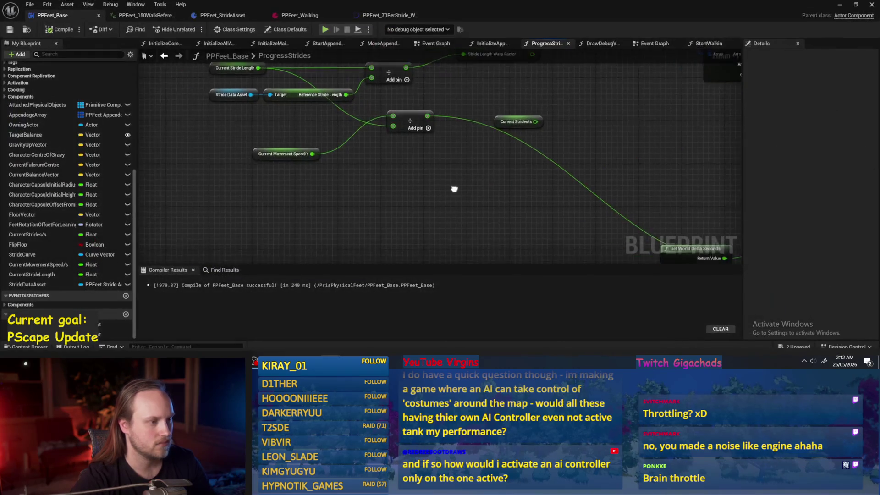
{"action": "key", "text": "ctrl+s"}
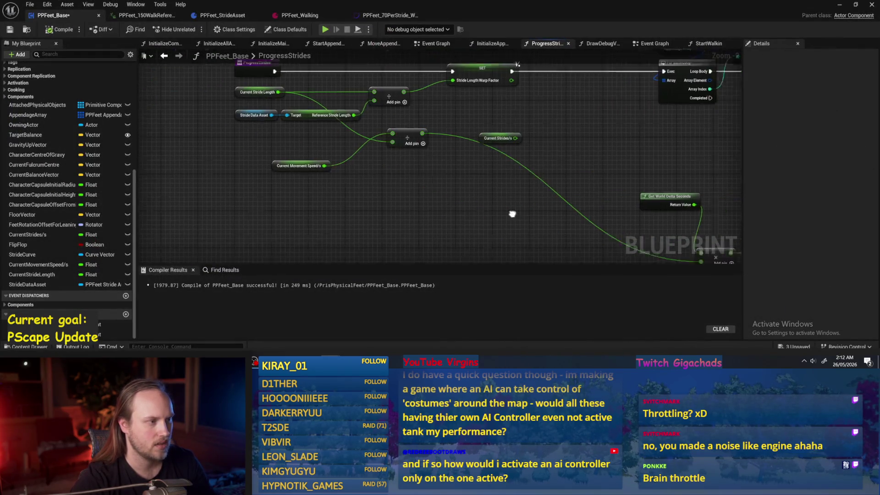
{"action": "left_click", "coordinate": [320, 170]}
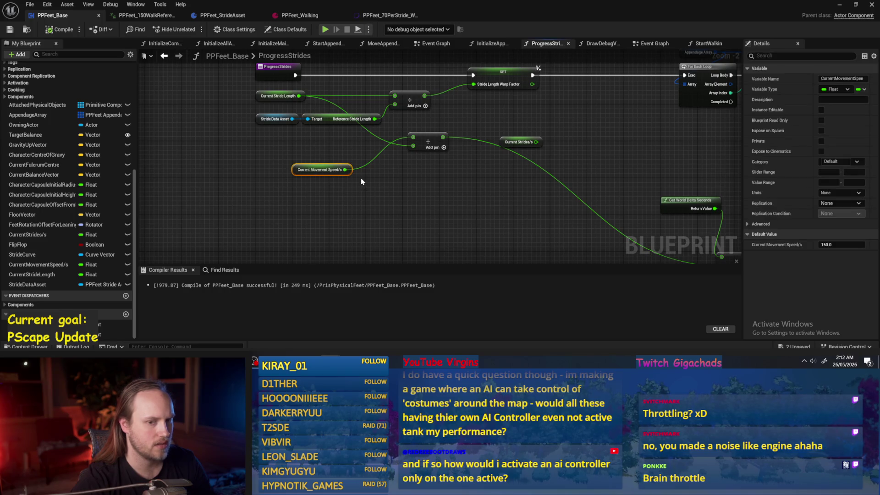
{"action": "scroll", "coordinate": [361, 181], "scroll_direction": "up", "scroll_amount": 1}
{"action": "left_click_drag", "start_coordinate": [235, 114], "coordinate": [334, 117]}
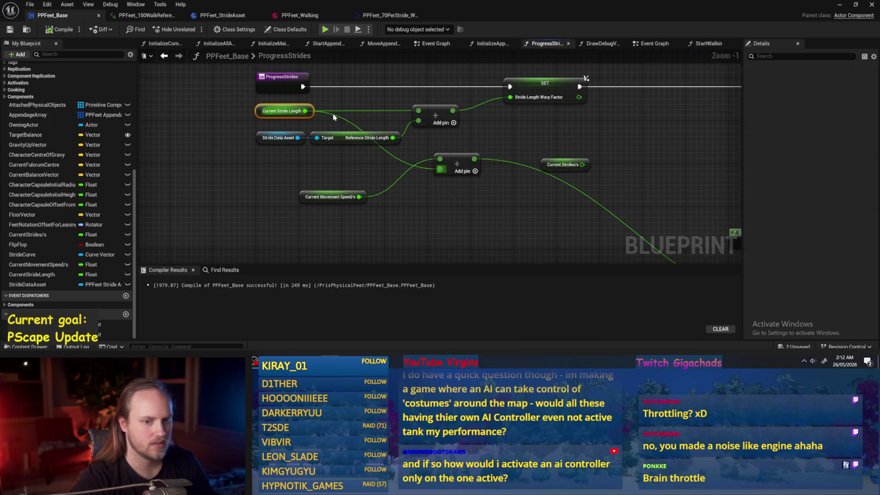
{"action": "mouse_move", "coordinate": [440, 169]}
{"action": "left_mouse_down"}
{"action": "mouse_move", "coordinate": [456, 164]}
{"action": "mouse_move", "coordinate": [361, 197]}
{"action": "left_mouse_up"}
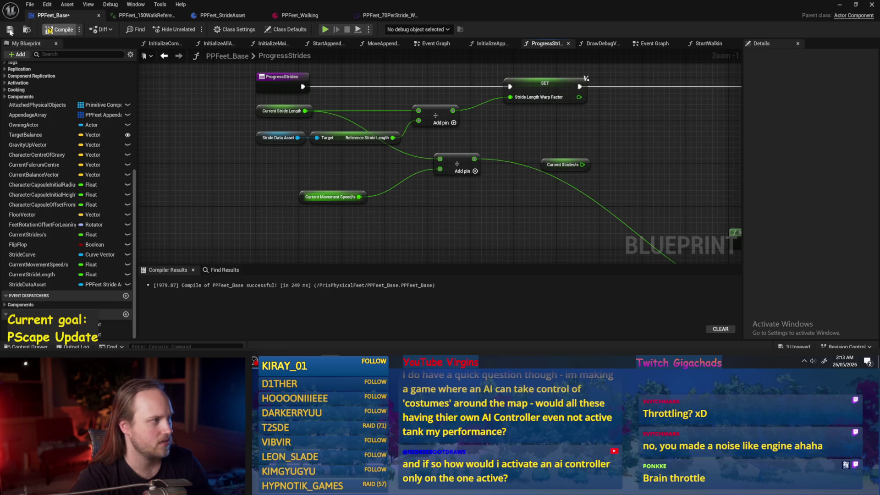
{"action": "left_click", "coordinate": [839, 7]}
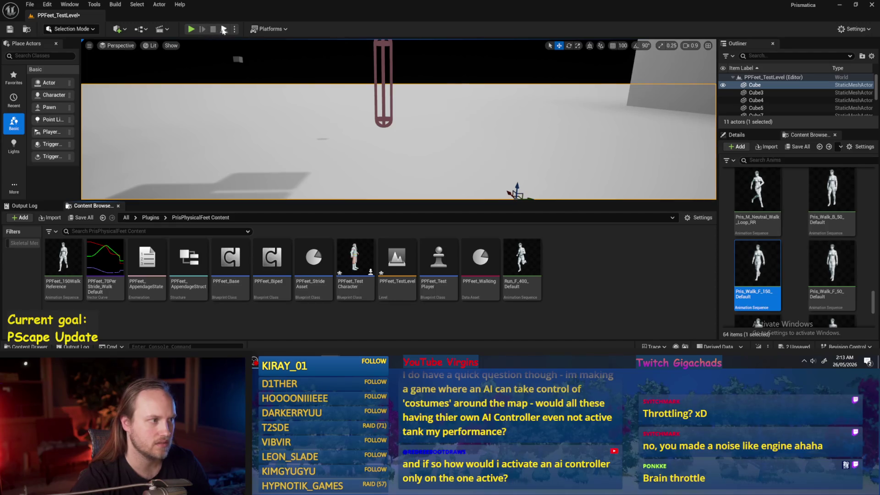
Step: Play the test level with a PPFeet_150WalkReference mannequin placed and turned sideways about -88°
{"action": "key", "text": "alt+p"}
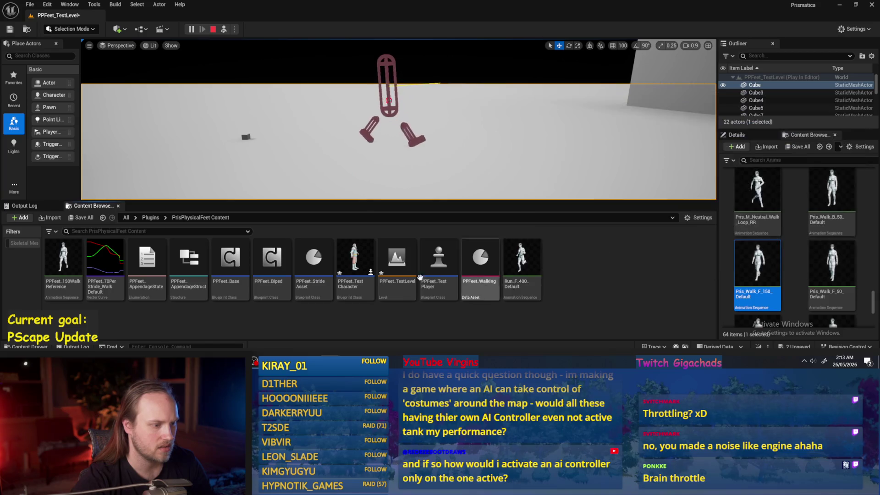
{"action": "left_click_drag", "start_coordinate": [63, 264], "coordinate": [395, 179]}
{"action": "key", "text": "e"}
{"action": "left_click", "coordinate": [399, 181]}
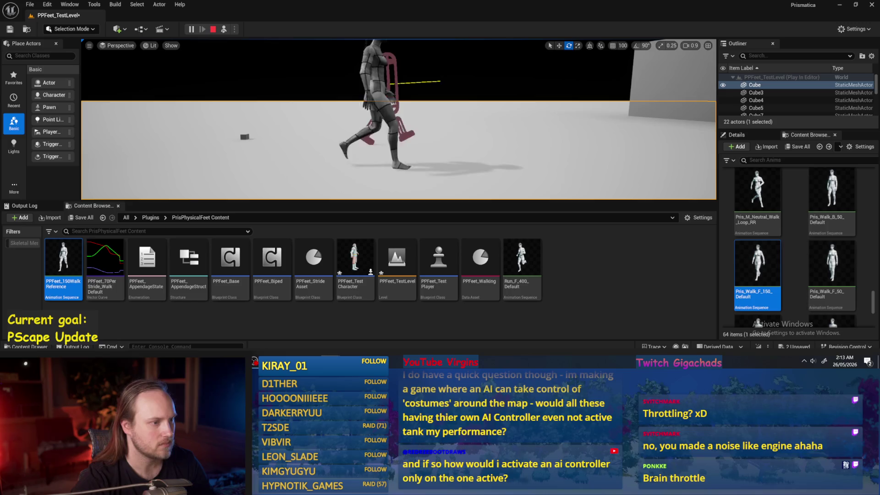
{"action": "key", "text": "alt+Tab"}
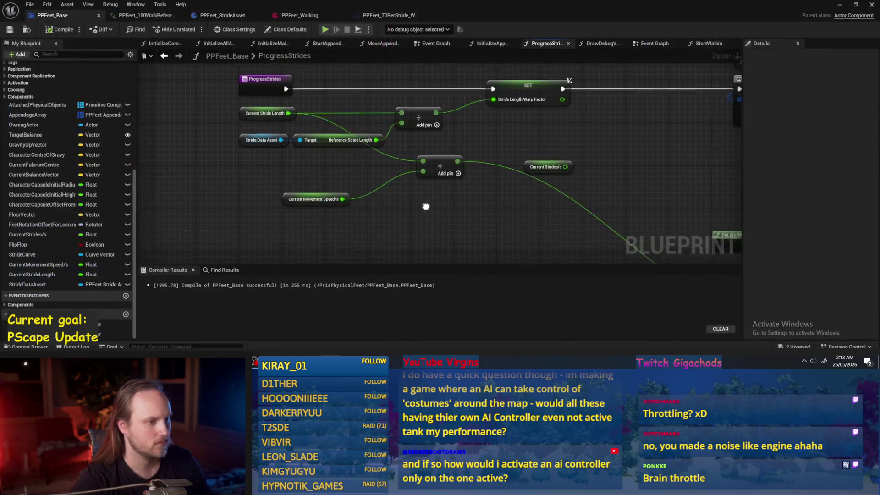
Step: Feed the upper divide result into the lower divide, shift Current Movement Speed/s right, and save
{"action": "left_click_drag", "start_coordinate": [334, 220], "coordinate": [370, 194]}
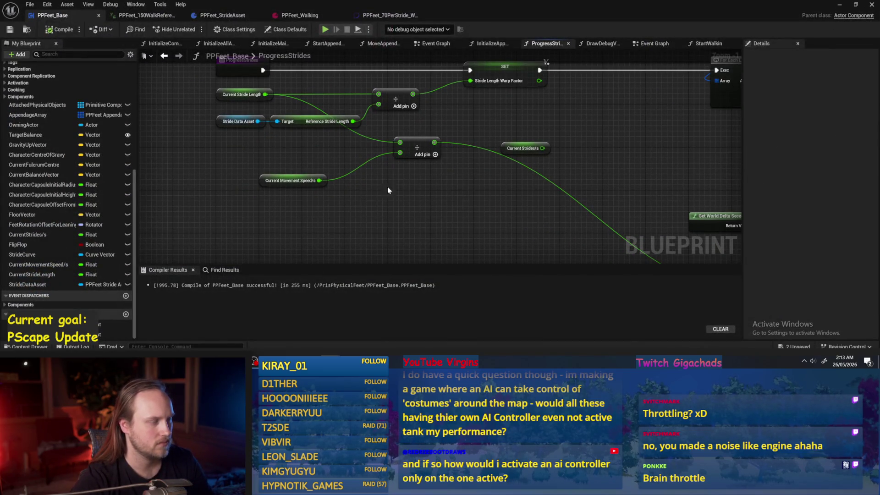
{"action": "left_click_drag", "start_coordinate": [454, 189], "coordinate": [419, 205]}
{"action": "mouse_move", "coordinate": [375, 119]}
{"action": "left_mouse_down"}
{"action": "mouse_move", "coordinate": [361, 168]}
{"action": "mouse_move", "coordinate": [462, 198]}
{"action": "mouse_move", "coordinate": [449, 200]}
{"action": "left_mouse_up"}
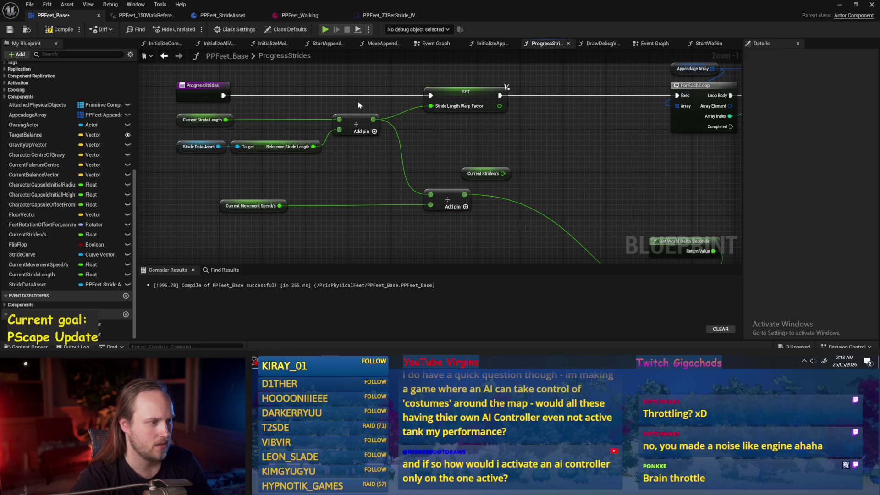
{"action": "left_click_drag", "start_coordinate": [266, 206], "coordinate": [349, 206]}
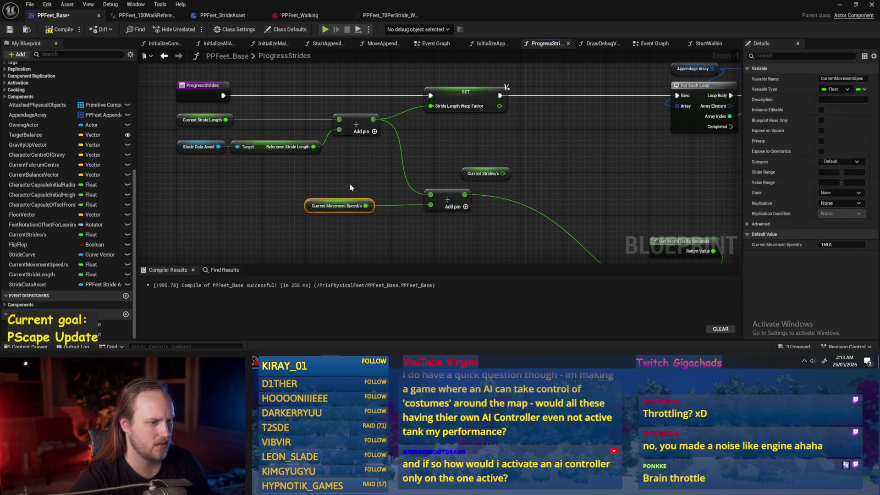
{"action": "left_click_drag", "start_coordinate": [464, 165], "coordinate": [372, 129]}
{"action": "key", "text": "ctrl+s"}
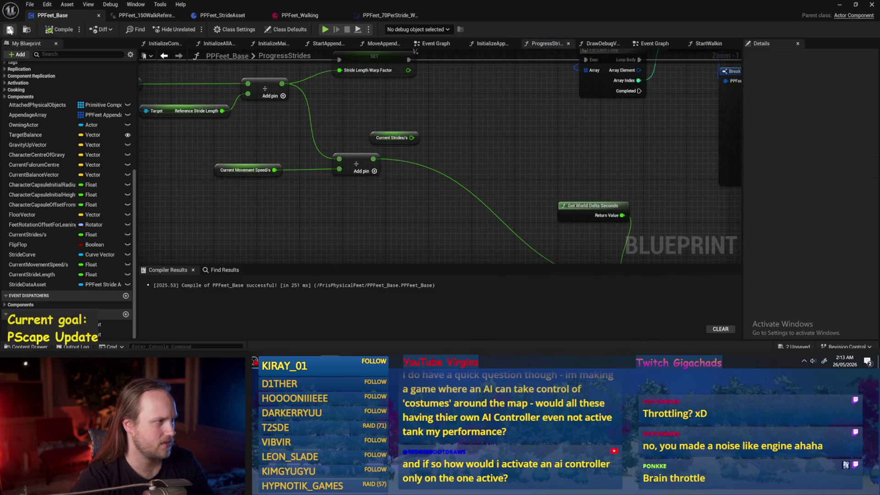
Step: Stop the play session and place another PPFeet_150WalkReference mannequin in the level
{"action": "left_click", "coordinate": [840, 5]}
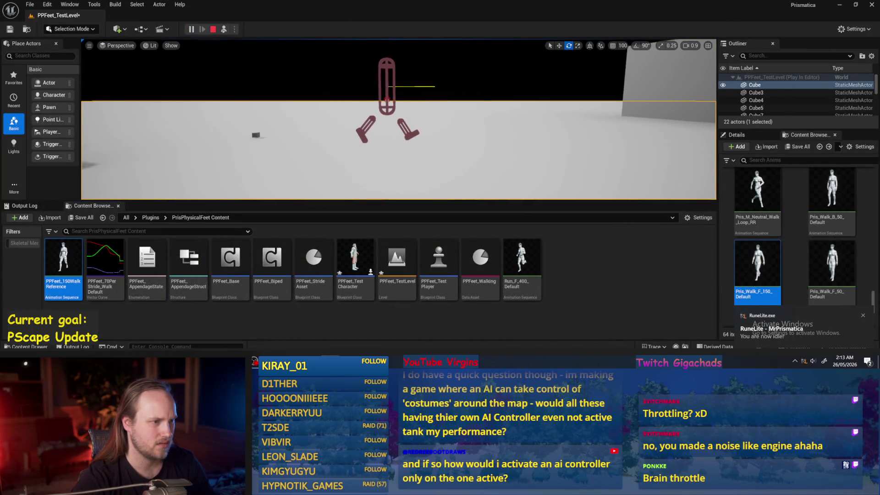
{"action": "key", "text": "Escape"}
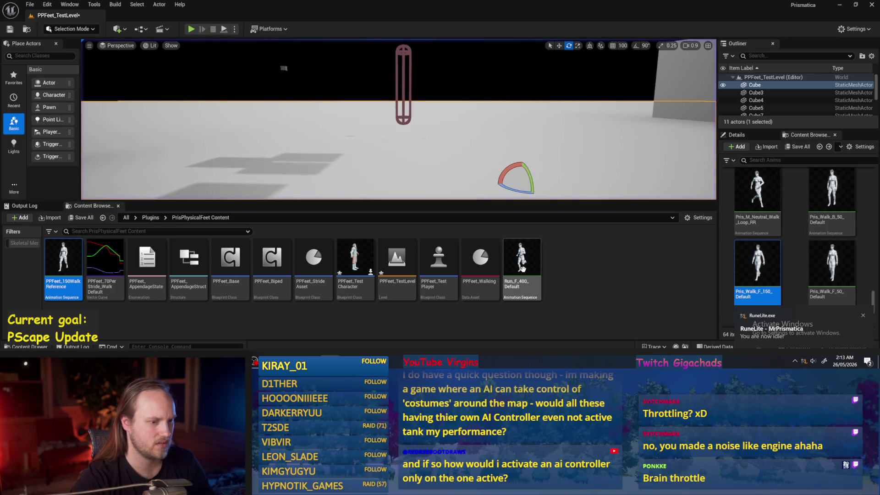
{"action": "mouse_move", "coordinate": [69, 272]}
{"action": "left_mouse_down"}
{"action": "mouse_move", "coordinate": [367, 163]}
{"action": "mouse_move", "coordinate": [354, 142]}
{"action": "mouse_move", "coordinate": [360, 192]}
{"action": "left_mouse_up"}
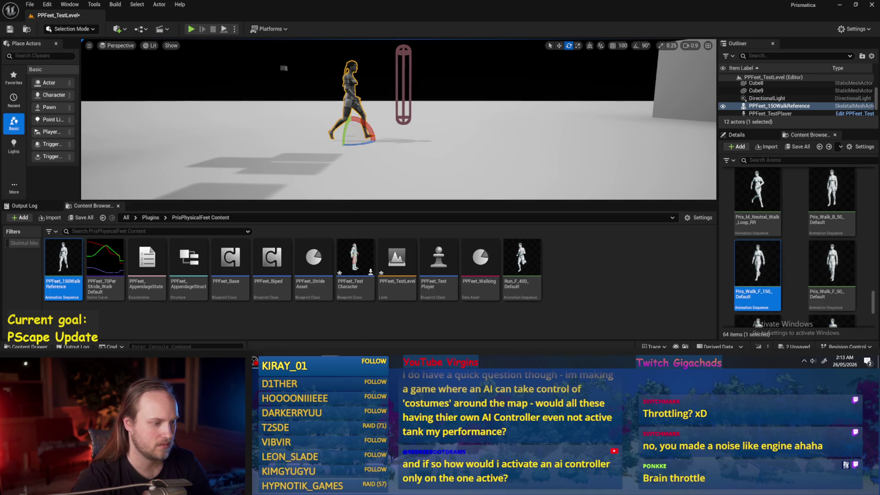
{"action": "key", "text": "alt+Tab"}
Step: Connect Current Stride Length and Current Movement Speed/s to the lower divide node, then compile
{"action": "mouse_move", "coordinate": [339, 169]}
{"action": "left_mouse_down"}
{"action": "mouse_move", "coordinate": [329, 168]}
{"action": "mouse_move", "coordinate": [282, 84]}
{"action": "left_mouse_up"}
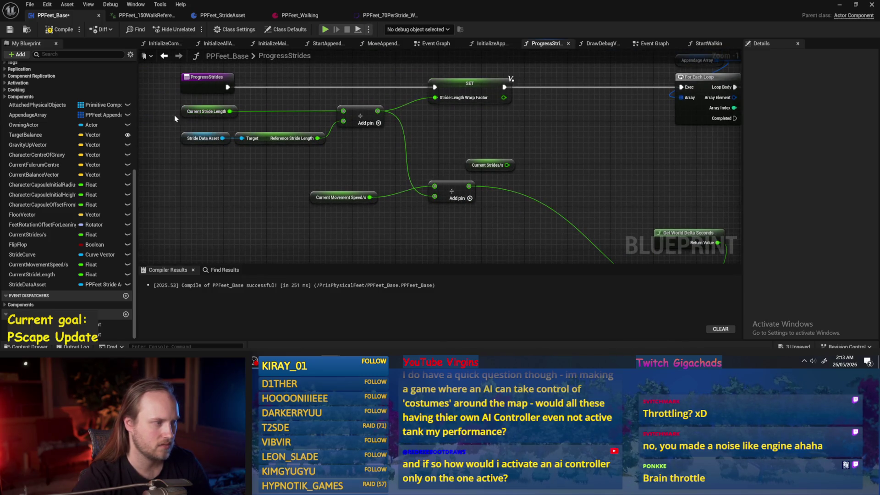
{"action": "left_click", "coordinate": [53, 30]}
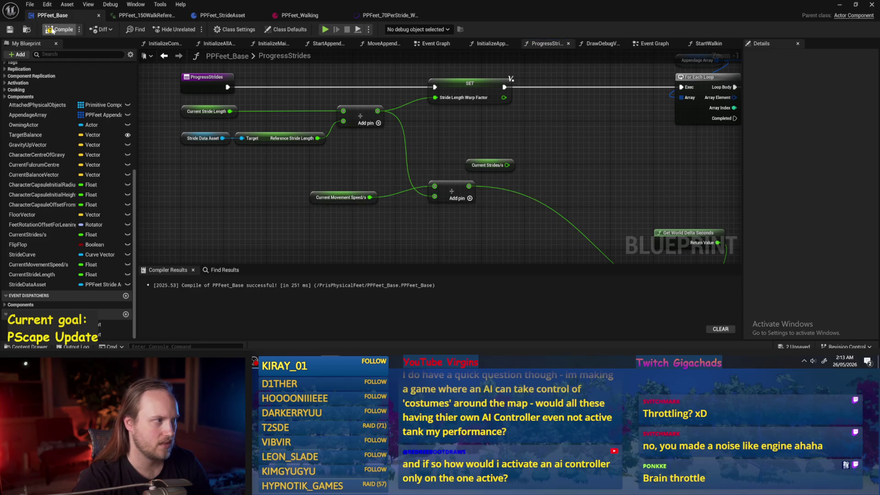
{"action": "left_click_drag", "start_coordinate": [295, 167], "coordinate": [277, 168]}
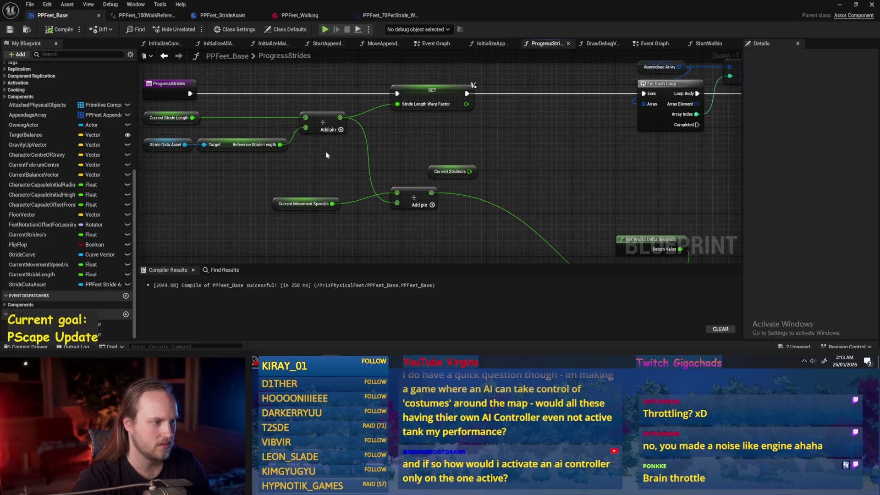
{"action": "left_click_drag", "start_coordinate": [340, 155], "coordinate": [366, 160]}
{"action": "mouse_move", "coordinate": [278, 113]}
{"action": "left_mouse_down"}
{"action": "mouse_move", "coordinate": [402, 168]}
{"action": "mouse_move", "coordinate": [482, 189]}
{"action": "left_mouse_up"}
{"action": "mouse_move", "coordinate": [418, 199]}
{"action": "left_mouse_down"}
{"action": "mouse_move", "coordinate": [483, 198]}
{"action": "mouse_move", "coordinate": [396, 194]}
{"action": "left_mouse_up"}
Step: Reposition the Current Movement Speed/s and Current Stride Length nodes and save the Blueprint
{"action": "left_click", "coordinate": [275, 197]}
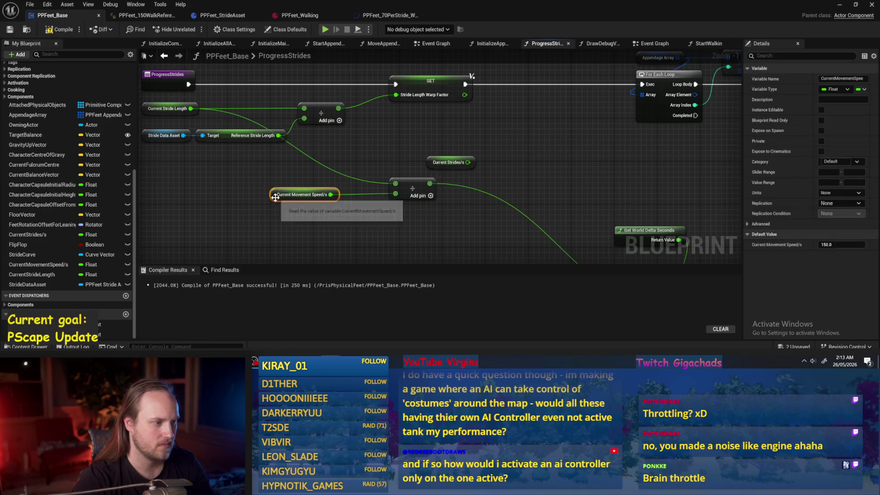
{"action": "left_click_drag", "start_coordinate": [275, 197], "coordinate": [210, 218]}
{"action": "left_click", "coordinate": [277, 175]}
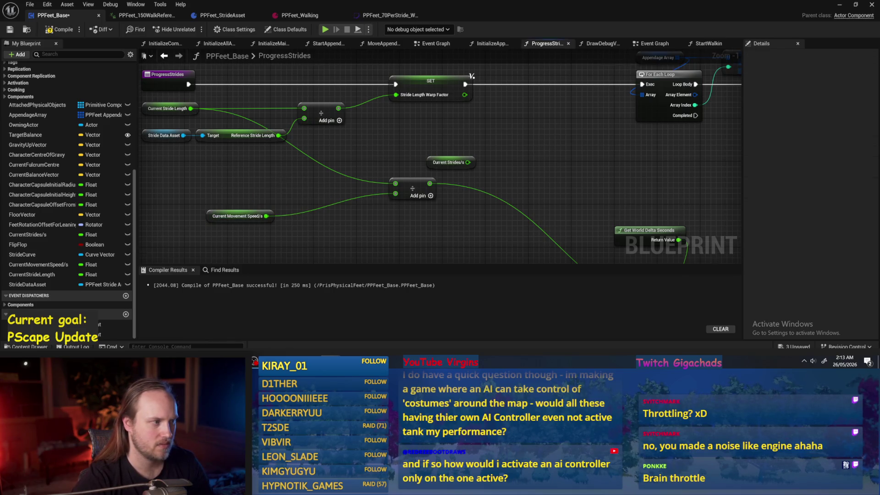
{"action": "left_click_drag", "start_coordinate": [229, 117], "coordinate": [293, 131]}
{"action": "left_click", "coordinate": [234, 125]}
{"action": "left_click_drag", "start_coordinate": [394, 181], "coordinate": [318, 186]}
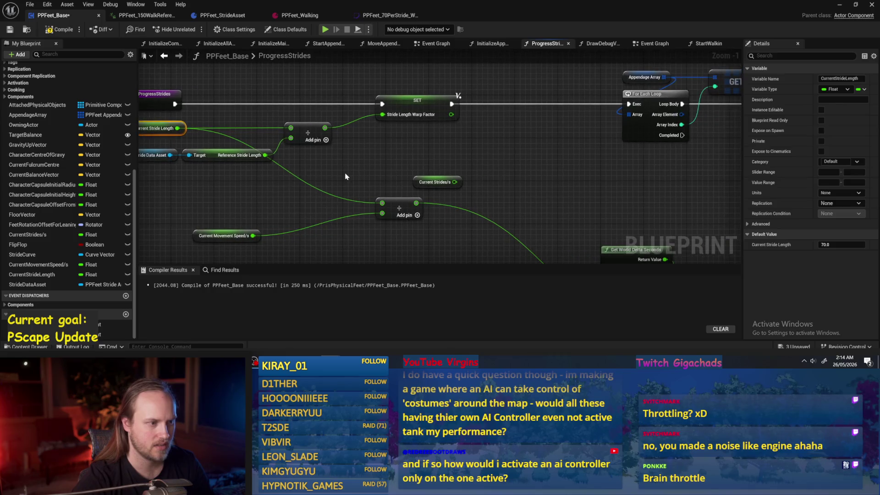
{"action": "key", "text": "ctrl+s"}
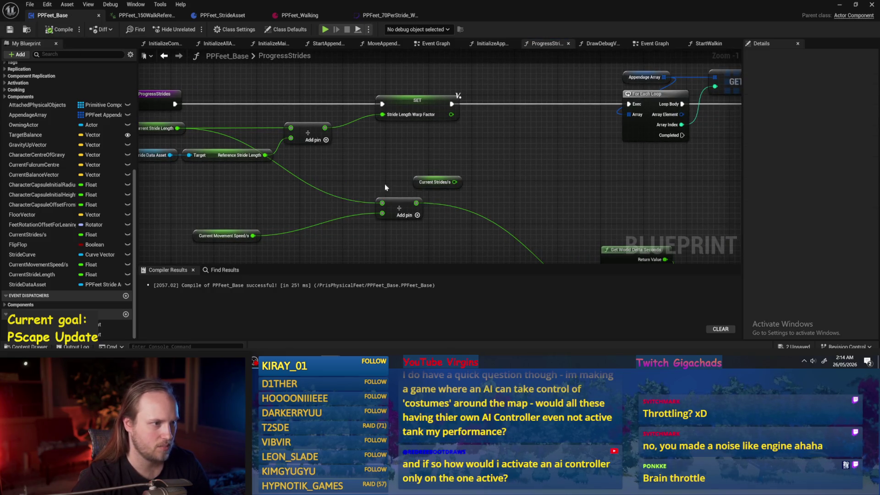
Step: Run a PPFeet_TestLevel play test with the walking mannequin, then stop it
{"action": "scroll", "coordinate": [384, 187], "scroll_direction": "down", "scroll_amount": 1}
{"action": "left_click_drag", "start_coordinate": [384, 187], "coordinate": [417, 158]}
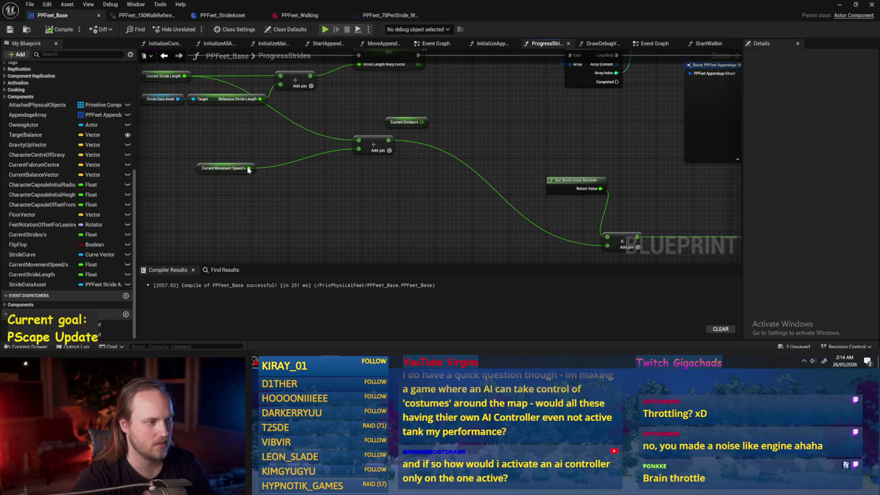
{"action": "left_click", "coordinate": [225, 163]}
{"action": "left_click_drag", "start_coordinate": [257, 192], "coordinate": [412, 200]}
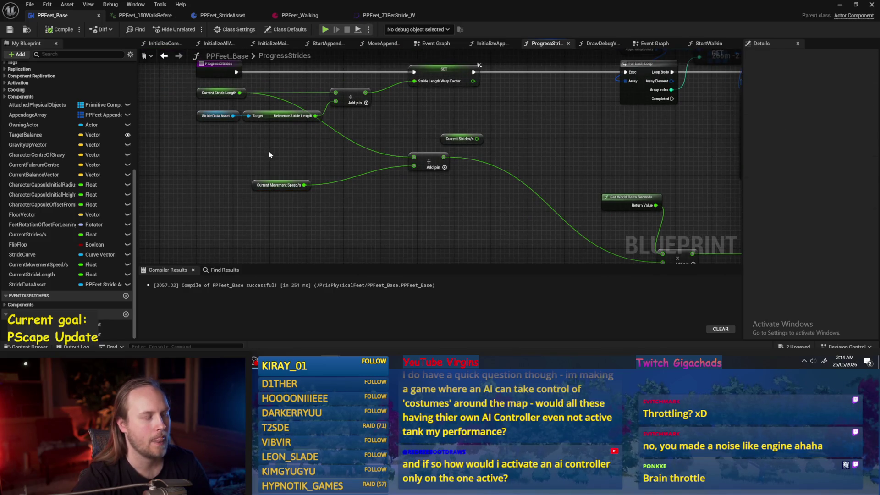
{"action": "left_click_drag", "start_coordinate": [334, 180], "coordinate": [367, 206]}
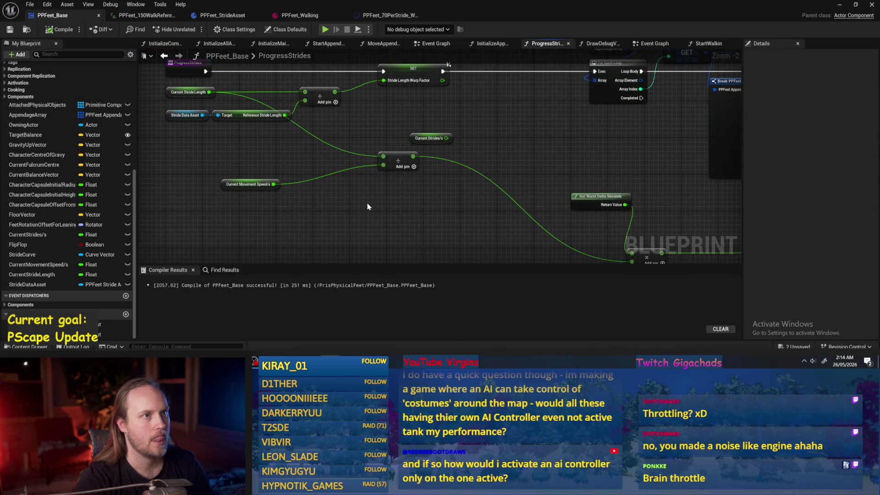
{"action": "left_click", "coordinate": [840, 4]}
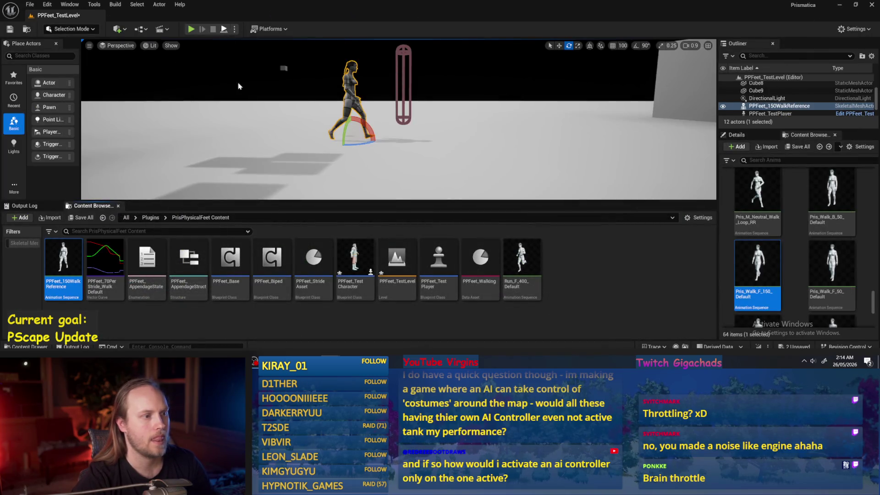
{"action": "key", "text": "alt+p"}
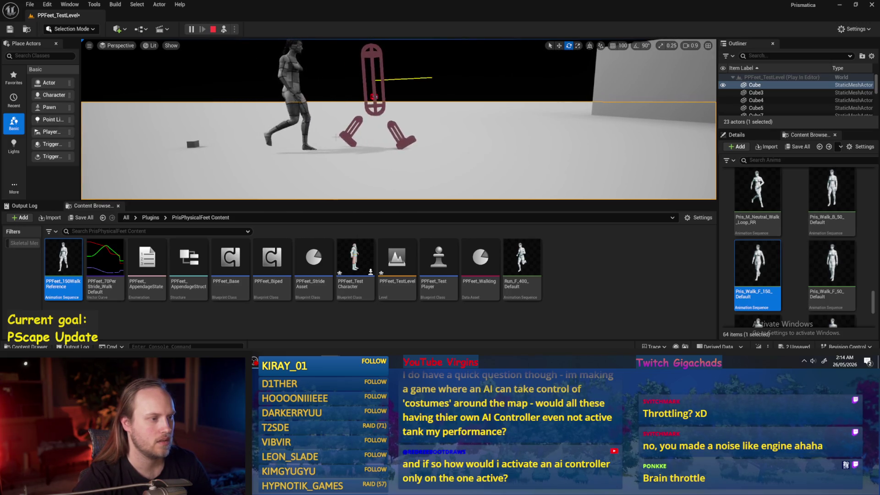
{"action": "key", "text": "Escape"}
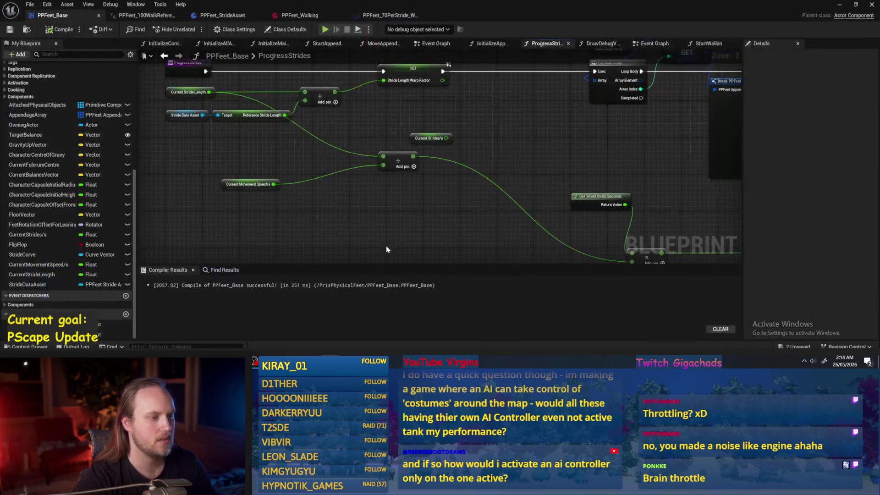
Step: Reposition the Get World Delta Seconds node and move the divide node down-right
{"action": "scroll", "coordinate": [372, 176], "scroll_direction": "down", "scroll_amount": 2}
{"action": "mouse_move", "coordinate": [463, 166]}
{"action": "left_mouse_down"}
{"action": "mouse_move", "coordinate": [430, 138]}
{"action": "mouse_move", "coordinate": [379, 166]}
{"action": "mouse_move", "coordinate": [190, 161]}
{"action": "left_mouse_up"}
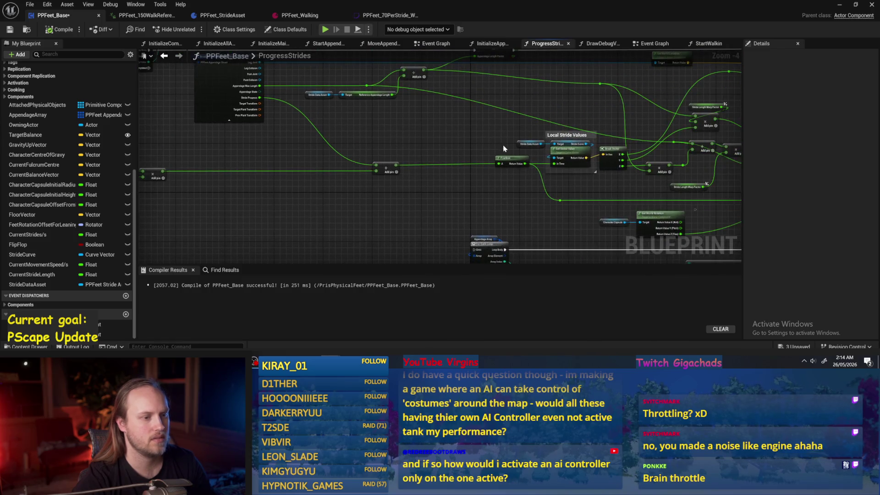
{"action": "mouse_move", "coordinate": [522, 167]}
{"action": "left_mouse_down"}
{"action": "mouse_move", "coordinate": [403, 198]}
{"action": "mouse_move", "coordinate": [645, 201]}
{"action": "mouse_move", "coordinate": [482, 179]}
{"action": "mouse_move", "coordinate": [748, 269]}
{"action": "left_mouse_up"}
{"action": "scroll", "coordinate": [466, 181], "scroll_direction": "up", "scroll_amount": 2}
{"action": "mouse_move", "coordinate": [279, 155]}
{"action": "left_mouse_down"}
{"action": "mouse_move", "coordinate": [433, 156]}
{"action": "mouse_move", "coordinate": [439, 174]}
{"action": "mouse_move", "coordinate": [455, 175]}
{"action": "left_mouse_up"}
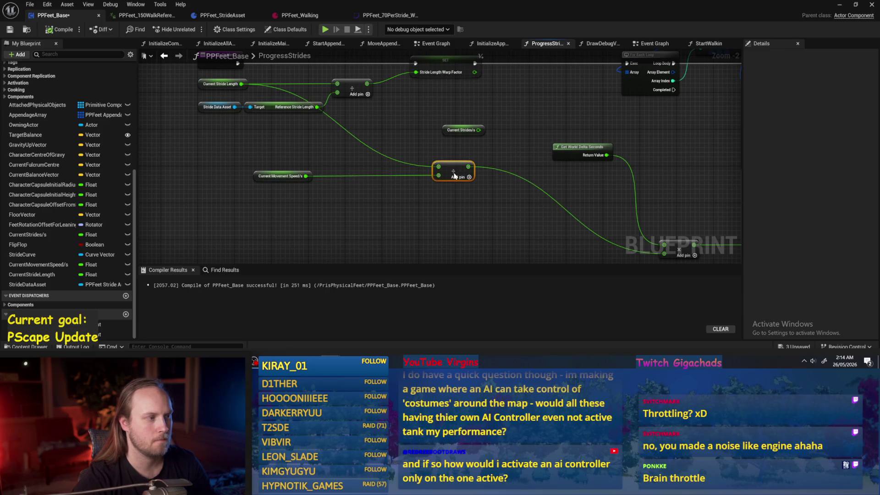
{"action": "left_click", "coordinate": [410, 147]}
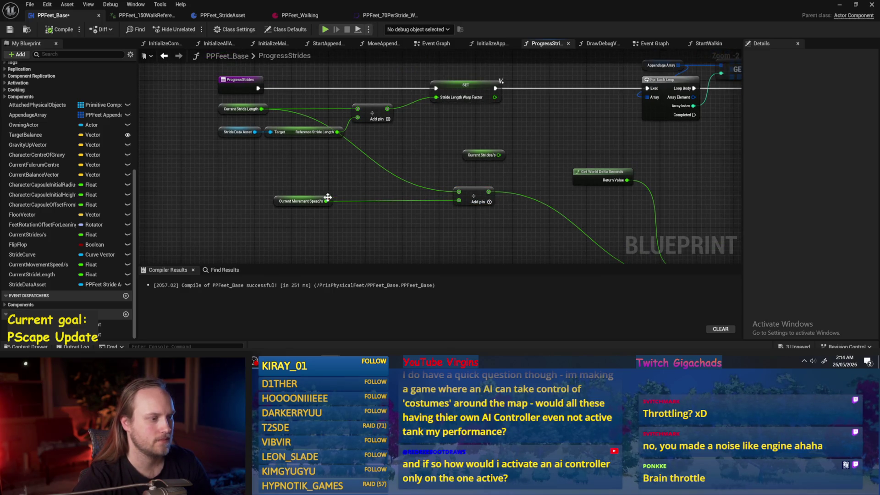
Step: Move the Current Strides/s node into a tidier spot near the SET and For Each Loop nodes
{"action": "left_click_drag", "start_coordinate": [334, 215], "coordinate": [267, 171]}
{"action": "left_click", "coordinate": [494, 202]}
{"action": "mouse_move", "coordinate": [494, 202]}
{"action": "left_mouse_down"}
{"action": "mouse_move", "coordinate": [540, 220]}
{"action": "mouse_move", "coordinate": [484, 153]}
{"action": "mouse_move", "coordinate": [541, 120]}
{"action": "left_mouse_up"}
{"action": "left_click_drag", "start_coordinate": [475, 186], "coordinate": [391, 188]}
{"action": "left_click_drag", "start_coordinate": [403, 100], "coordinate": [387, 125]}
{"action": "left_click", "coordinate": [447, 133]}
{"action": "mouse_move", "coordinate": [440, 170]}
{"action": "left_mouse_down"}
{"action": "mouse_move", "coordinate": [418, 146]}
{"action": "mouse_move", "coordinate": [471, 147]}
{"action": "mouse_move", "coordinate": [460, 124]}
{"action": "left_mouse_up"}
{"action": "left_click_drag", "start_coordinate": [526, 167], "coordinate": [451, 148]}
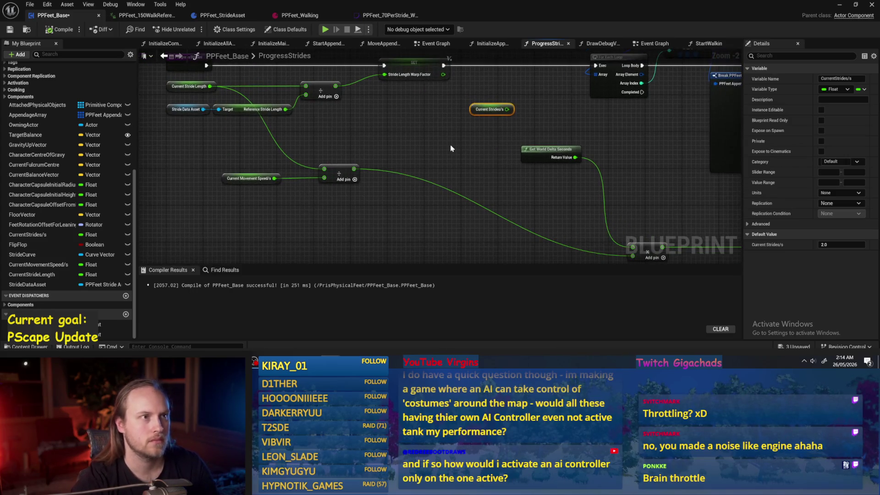
{"action": "left_click_drag", "start_coordinate": [477, 110], "coordinate": [370, 124]}
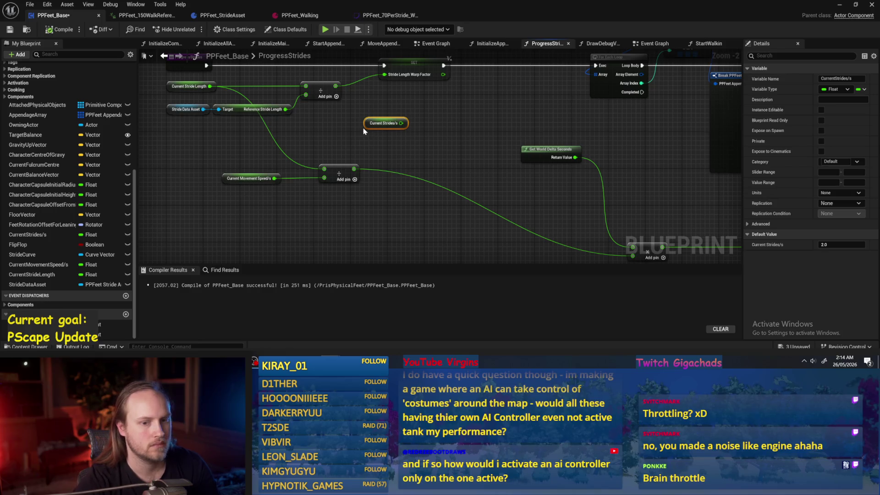
{"action": "left_click", "coordinate": [381, 145]}
Step: Compile and save PPFeet_Base with the tidied stride-speed nodes
{"action": "left_click", "coordinate": [9, 29]}
{"action": "left_click", "coordinate": [224, 115]}
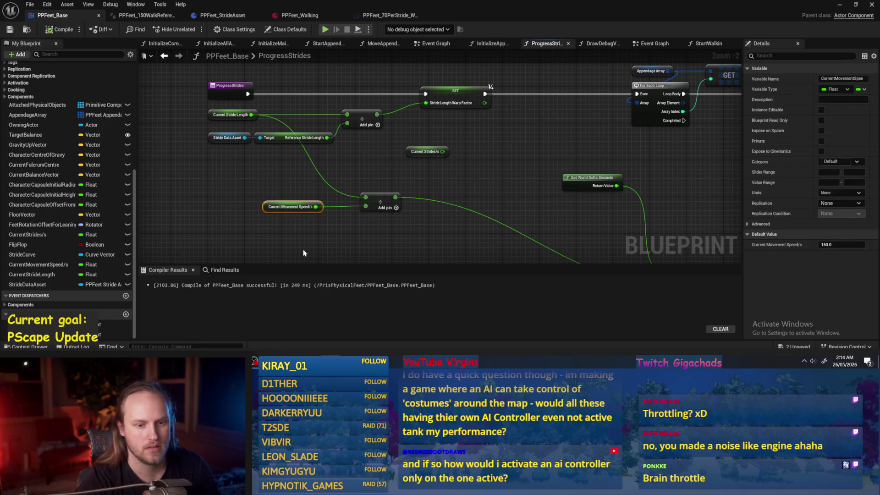
{"action": "left_click", "coordinate": [499, 191]}
{"action": "left_click", "coordinate": [11, 31]}
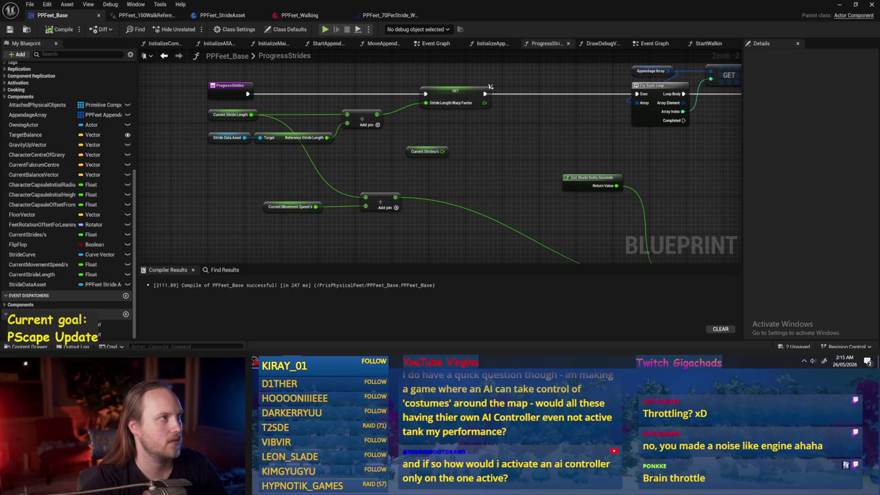
{"action": "left_click_drag", "start_coordinate": [445, 177], "coordinate": [140, 125]}
Step: Shift the Stride Data Asset and Reference Appendage Length nodes slightly left
{"action": "scroll", "coordinate": [183, 128], "scroll_direction": "down", "scroll_amount": 1}
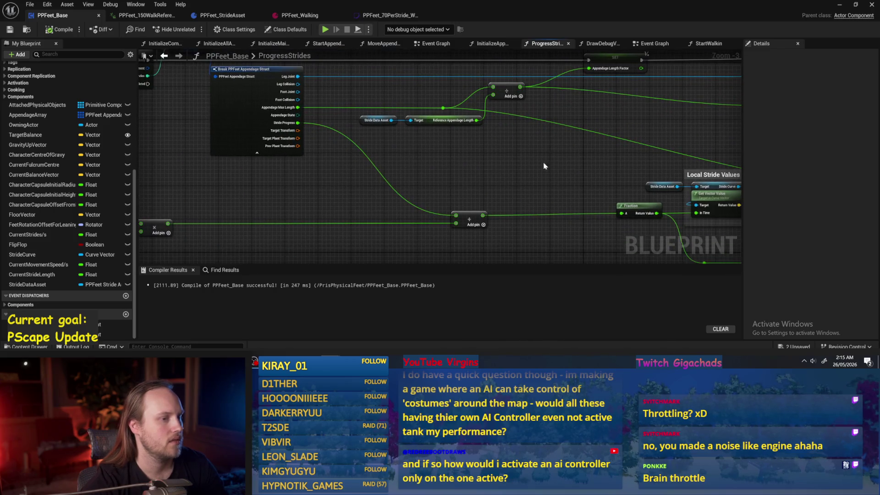
{"action": "left_click_drag", "start_coordinate": [400, 141], "coordinate": [360, 113]}
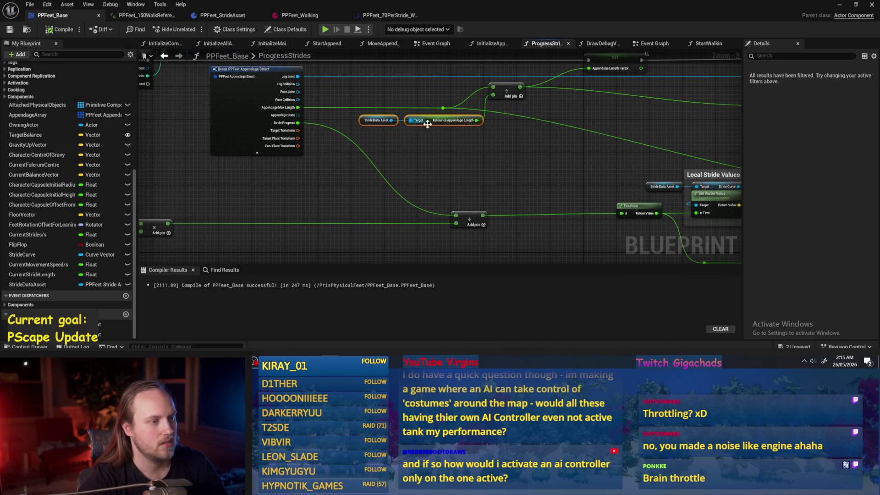
{"action": "left_click_drag", "start_coordinate": [430, 121], "coordinate": [384, 129]}
{"action": "left_click_drag", "start_coordinate": [607, 196], "coordinate": [460, 218]}
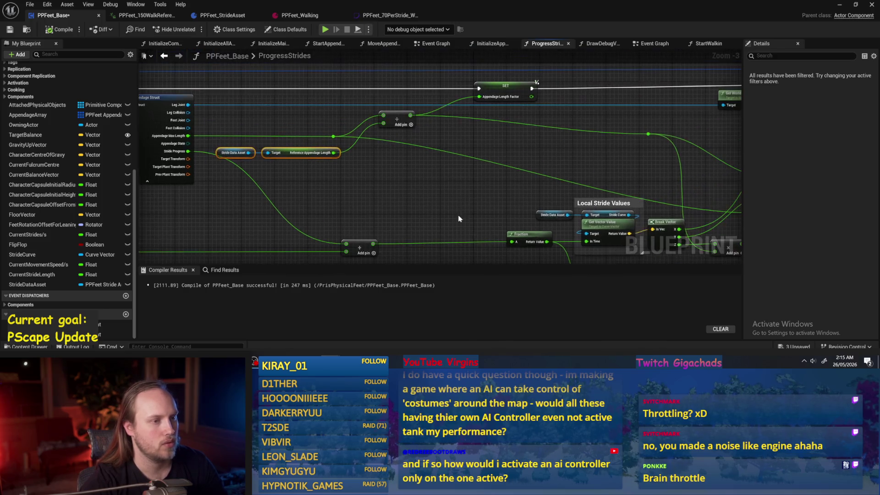
{"action": "left_click_drag", "start_coordinate": [503, 149], "coordinate": [411, 172]}
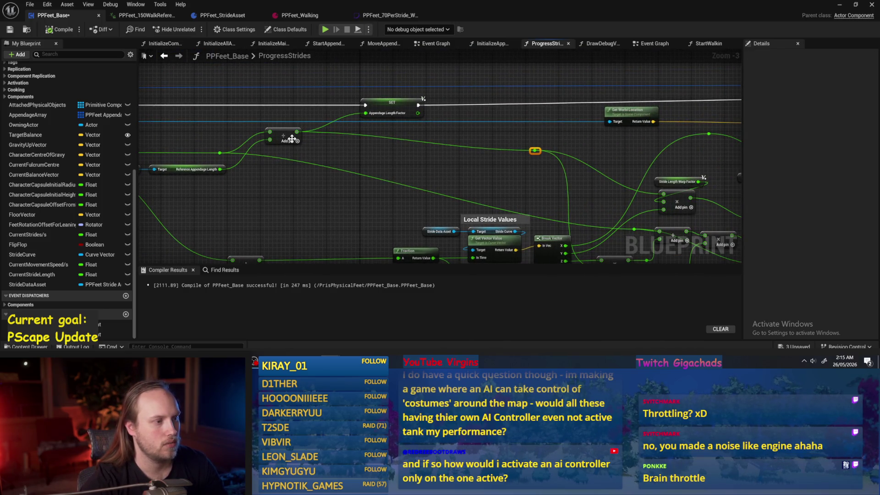
{"action": "mouse_move", "coordinate": [641, 184]}
{"action": "left_mouse_down"}
{"action": "mouse_move", "coordinate": [427, 115]}
{"action": "mouse_move", "coordinate": [410, 92]}
{"action": "left_mouse_up"}
Step: Line up the Make Vector, multiply and add nodes with Stride Length Warp Factor beneath the multiply
{"action": "left_click_drag", "start_coordinate": [557, 146], "coordinate": [448, 97]}
{"action": "left_click_drag", "start_coordinate": [460, 149], "coordinate": [434, 114]}
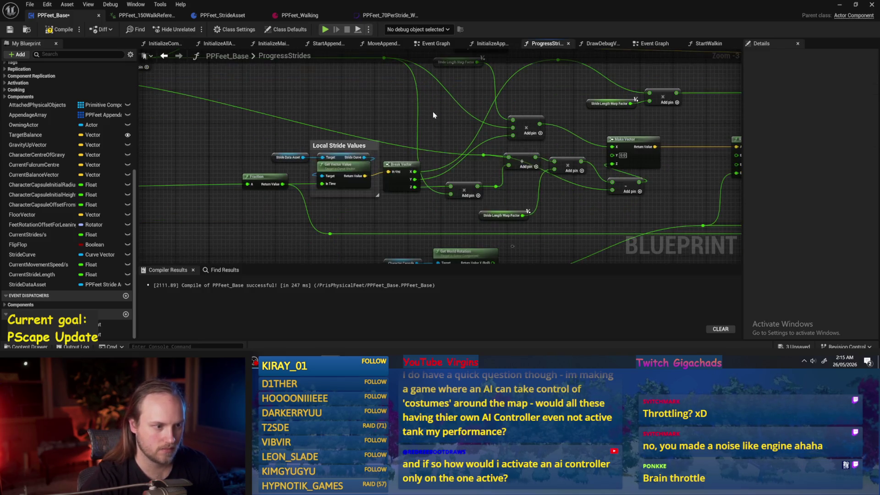
{"action": "left_click_drag", "start_coordinate": [472, 192], "coordinate": [304, 188]}
{"action": "left_click_drag", "start_coordinate": [487, 160], "coordinate": [549, 162]}
{"action": "left_click_drag", "start_coordinate": [404, 161], "coordinate": [421, 183]}
{"action": "left_click_drag", "start_coordinate": [361, 155], "coordinate": [373, 183]}
{"action": "left_click_drag", "start_coordinate": [324, 215], "coordinate": [401, 205]}
{"action": "left_click", "coordinate": [375, 161]}
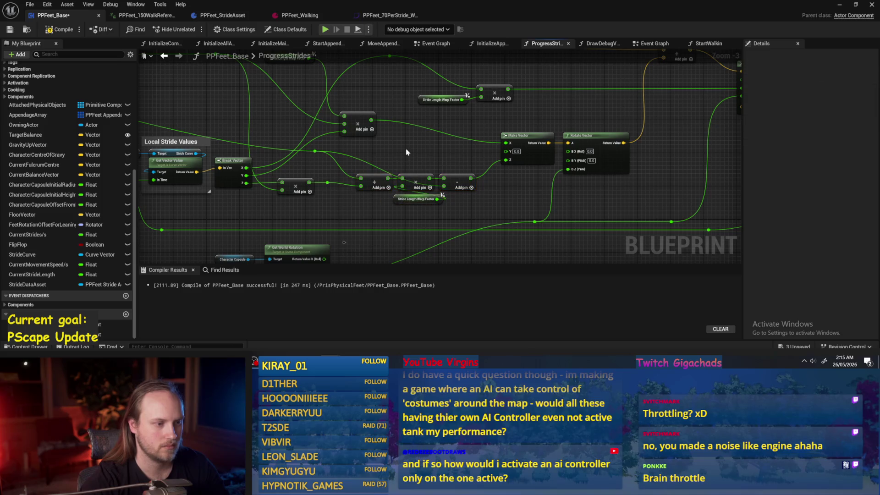
Step: Add a new reroute point on the wire and adjust the reroute positions
{"action": "scroll", "coordinate": [377, 162], "scroll_direction": "up", "scroll_amount": 3}
{"action": "left_click_drag", "start_coordinate": [286, 148], "coordinate": [285, 164]}
{"action": "double_click", "coordinate": [341, 166]}
{"action": "left_click_drag", "start_coordinate": [441, 175], "coordinate": [463, 179]}
{"action": "scroll", "coordinate": [458, 179], "scroll_direction": "down", "scroll_amount": 4}
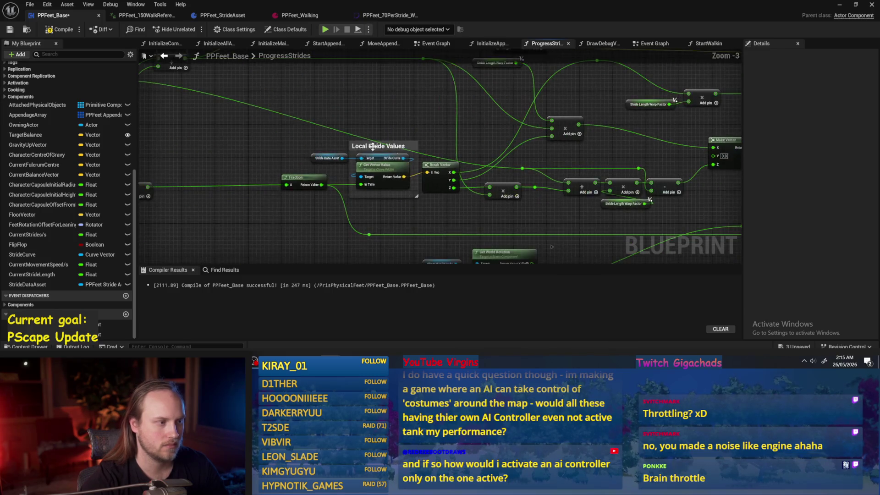
{"action": "left_click_drag", "start_coordinate": [372, 147], "coordinate": [592, 185]}
{"action": "left_click_drag", "start_coordinate": [270, 110], "coordinate": [489, 208]}
{"action": "scroll", "coordinate": [339, 159], "scroll_direction": "up", "scroll_amount": 2}
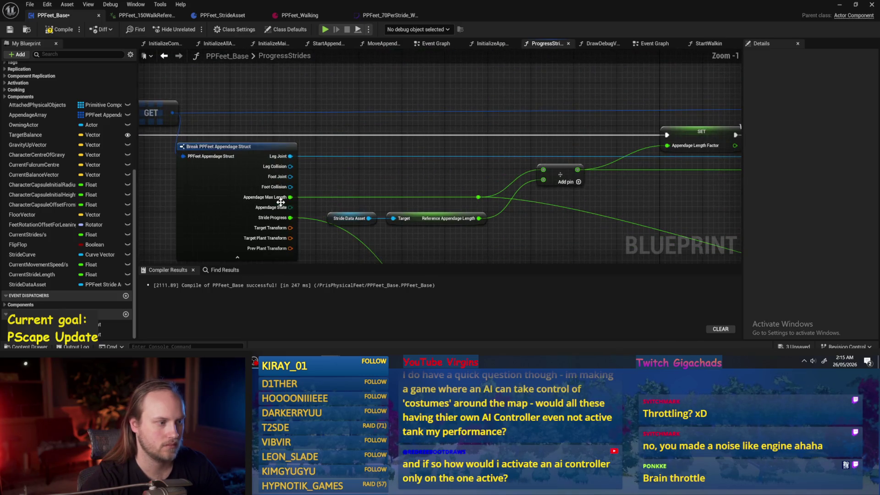
Step: Promote the Appendage Max Length pin to a local variable named MaxAppendageLength
{"action": "right_click", "coordinate": [290, 197]}
{"action": "left_click", "coordinate": [348, 262]}
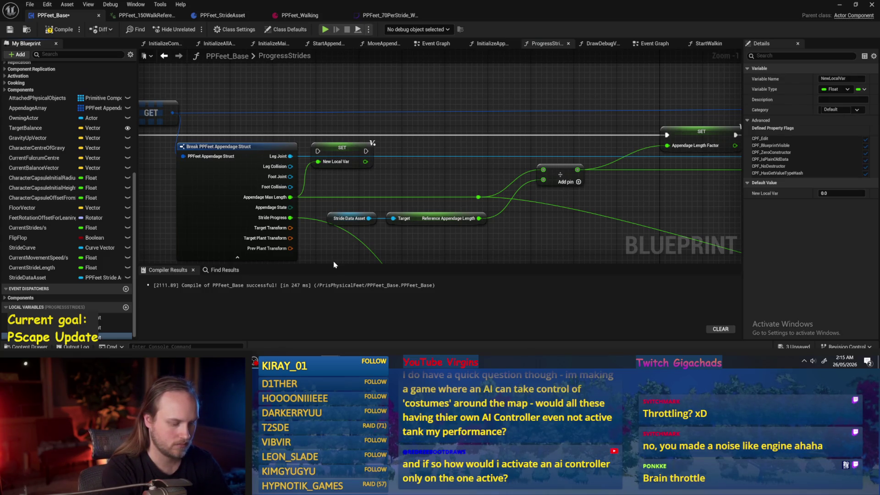
{"action": "key", "text": "Return"}
Step: Wire the MaxAppendageLength SET into the loop body before the Appendage Length Factor SET, then compile
{"action": "mouse_move", "coordinate": [359, 153]}
{"action": "left_mouse_down"}
{"action": "mouse_move", "coordinate": [394, 114]}
{"action": "mouse_move", "coordinate": [394, 134]}
{"action": "left_mouse_up"}
{"action": "scroll", "coordinate": [385, 152], "scroll_direction": "down", "scroll_amount": 2}
{"action": "left_click", "coordinate": [379, 170]}
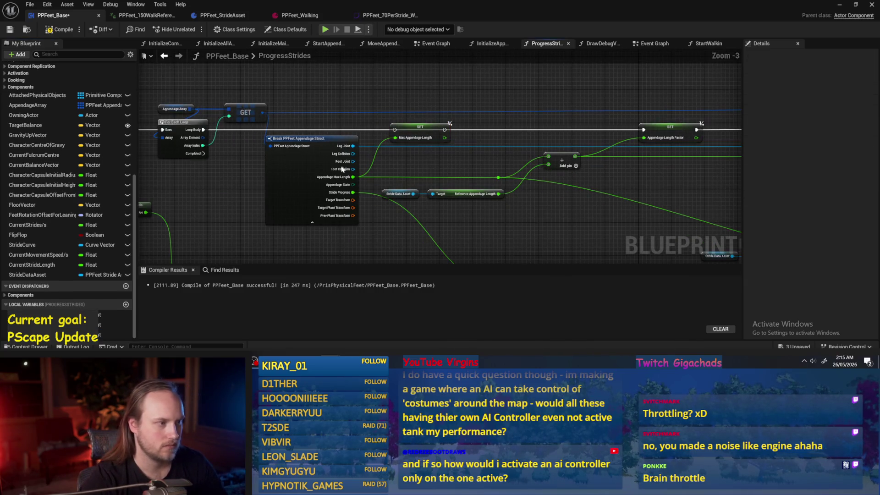
{"action": "mouse_move", "coordinate": [203, 130]}
{"action": "left_mouse_down"}
{"action": "mouse_move", "coordinate": [346, 142]}
{"action": "mouse_move", "coordinate": [395, 130]}
{"action": "mouse_move", "coordinate": [644, 130]}
{"action": "left_mouse_up"}
{"action": "left_click", "coordinate": [50, 30]}
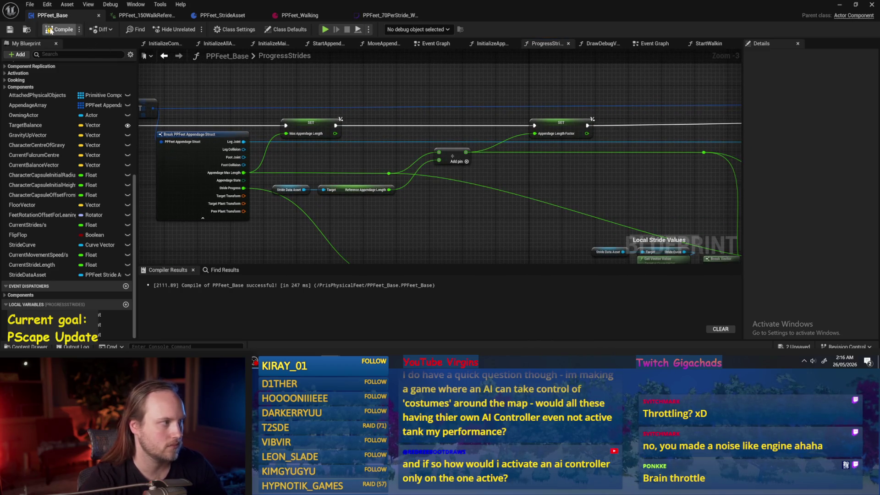
{"action": "left_click", "coordinate": [9, 32]}
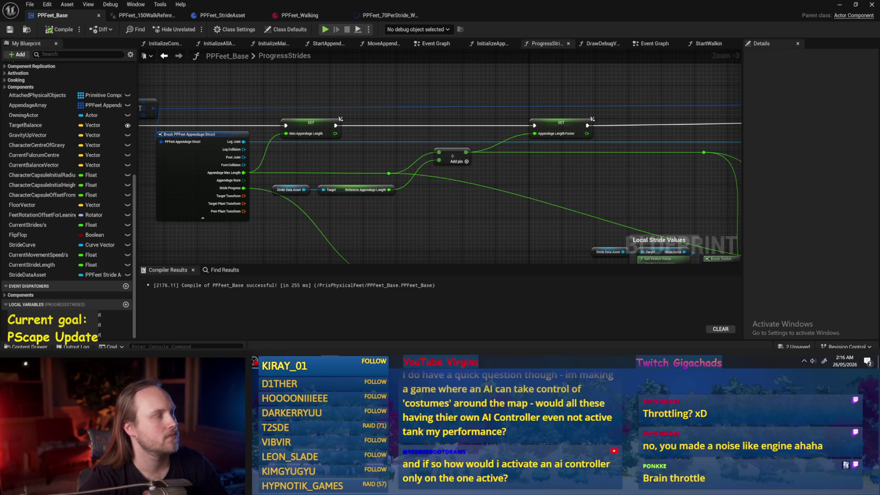
{"action": "left_click_drag", "start_coordinate": [345, 155], "coordinate": [333, 136]}
Step: Recompile PPFeet_Base and search for a 'length' node, cancelling without adding one
{"action": "left_click", "coordinate": [9, 31]}
{"action": "mouse_move", "coordinate": [520, 207]}
{"action": "left_mouse_down"}
{"action": "mouse_move", "coordinate": [543, 197]}
{"action": "mouse_move", "coordinate": [488, 209]}
{"action": "left_mouse_up"}
{"action": "right_click", "coordinate": [504, 144]}
{"action": "type", "text": "length"}
{"action": "key", "text": "Escape"}
Step: Shift the warp math chain right, drop Max Appendage Length into place below it, and save
{"action": "left_click_drag", "start_coordinate": [504, 143], "coordinate": [257, 151]}
{"action": "scroll", "coordinate": [257, 151], "scroll_direction": "up", "scroll_amount": 1}
{"action": "mouse_move", "coordinate": [257, 220]}
{"action": "left_mouse_down"}
{"action": "mouse_move", "coordinate": [348, 147]}
{"action": "mouse_move", "coordinate": [697, 138]}
{"action": "left_mouse_up"}
{"action": "left_click_drag", "start_coordinate": [591, 165], "coordinate": [628, 166]}
{"action": "left_click", "coordinate": [291, 170]}
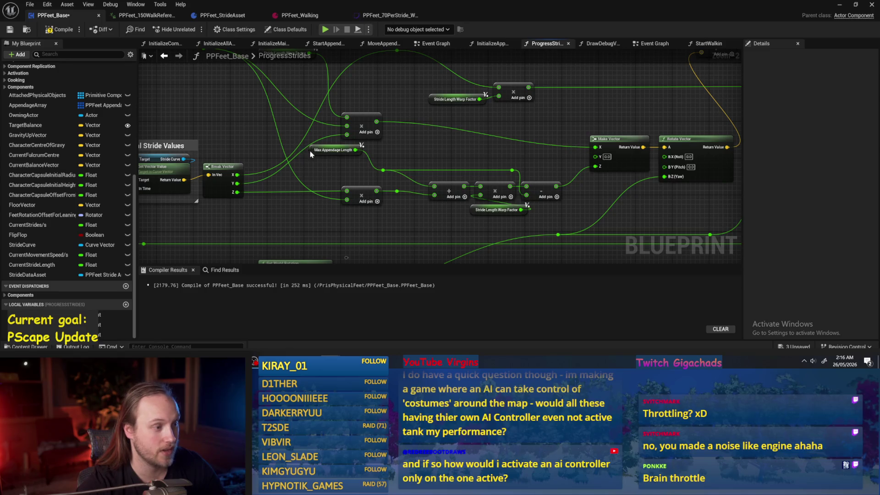
{"action": "left_click_drag", "start_coordinate": [311, 154], "coordinate": [306, 173]}
{"action": "scroll", "coordinate": [357, 164], "scroll_direction": "up", "scroll_amount": 2}
{"action": "left_click", "coordinate": [388, 175]}
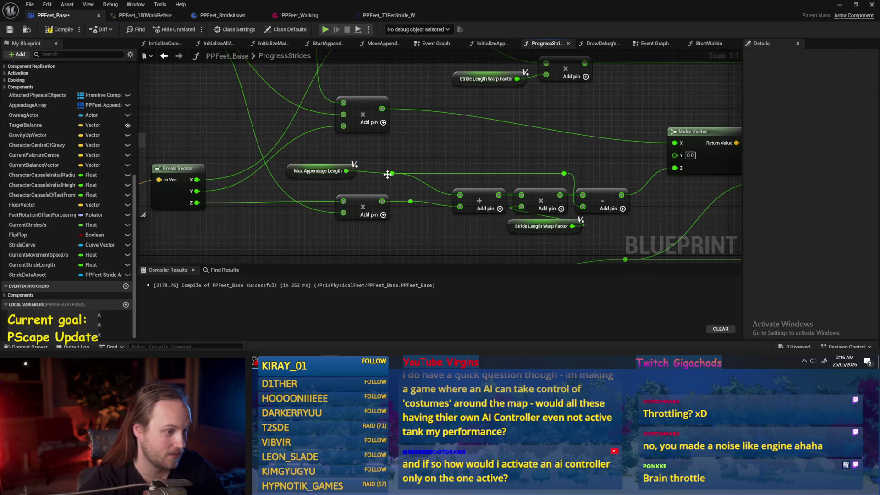
{"action": "key", "text": "ctrl+s"}
Step: Align the lower multiply node with the add node and save the blueprint
{"action": "mouse_move", "coordinate": [468, 139]}
{"action": "left_mouse_down"}
{"action": "mouse_move", "coordinate": [445, 128]}
{"action": "mouse_move", "coordinate": [520, 117]}
{"action": "left_mouse_up"}
{"action": "left_click_drag", "start_coordinate": [477, 170], "coordinate": [403, 202]}
{"action": "key", "text": "q"}
{"action": "scroll", "coordinate": [469, 210], "scroll_direction": "down", "scroll_amount": 5}
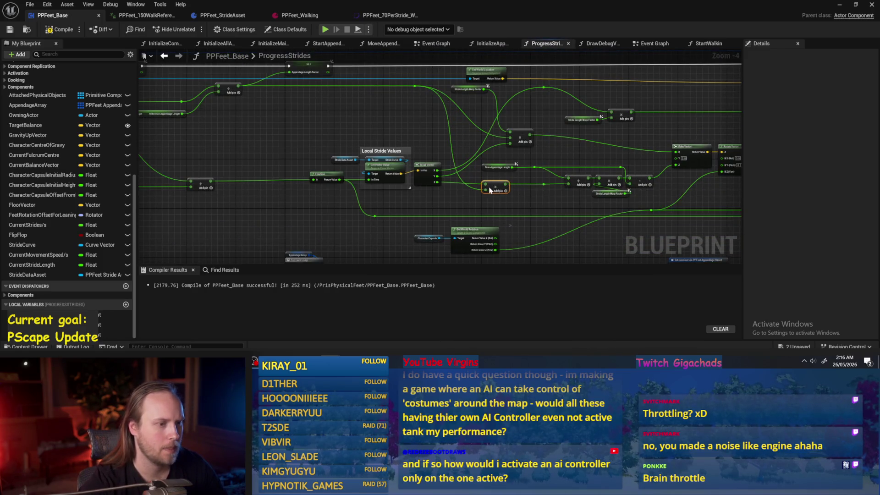
{"action": "left_click_drag", "start_coordinate": [477, 196], "coordinate": [450, 190]}
{"action": "key", "text": "ctrl+s"}
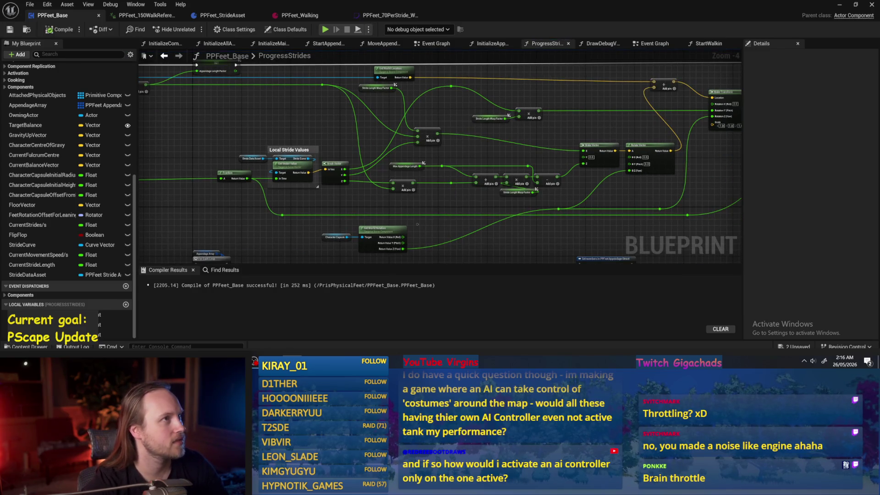
Step: Move the Stride Length Warp Factor getter under the math chain and select the warp nodes
{"action": "scroll", "coordinate": [449, 211], "scroll_direction": "up", "scroll_amount": 3}
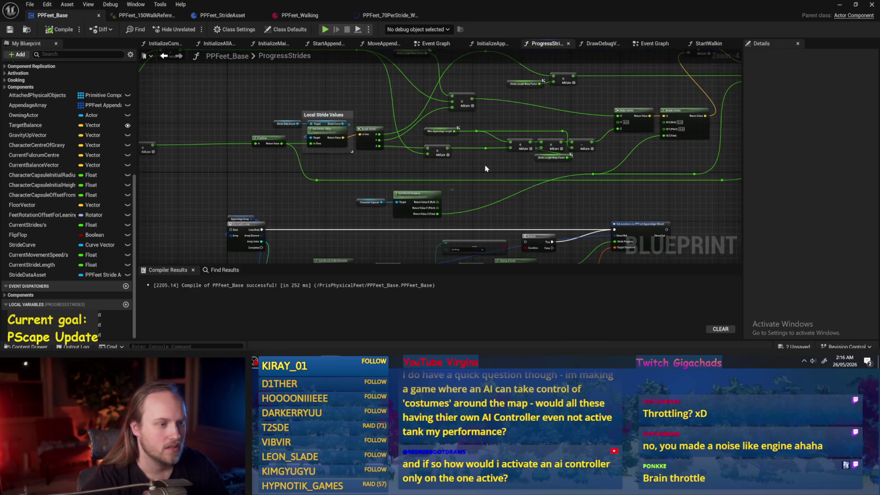
{"action": "left_click_drag", "start_coordinate": [441, 128], "coordinate": [345, 122]}
{"action": "left_click_drag", "start_coordinate": [419, 181], "coordinate": [358, 186]}
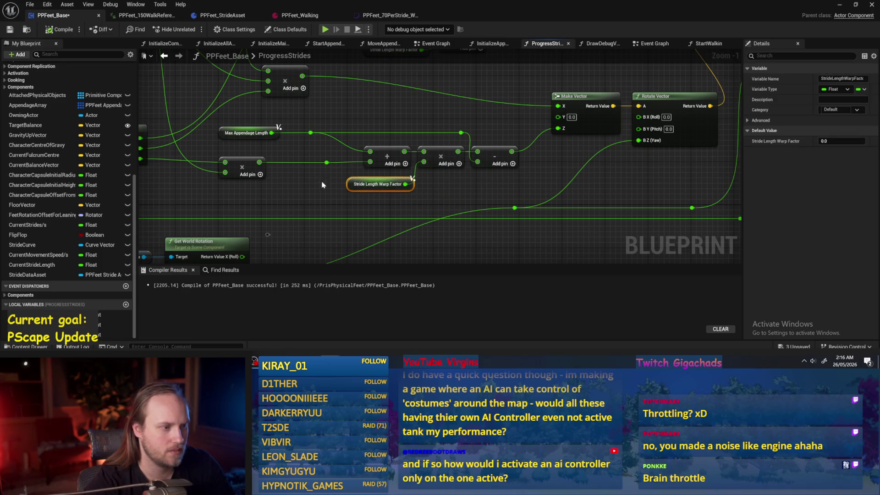
{"action": "left_click_drag", "start_coordinate": [522, 146], "coordinate": [360, 190]}
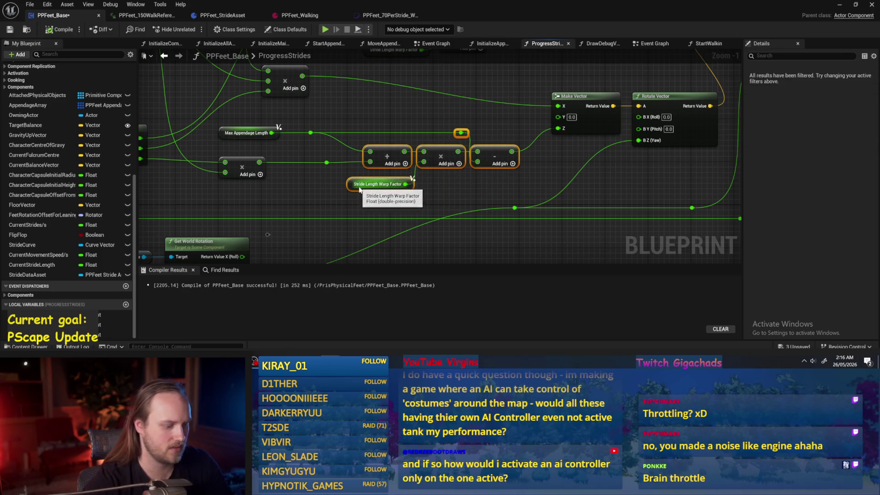
Step: Title the comment 'Make Leg go up less if stride smaller than reference', changing 'intend' to 'reference'
{"action": "type", "text": "cMake Leg go up less if stride smaller than intend"}
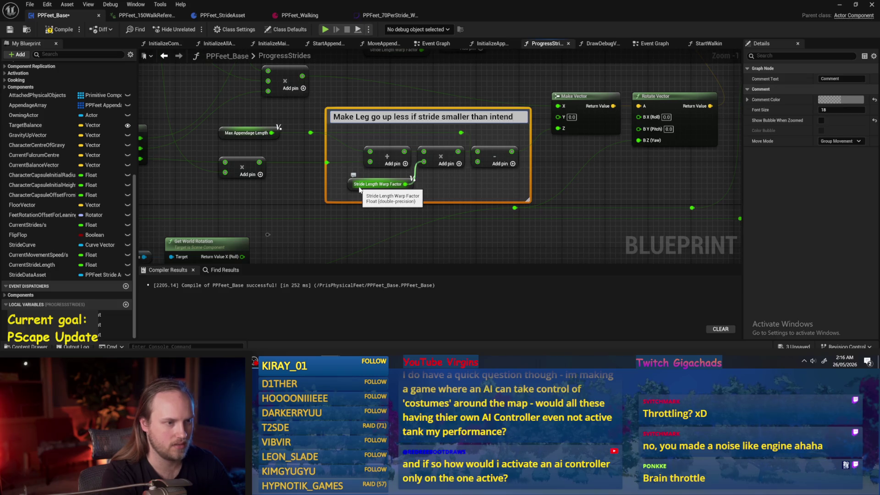
{"action": "type", "text": "intend"}
{"action": "key", "text": "Return"}
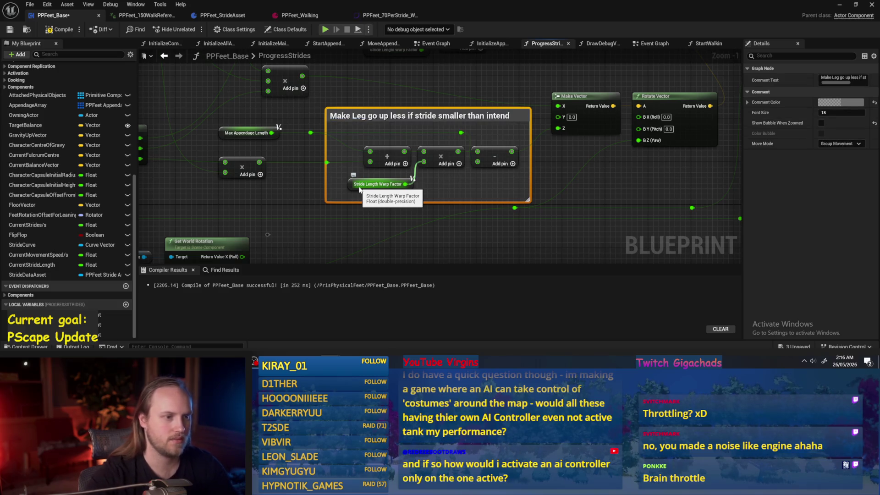
{"action": "double_click", "coordinate": [433, 115]}
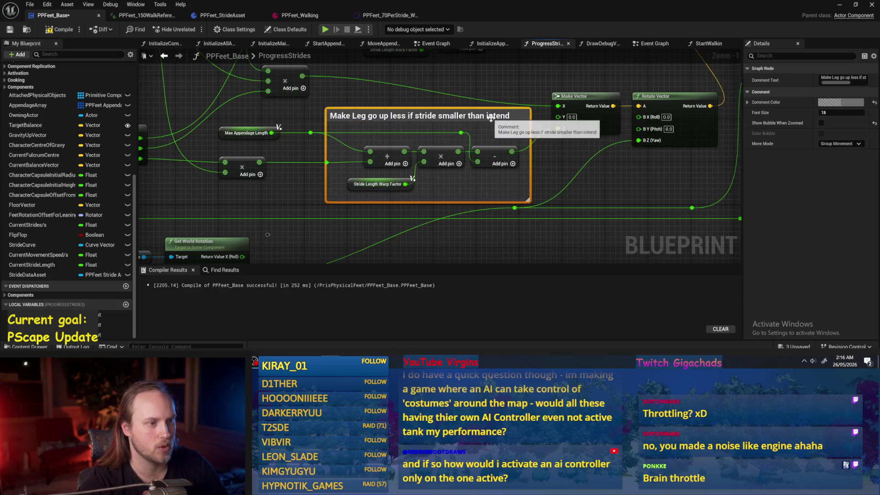
{"action": "double_click", "coordinate": [500, 116]}
{"action": "type", "text": "ren"}
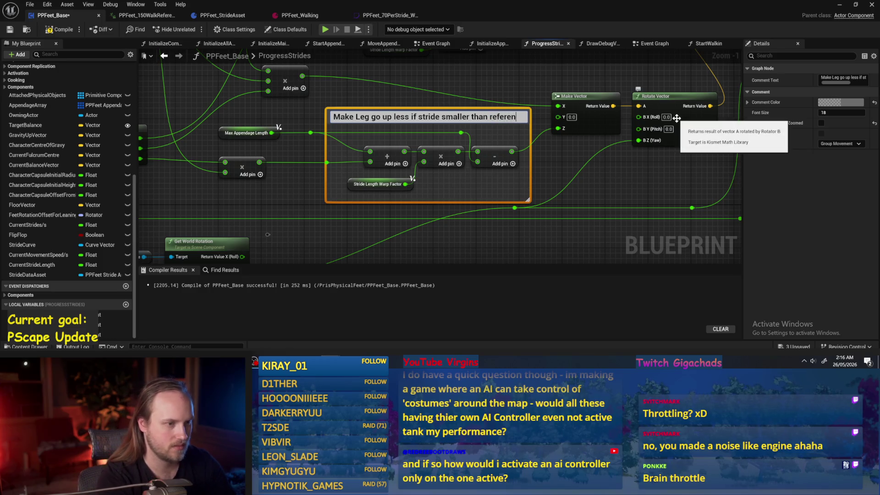
{"action": "type", "text": "ce"}
{"action": "key", "text": "Return"}
{"action": "left_click", "coordinate": [406, 100]}
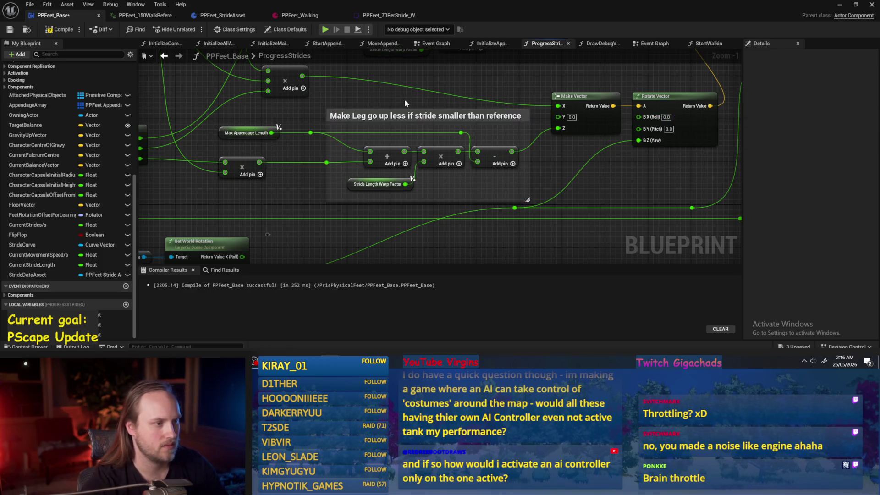
{"action": "scroll", "coordinate": [404, 137], "scroll_direction": "down", "scroll_amount": 2}
{"action": "left_click", "coordinate": [404, 143]}
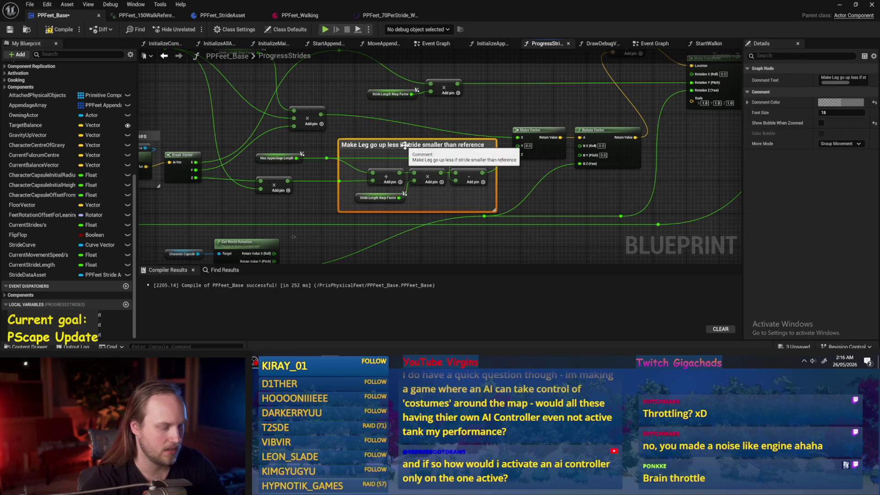
Step: Duplicate the leg comment over the Stride Length Warp Factor nodes and retitle it for foot tilt
{"action": "left_click_drag", "start_coordinate": [404, 144], "coordinate": [396, 143]}
{"action": "key", "text": "ctrl+c"}
{"action": "key", "text": "ctrl+v"}
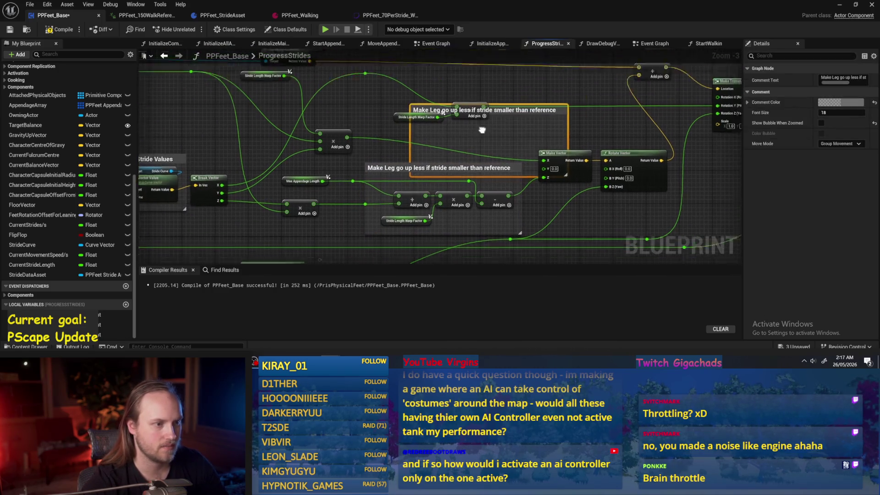
{"action": "mouse_move", "coordinate": [483, 136]}
{"action": "left_mouse_down"}
{"action": "mouse_move", "coordinate": [461, 119]}
{"action": "mouse_move", "coordinate": [443, 120]}
{"action": "left_mouse_up"}
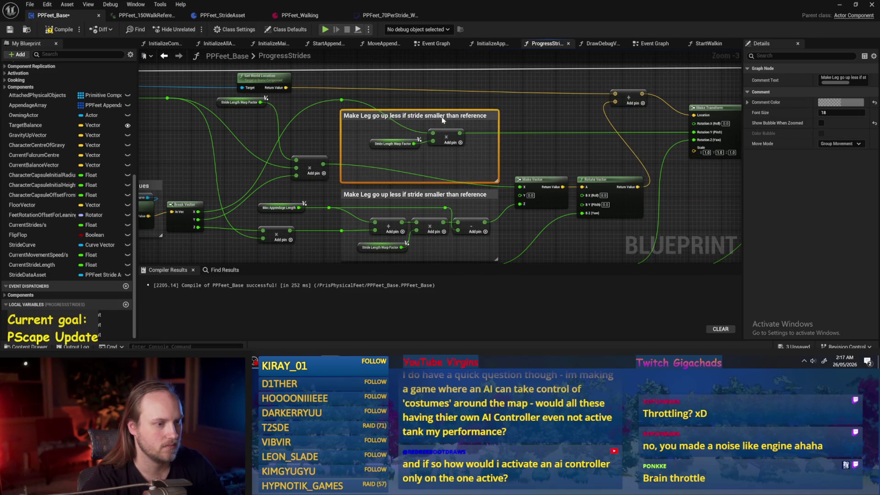
{"action": "double_click", "coordinate": [376, 111]}
{"action": "scroll", "coordinate": [377, 112], "scroll_direction": "up", "scroll_amount": 3}
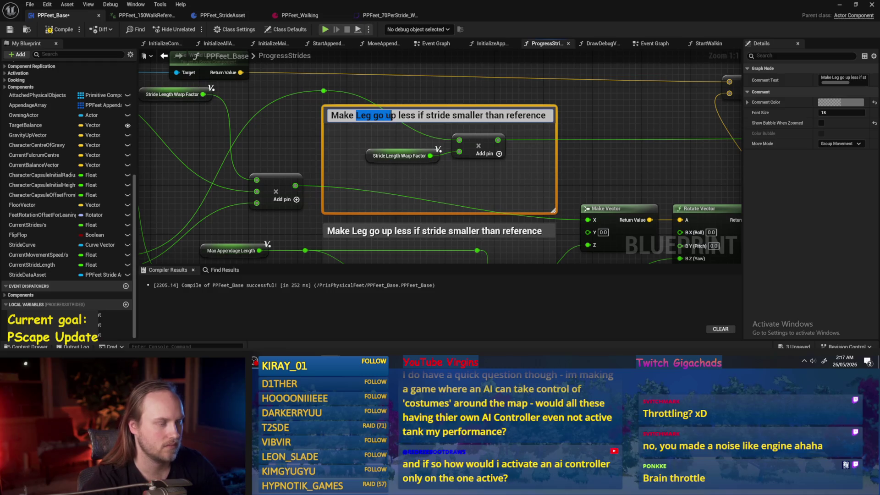
{"action": "type", "text": "foot"}
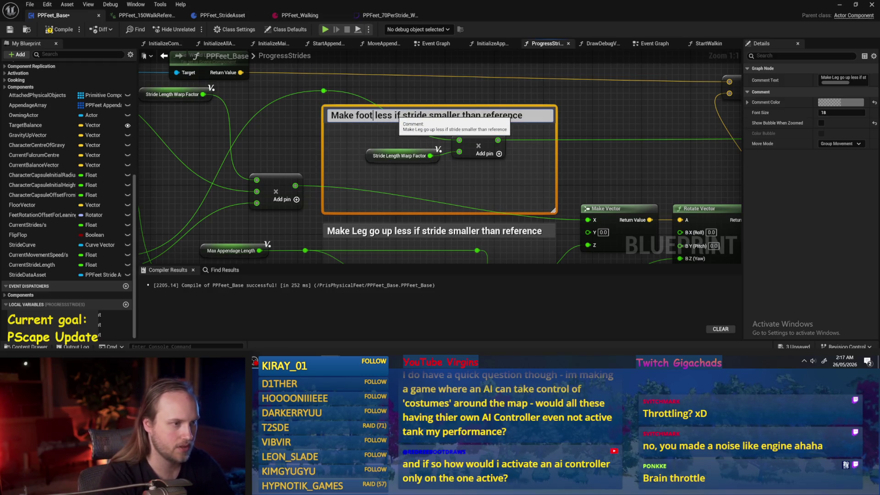
{"action": "type", "text": " tilt"}
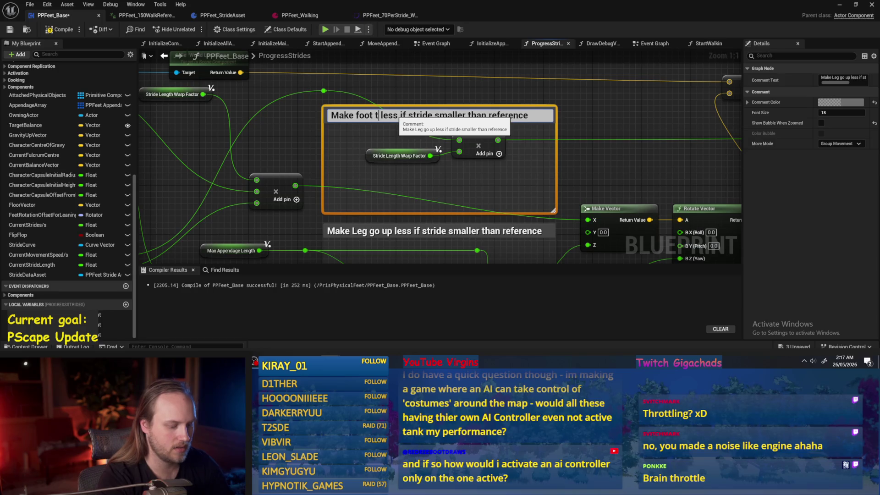
{"action": "left_click", "coordinate": [580, 167]}
Step: Shorten the foot tilt comment, set Stride Length Warp Factor beside its multiply node, and save
{"action": "left_click_drag", "start_coordinate": [580, 167], "coordinate": [527, 138]}
{"action": "left_click_drag", "start_coordinate": [417, 194], "coordinate": [418, 155]}
{"action": "scroll", "coordinate": [418, 151], "scroll_direction": "down", "scroll_amount": 3}
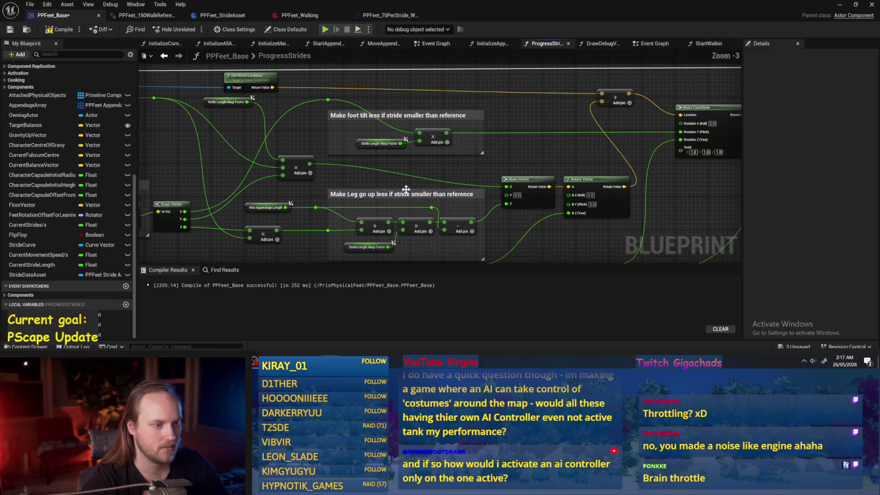
{"action": "mouse_move", "coordinate": [371, 74]}
{"action": "left_mouse_down"}
{"action": "mouse_move", "coordinate": [401, 106]}
{"action": "mouse_move", "coordinate": [310, 140]}
{"action": "mouse_move", "coordinate": [413, 137]}
{"action": "mouse_move", "coordinate": [400, 127]}
{"action": "left_mouse_up"}
{"action": "left_click", "coordinate": [403, 103]}
{"action": "left_click_drag", "start_coordinate": [555, 165], "coordinate": [430, 146]}
{"action": "scroll", "coordinate": [431, 145], "scroll_direction": "down", "scroll_amount": 1}
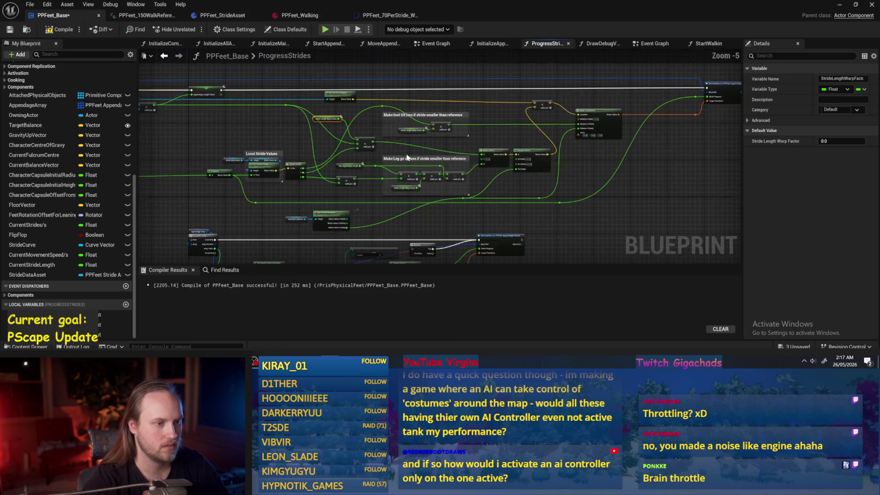
{"action": "key", "text": "ctrl+s"}
Step: Move the Add and Make Transform nodes right and save the blueprint
{"action": "left_click_drag", "start_coordinate": [574, 160], "coordinate": [414, 99]}
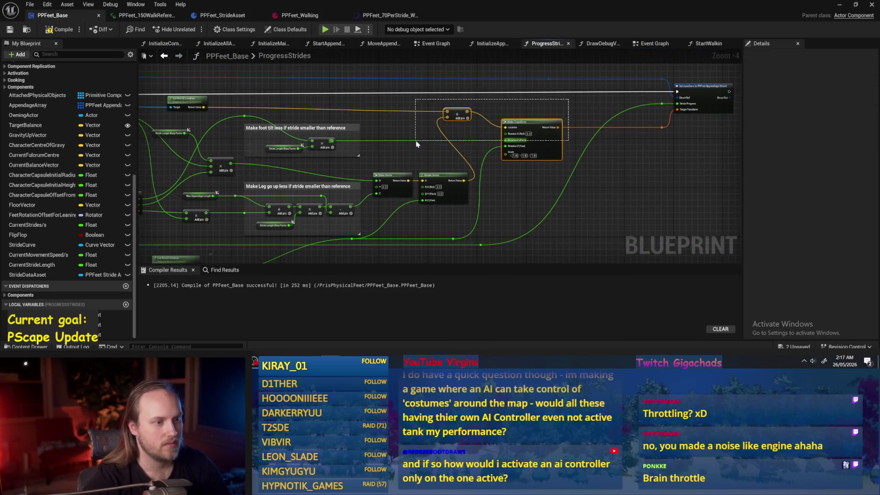
{"action": "mouse_move", "coordinate": [535, 126]}
{"action": "left_mouse_down"}
{"action": "mouse_move", "coordinate": [604, 126]}
{"action": "mouse_move", "coordinate": [562, 114]}
{"action": "mouse_move", "coordinate": [545, 124]}
{"action": "mouse_move", "coordinate": [557, 127]}
{"action": "left_mouse_up"}
{"action": "left_click", "coordinate": [282, 114]}
{"action": "left_click_drag", "start_coordinate": [282, 114], "coordinate": [438, 139]}
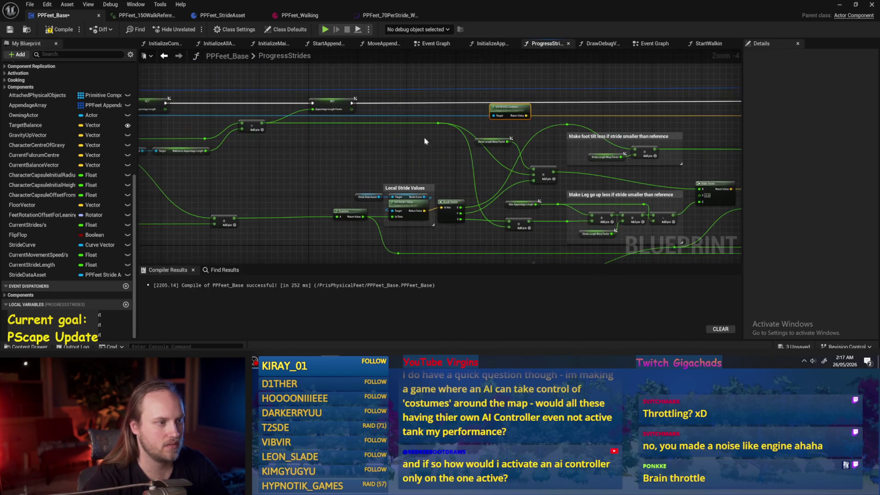
{"action": "key", "text": "ctrl+s"}
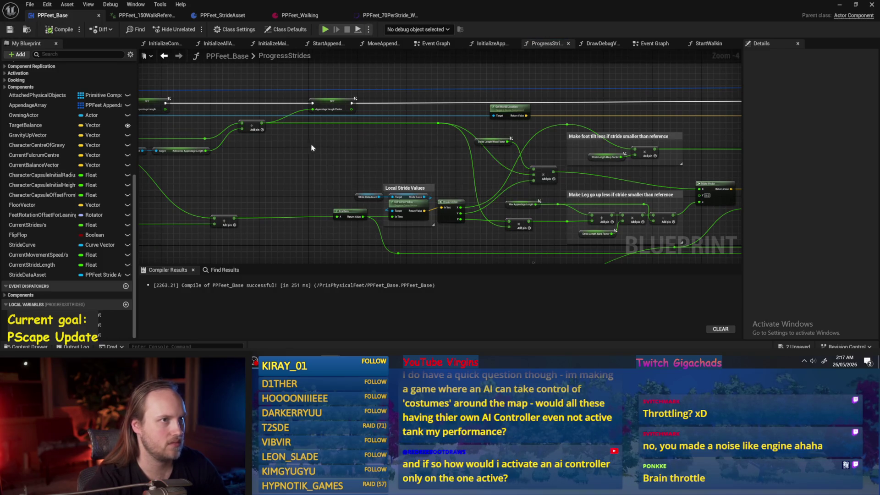
{"action": "left_click_drag", "start_coordinate": [312, 149], "coordinate": [438, 142]}
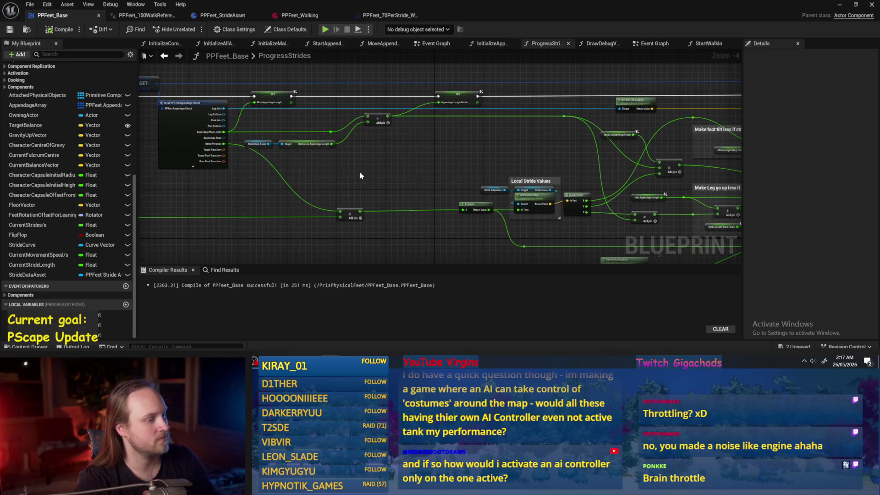
Step: Add an Appendage Length Factor getter node near the foot tilt multiply
{"action": "left_click_drag", "start_coordinate": [359, 182], "coordinate": [356, 146]}
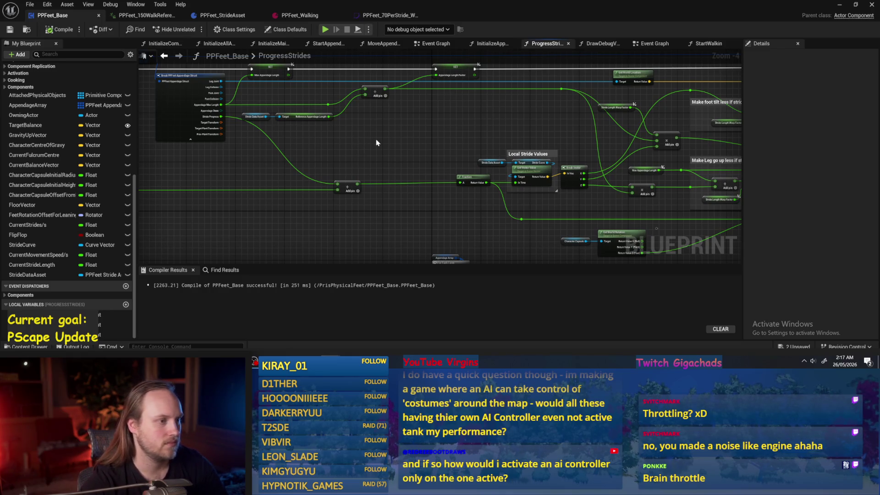
{"action": "scroll", "coordinate": [376, 142], "scroll_direction": "up", "scroll_amount": 1}
{"action": "left_click_drag", "start_coordinate": [546, 149], "coordinate": [449, 168]}
{"action": "right_click", "coordinate": [492, 153]}
{"action": "type", "text": "length"}
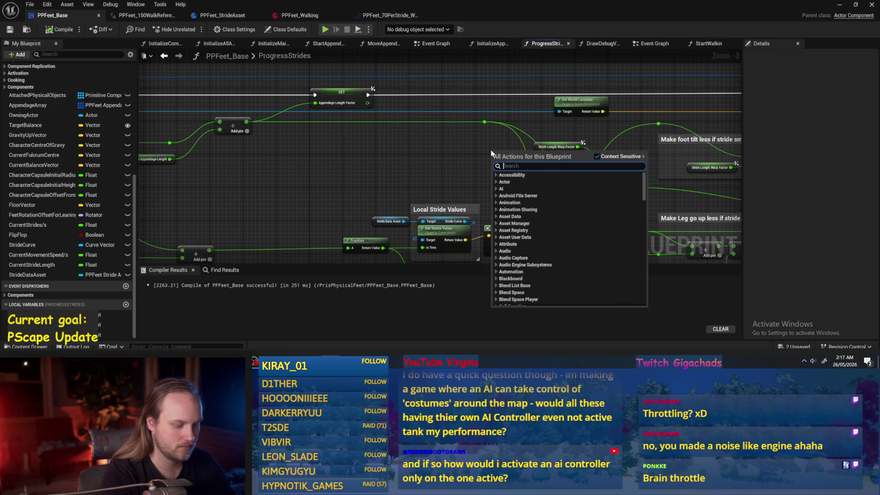
{"action": "type", "text": " fac"}
{"action": "key", "text": "Return"}
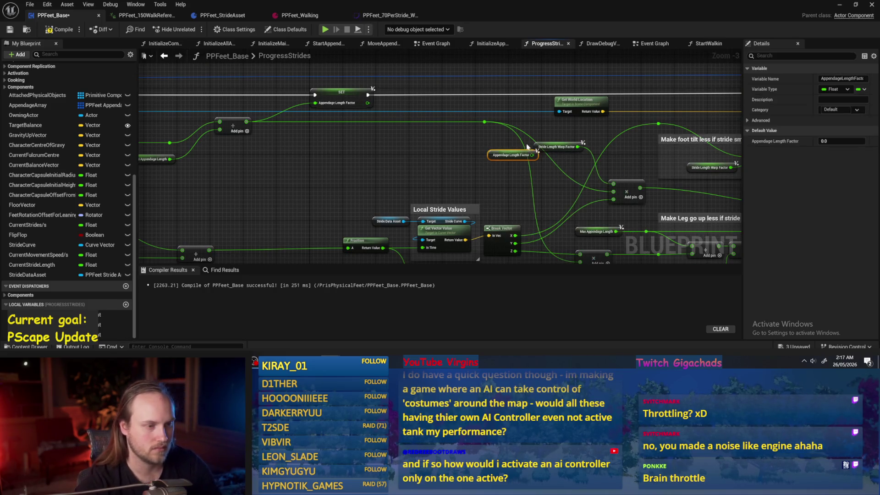
{"action": "scroll", "coordinate": [492, 156], "scroll_direction": "up", "scroll_amount": 2}
{"action": "left_click_drag", "start_coordinate": [480, 153], "coordinate": [392, 151]}
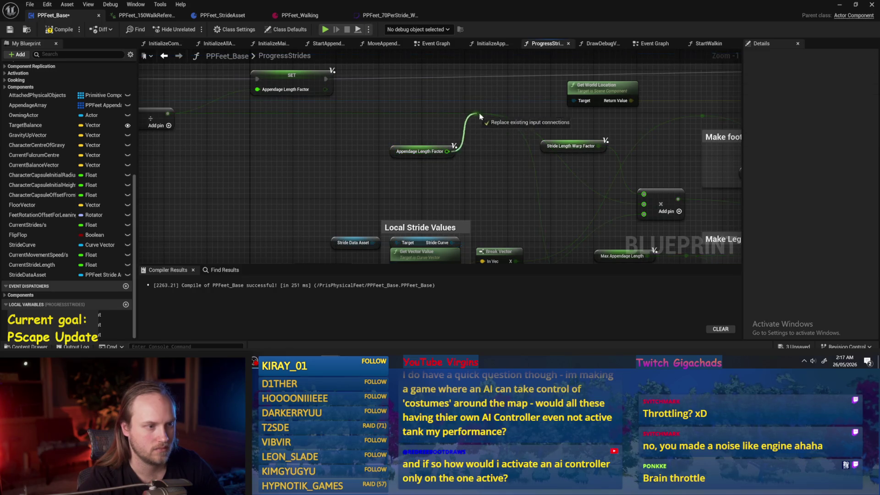
Step: Wire Appendage Length Factor into the multiply's first input and save
{"action": "left_click_drag", "start_coordinate": [393, 107], "coordinate": [589, 163]}
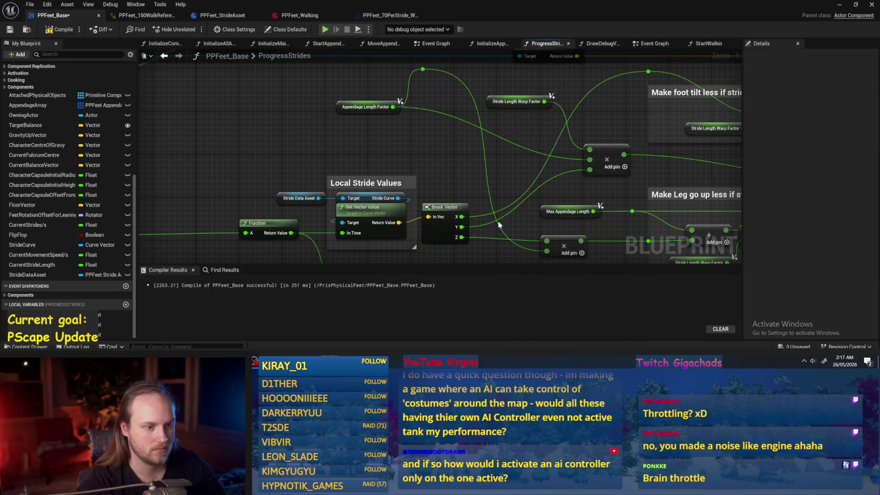
{"action": "left_click_drag", "start_coordinate": [333, 109], "coordinate": [376, 163]}
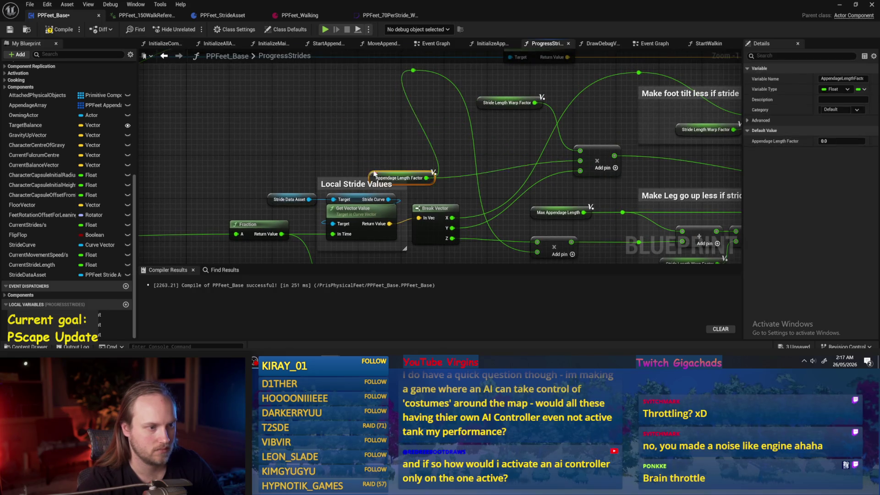
{"action": "mouse_move", "coordinate": [390, 119]}
{"action": "left_mouse_down"}
{"action": "mouse_move", "coordinate": [418, 122]}
{"action": "mouse_move", "coordinate": [501, 212]}
{"action": "mouse_move", "coordinate": [483, 192]}
{"action": "left_mouse_up"}
{"action": "scroll", "coordinate": [443, 221], "scroll_direction": "down", "scroll_amount": 1}
{"action": "scroll", "coordinate": [444, 221], "scroll_direction": "up", "scroll_amount": 1}
{"action": "left_click_drag", "start_coordinate": [398, 188], "coordinate": [484, 202]}
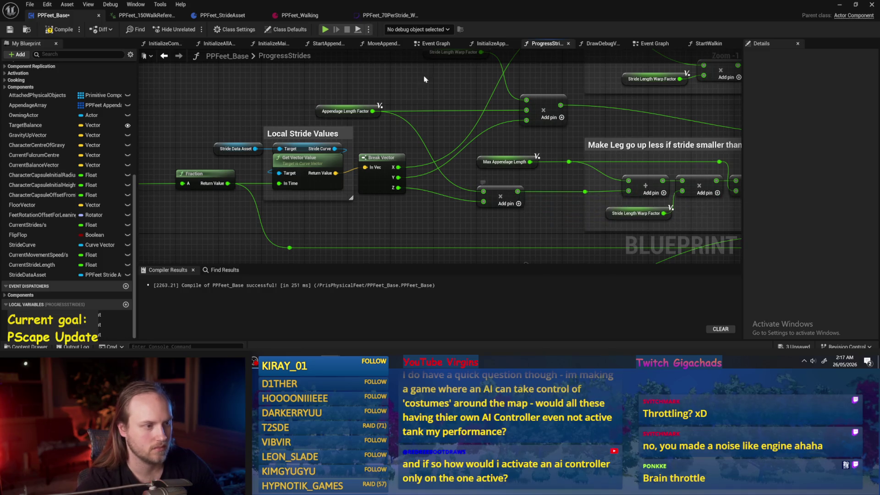
{"action": "mouse_move", "coordinate": [328, 110]}
{"action": "left_mouse_down"}
{"action": "mouse_move", "coordinate": [354, 110]}
{"action": "mouse_move", "coordinate": [287, 137]}
{"action": "left_mouse_up"}
{"action": "key", "text": "ctrl+s"}
Step: Move the multiply node and foot tilt comment up so they sit together
{"action": "scroll", "coordinate": [348, 110], "scroll_direction": "down", "scroll_amount": 1}
{"action": "left_click", "coordinate": [362, 110]}
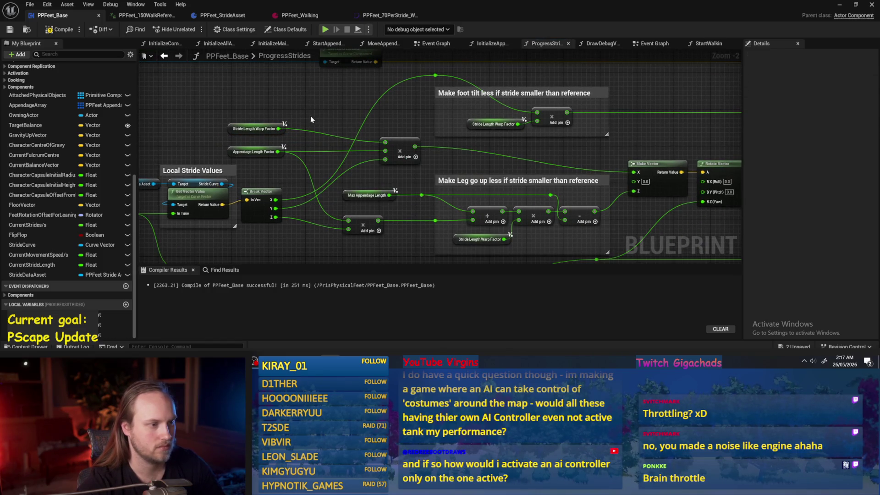
{"action": "left_click_drag", "start_coordinate": [405, 146], "coordinate": [556, 154]}
{"action": "mouse_move", "coordinate": [486, 134]}
{"action": "left_mouse_down"}
{"action": "mouse_move", "coordinate": [494, 102]}
{"action": "mouse_move", "coordinate": [479, 97]}
{"action": "left_mouse_up"}
{"action": "left_click_drag", "start_coordinate": [459, 177], "coordinate": [444, 146]}
Step: Check the AppendageLengthFactor variable, nudge the Max Appendage Length multiply group, and save
{"action": "mouse_move", "coordinate": [216, 133]}
{"action": "left_mouse_down"}
{"action": "mouse_move", "coordinate": [142, 167]}
{"action": "mouse_move", "coordinate": [226, 166]}
{"action": "mouse_move", "coordinate": [242, 157]}
{"action": "left_mouse_up"}
{"action": "left_click", "coordinate": [257, 158]}
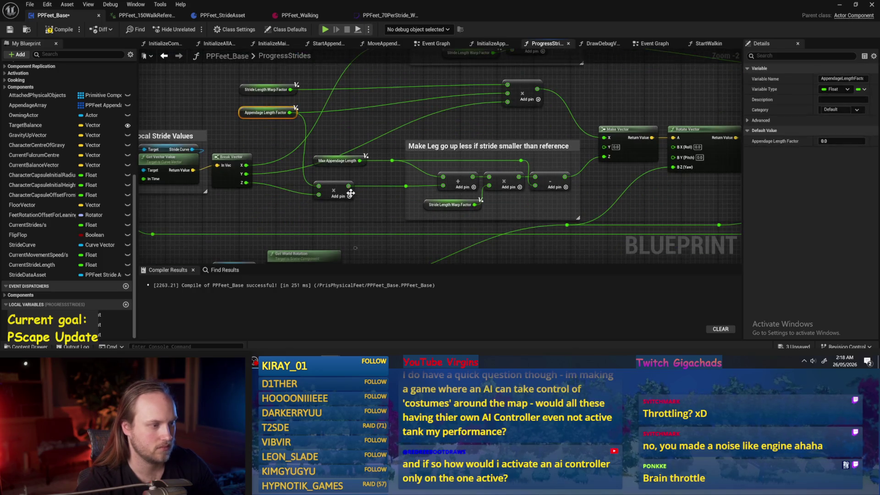
{"action": "left_click", "coordinate": [372, 205]}
{"action": "left_click_drag", "start_coordinate": [381, 168], "coordinate": [310, 204]}
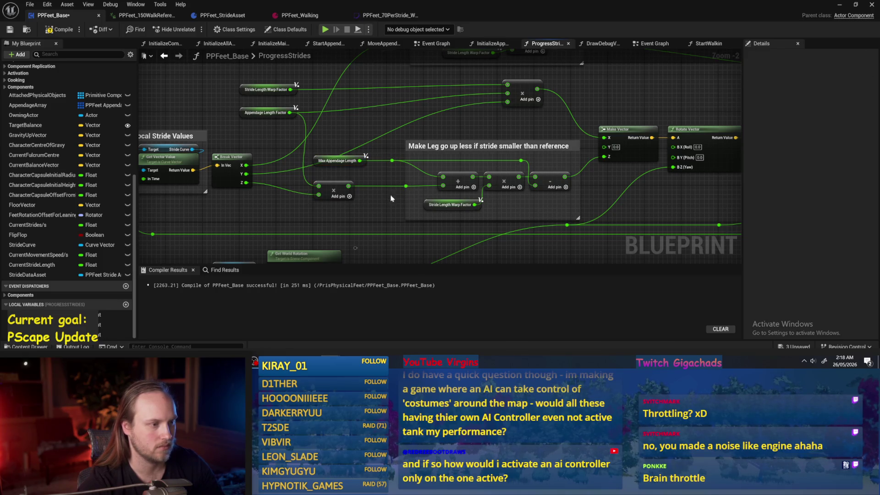
{"action": "mouse_move", "coordinate": [505, 138]}
{"action": "left_mouse_down"}
{"action": "mouse_move", "coordinate": [518, 145]}
{"action": "mouse_move", "coordinate": [436, 152]}
{"action": "mouse_move", "coordinate": [491, 152]}
{"action": "left_mouse_up"}
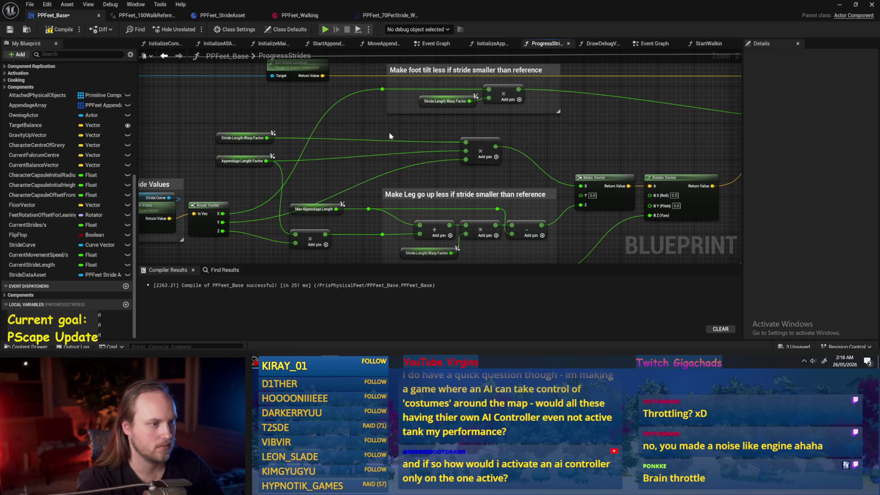
{"action": "key", "text": "ctrl+s"}
{"action": "scroll", "coordinate": [362, 150], "scroll_direction": "down", "scroll_amount": 2}
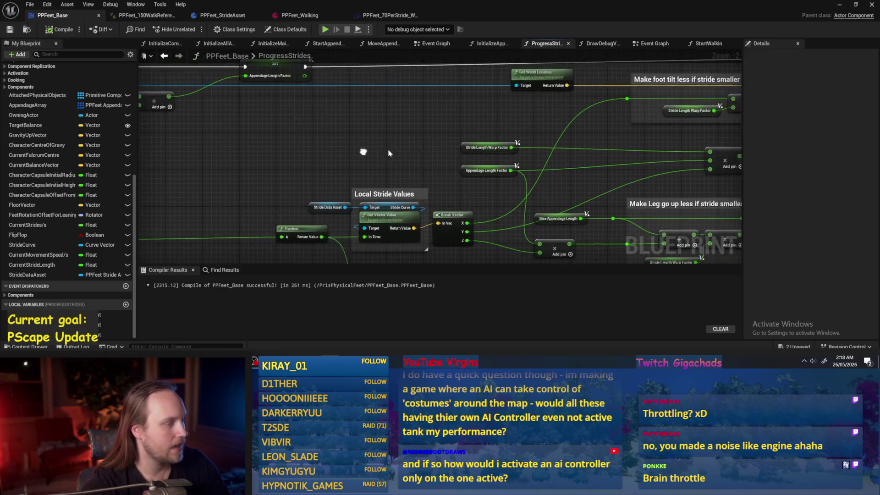
Step: Move the Fraction node left, then save and compile PPFeet_Base
{"action": "scroll", "coordinate": [487, 167], "scroll_direction": "up", "scroll_amount": 2}
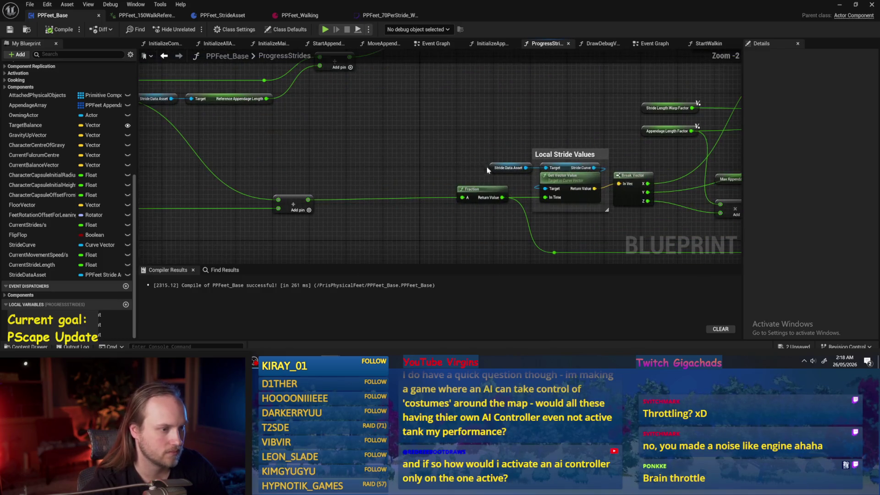
{"action": "mouse_move", "coordinate": [467, 192]}
{"action": "left_mouse_down"}
{"action": "mouse_move", "coordinate": [433, 198]}
{"action": "mouse_move", "coordinate": [431, 163]}
{"action": "mouse_move", "coordinate": [440, 157]}
{"action": "mouse_move", "coordinate": [307, 155]}
{"action": "left_mouse_up"}
{"action": "left_click", "coordinate": [500, 147]}
{"action": "left_click", "coordinate": [10, 29]}
{"action": "left_click", "coordinate": [60, 32]}
{"action": "scroll", "coordinate": [645, 219], "scroll_direction": "down", "scroll_amount": 2}
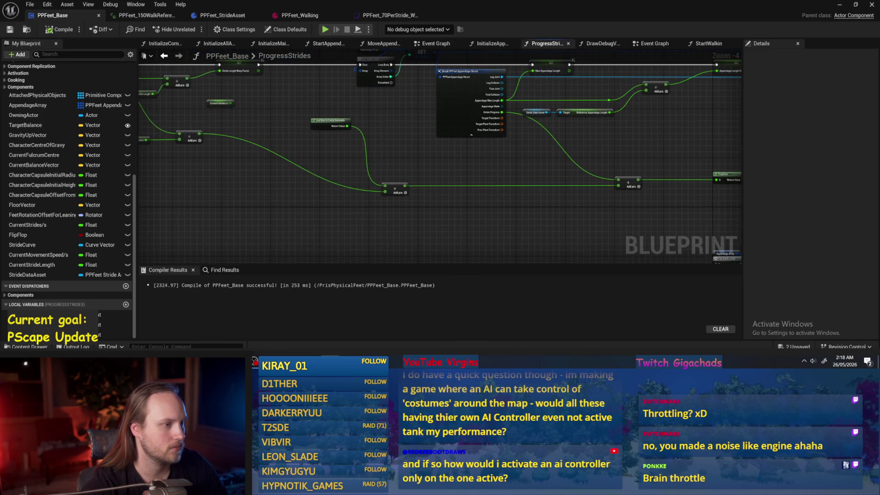
{"action": "scroll", "coordinate": [387, 177], "scroll_direction": "up", "scroll_amount": 3}
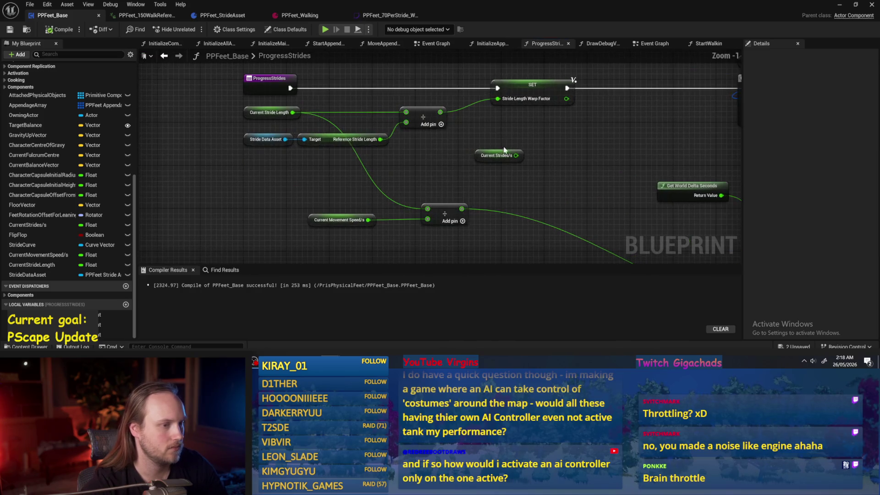
Step: Rename the Current Movement Speed/s variable to CurrentStrideSpeed/s and recompile
{"action": "left_click", "coordinate": [497, 156]}
{"action": "left_click", "coordinate": [14, 33]}
{"action": "left_click", "coordinate": [290, 235]}
{"action": "left_click", "coordinate": [856, 79]}
{"action": "left_click_drag", "start_coordinate": [856, 78], "coordinate": [835, 78]}
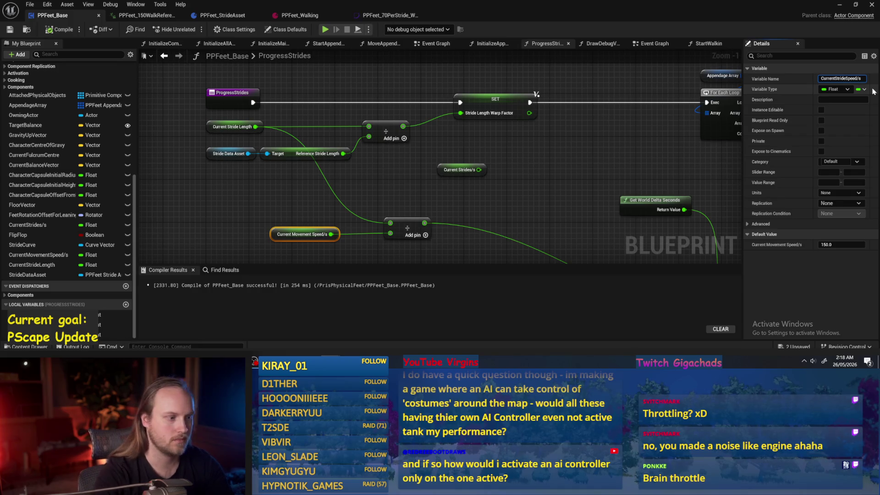
{"action": "key", "text": "Return"}
{"action": "left_click", "coordinate": [462, 169]}
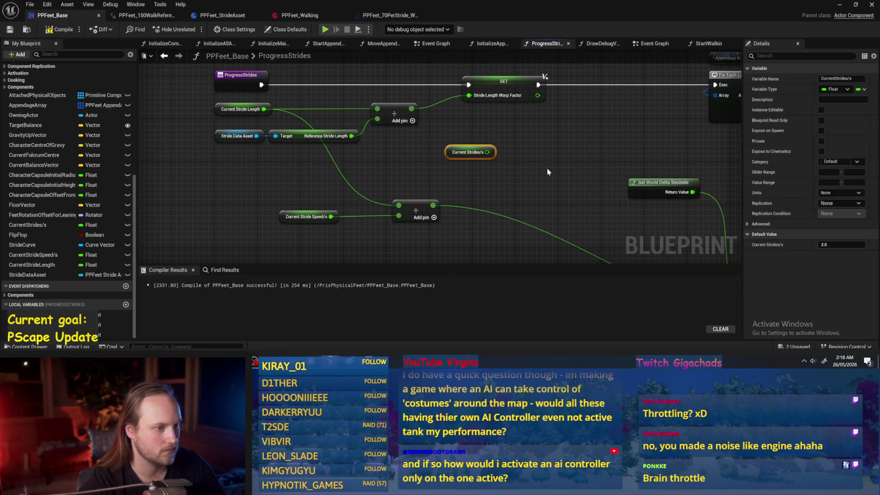
{"action": "key", "text": "F7"}
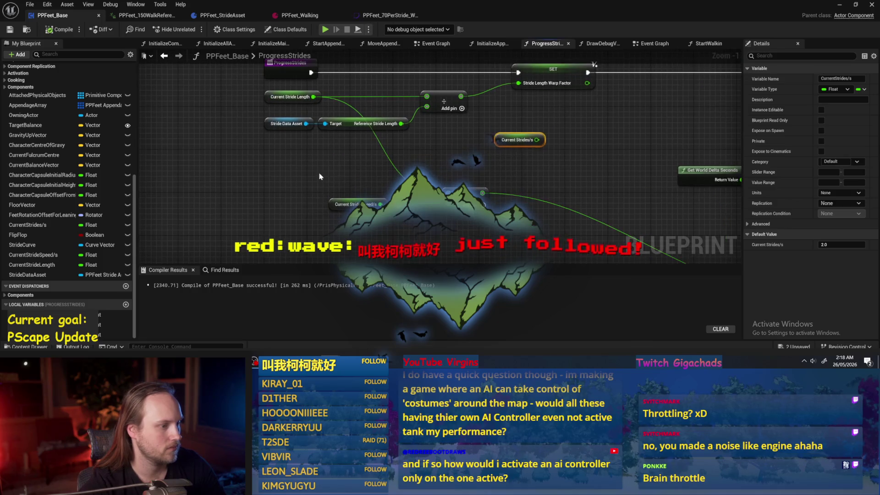
Step: Move the stride speed node left and rename the variable CurrentStrideMovementSpeed/s, recompiling
{"action": "left_click", "coordinate": [331, 204]}
{"action": "left_click_drag", "start_coordinate": [326, 204], "coordinate": [257, 204]}
{"action": "left_click", "coordinate": [307, 152]}
{"action": "scroll", "coordinate": [307, 152], "scroll_direction": "down", "scroll_amount": 2}
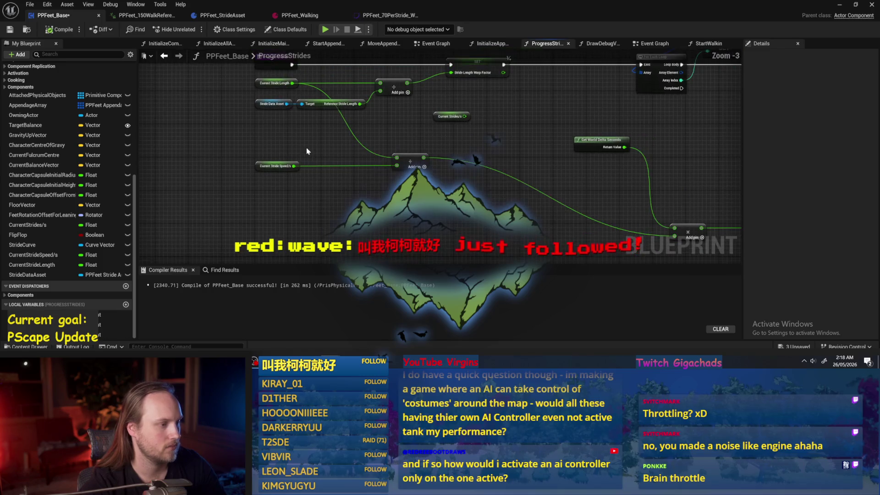
{"action": "key", "text": "F7"}
{"action": "left_click", "coordinate": [275, 166]}
{"action": "scroll", "coordinate": [269, 172], "scroll_direction": "up", "scroll_amount": 3}
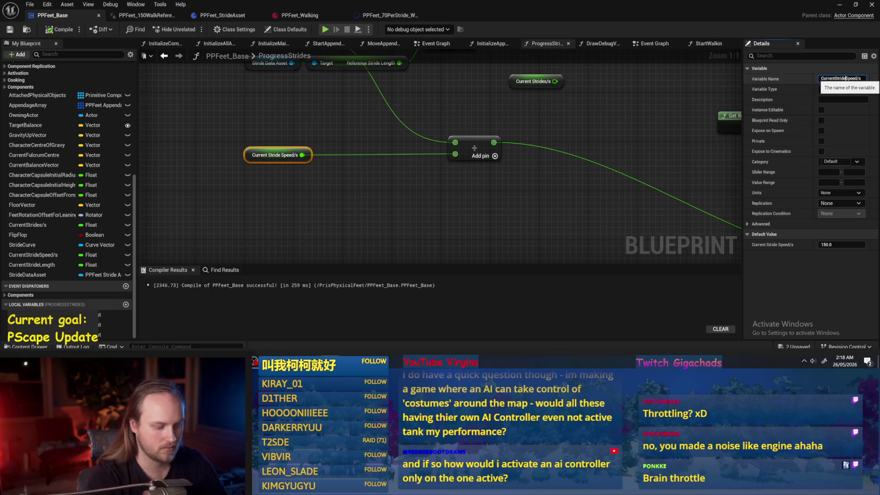
{"action": "key", "text": "Return"}
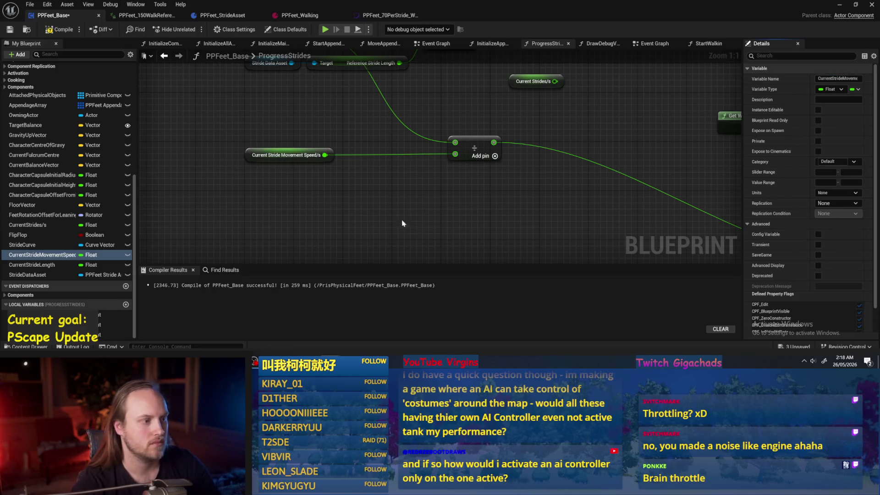
{"action": "key", "text": "F7"}
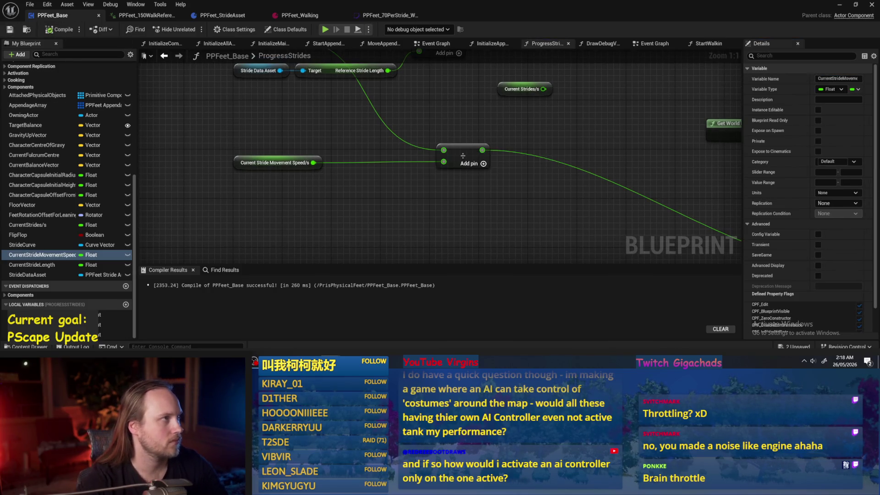
Step: Tidy the multiply, Get World Delta Seconds, Character Capsule and Get World Rotation nodes, then save and compile
{"action": "scroll", "coordinate": [504, 152], "scroll_direction": "down", "scroll_amount": 3}
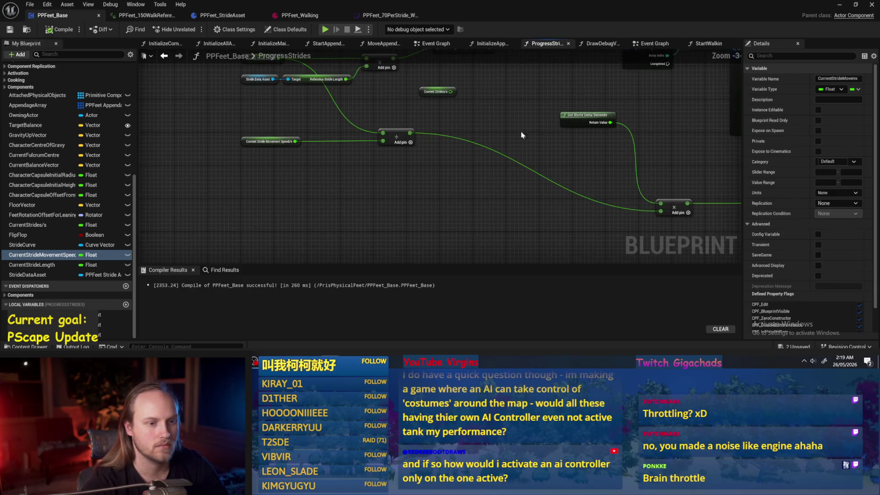
{"action": "mouse_move", "coordinate": [573, 203]}
{"action": "left_mouse_down"}
{"action": "mouse_move", "coordinate": [570, 148]}
{"action": "mouse_move", "coordinate": [576, 179]}
{"action": "mouse_move", "coordinate": [561, 170]}
{"action": "left_mouse_up"}
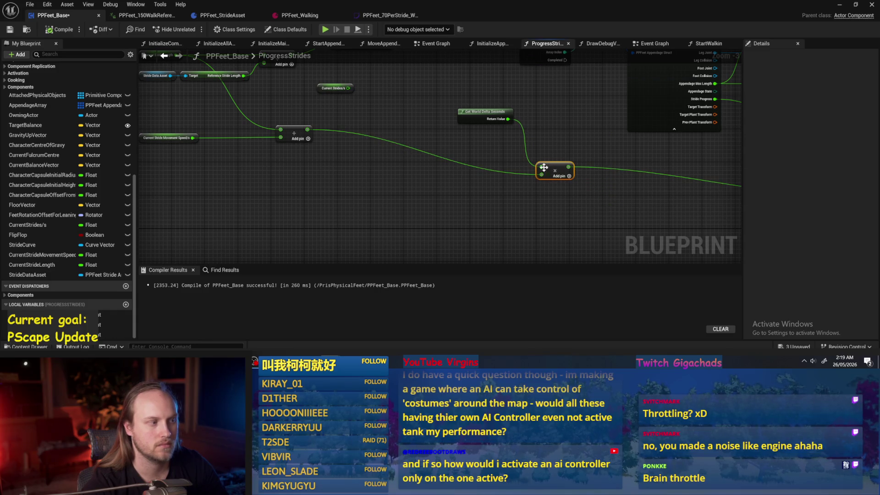
{"action": "mouse_move", "coordinate": [487, 121]}
{"action": "left_mouse_down"}
{"action": "mouse_move", "coordinate": [479, 163]}
{"action": "mouse_move", "coordinate": [496, 121]}
{"action": "mouse_move", "coordinate": [535, 172]}
{"action": "mouse_move", "coordinate": [375, 179]}
{"action": "mouse_move", "coordinate": [369, 205]}
{"action": "left_mouse_up"}
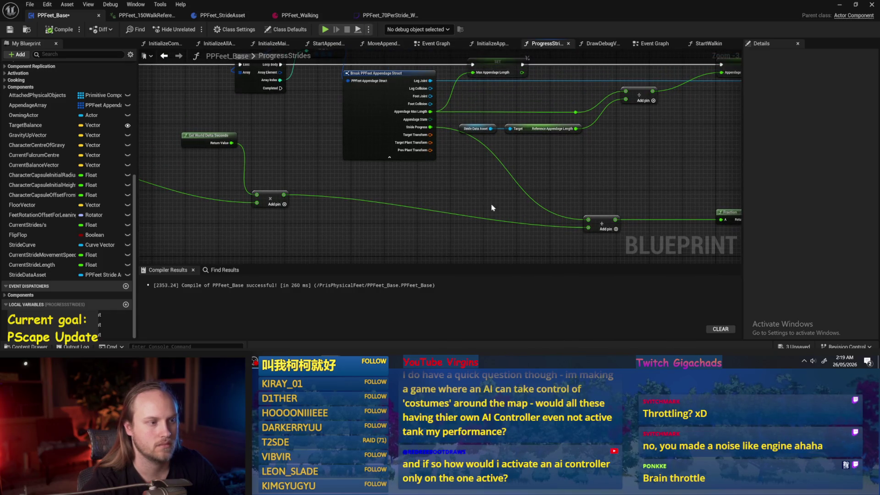
{"action": "left_click_drag", "start_coordinate": [493, 207], "coordinate": [268, 163]}
{"action": "mouse_move", "coordinate": [778, 182]}
{"action": "left_mouse_down"}
{"action": "mouse_move", "coordinate": [397, 182]}
{"action": "mouse_move", "coordinate": [446, 184]}
{"action": "left_mouse_up"}
{"action": "scroll", "coordinate": [442, 210], "scroll_direction": "down", "scroll_amount": 1}
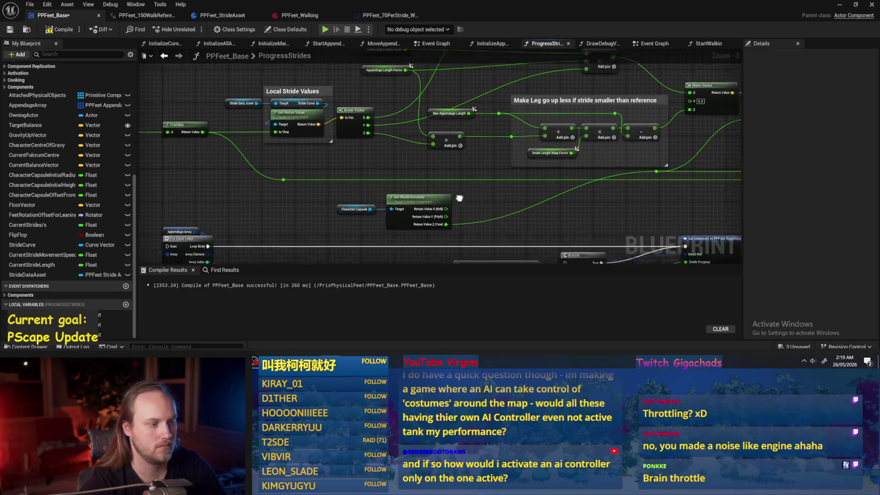
{"action": "left_click_drag", "start_coordinate": [564, 152], "coordinate": [316, 202]}
{"action": "key", "text": "ctrl+s"}
{"action": "mouse_move", "coordinate": [465, 186]}
{"action": "left_mouse_down"}
{"action": "mouse_move", "coordinate": [614, 183]}
{"action": "mouse_move", "coordinate": [274, 186]}
{"action": "left_mouse_up"}
{"action": "left_click", "coordinate": [57, 31]}
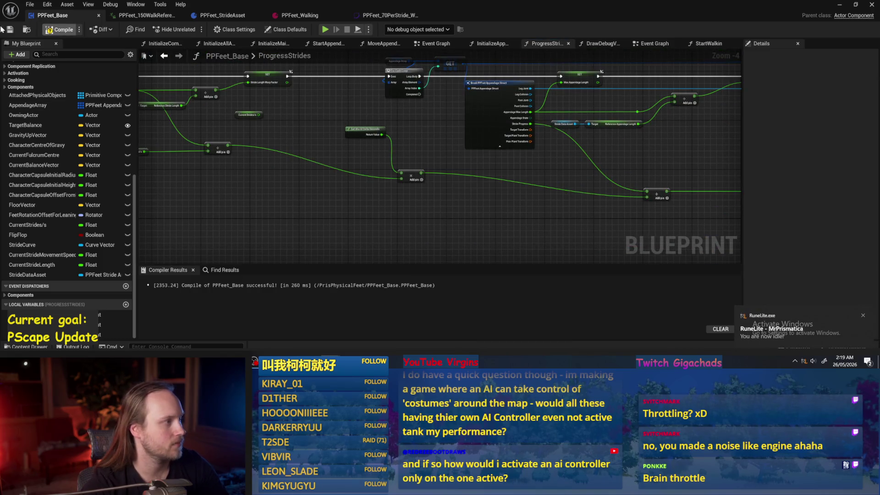
Step: Bring the ProgressStrides entry nodes into view and return to the level editor
{"action": "scroll", "coordinate": [366, 189], "scroll_direction": "up", "scroll_amount": 2}
{"action": "left_click_drag", "start_coordinate": [366, 189], "coordinate": [310, 206]}
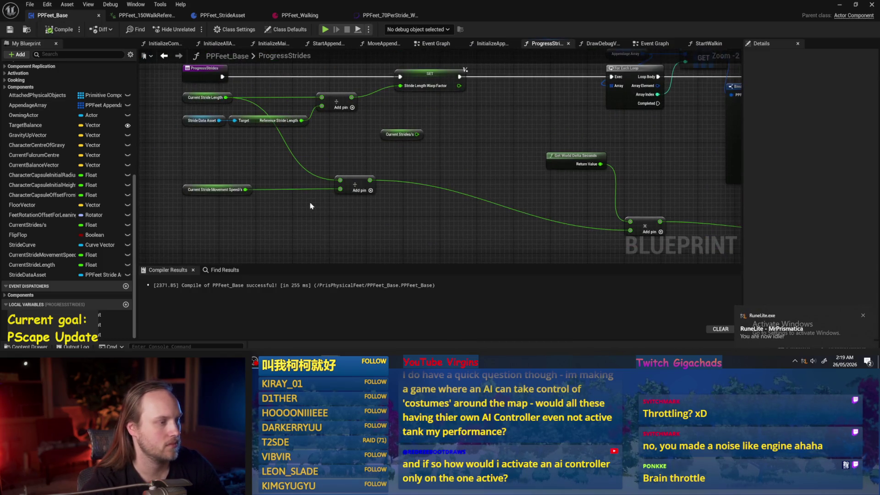
{"action": "left_click", "coordinate": [841, 5]}
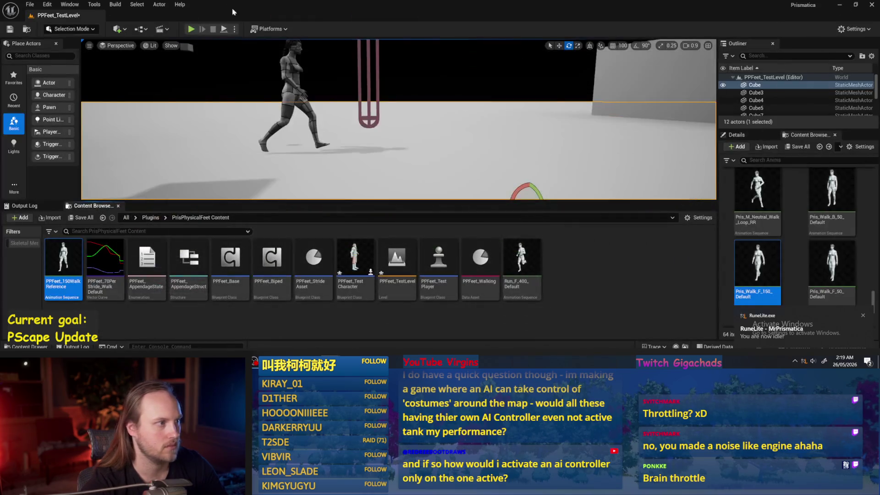
Step: Play PPFeet_TestLevel to watch the walking stride, stop it, and switch back to PPFeet_Base
{"action": "left_click", "coordinate": [221, 31]}
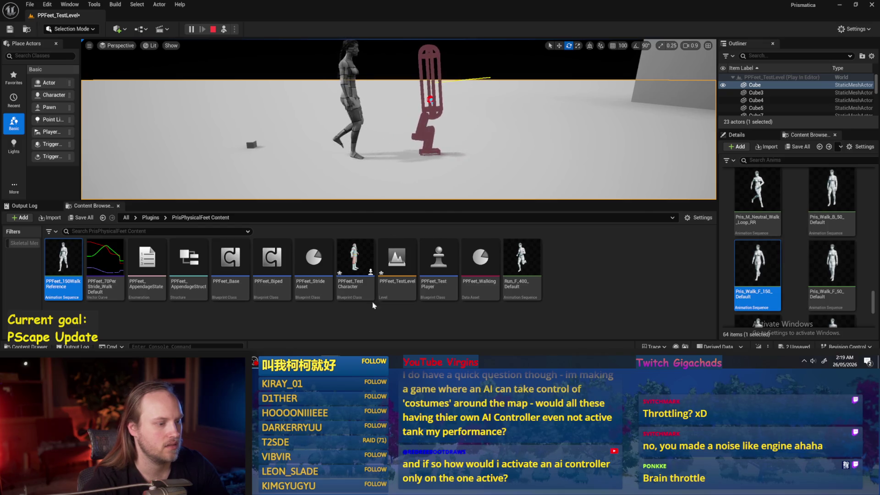
{"action": "key", "text": "Escape"}
{"action": "key", "text": "alt+Tab"}
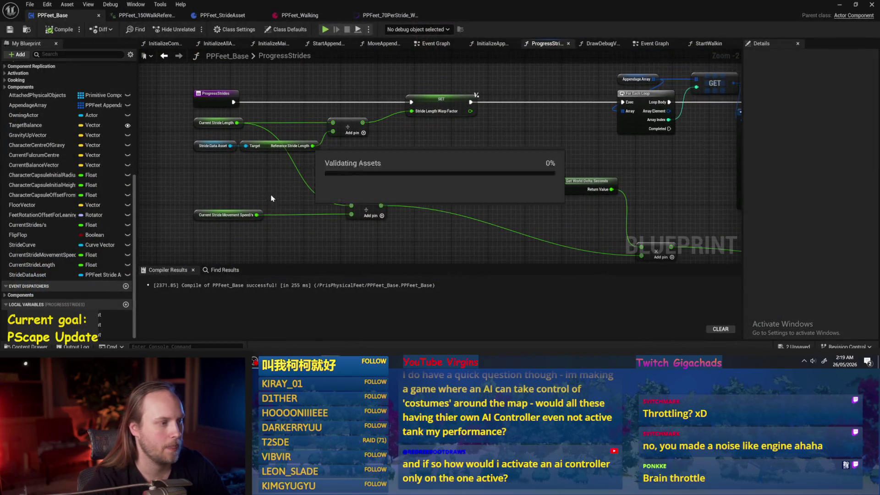
Step: Tidy the stride graph by shifting the right Add node up-left, then compile the blueprint
{"action": "scroll", "coordinate": [348, 149], "scroll_direction": "up", "scroll_amount": 1}
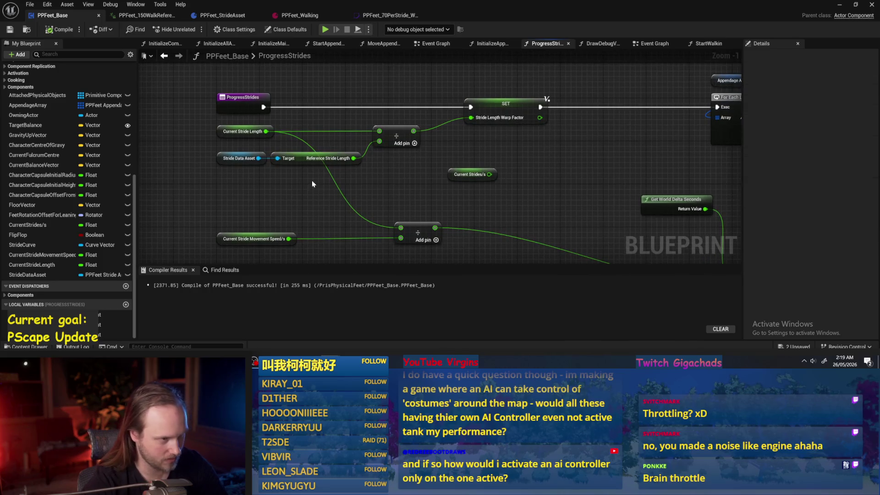
{"action": "left_click", "coordinate": [397, 135]}
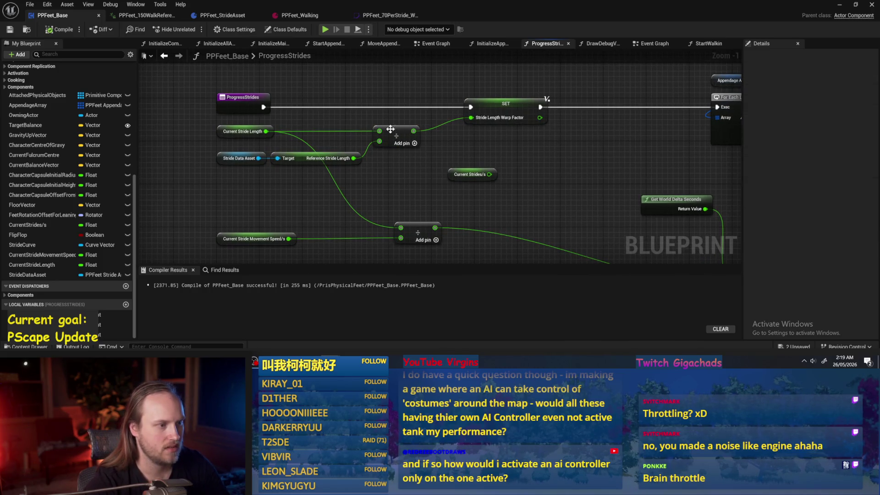
{"action": "left_click", "coordinate": [544, 113]}
{"action": "left_click", "coordinate": [555, 164]}
{"action": "mouse_move", "coordinate": [555, 164]}
{"action": "left_mouse_down"}
{"action": "mouse_move", "coordinate": [436, 154]}
{"action": "mouse_move", "coordinate": [492, 92]}
{"action": "left_mouse_up"}
{"action": "scroll", "coordinate": [372, 160], "scroll_direction": "down", "scroll_amount": 1}
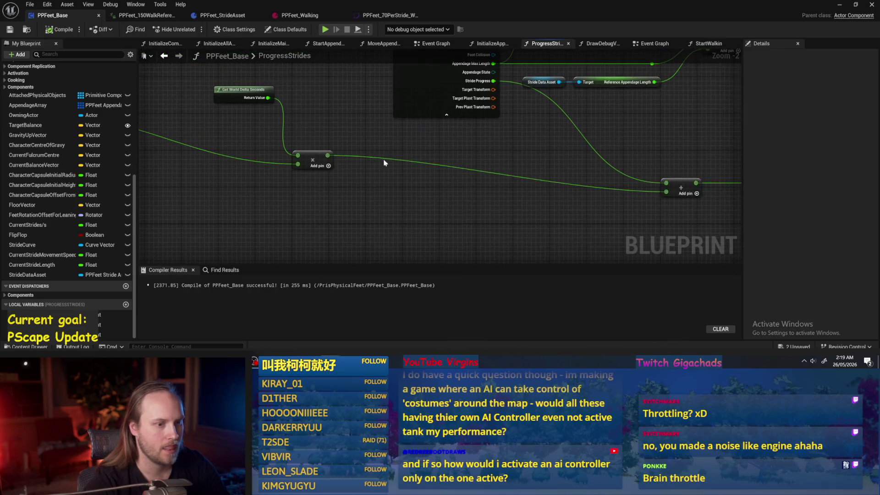
{"action": "mouse_move", "coordinate": [640, 182]}
{"action": "left_mouse_down"}
{"action": "mouse_move", "coordinate": [591, 202]}
{"action": "mouse_move", "coordinate": [618, 180]}
{"action": "mouse_move", "coordinate": [610, 168]}
{"action": "left_mouse_up"}
{"action": "left_click_drag", "start_coordinate": [255, 194], "coordinate": [495, 221]}
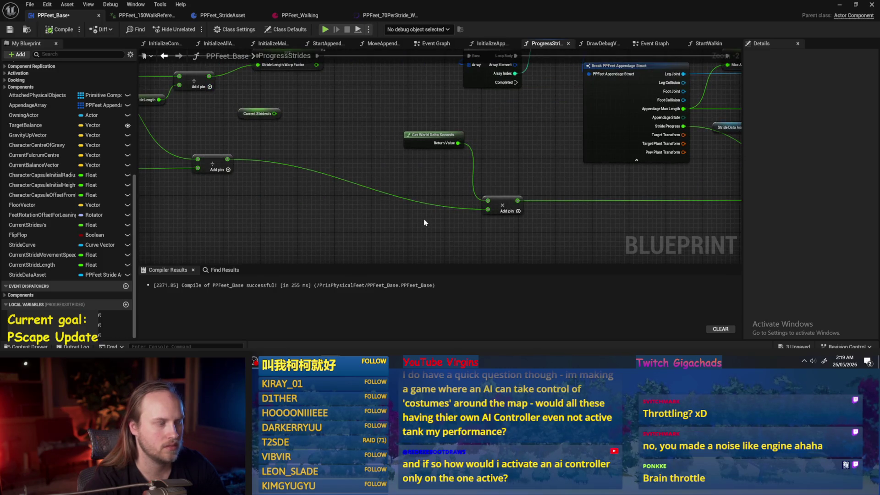
{"action": "mouse_move", "coordinate": [268, 175]}
{"action": "left_mouse_down"}
{"action": "mouse_move", "coordinate": [467, 198]}
{"action": "mouse_move", "coordinate": [459, 224]}
{"action": "left_mouse_up"}
{"action": "left_click", "coordinate": [46, 31]}
Step: Locate and select the Current Stride Movement Speed/s node beside the delta-time multiply
{"action": "scroll", "coordinate": [238, 180], "scroll_direction": "up", "scroll_amount": 1}
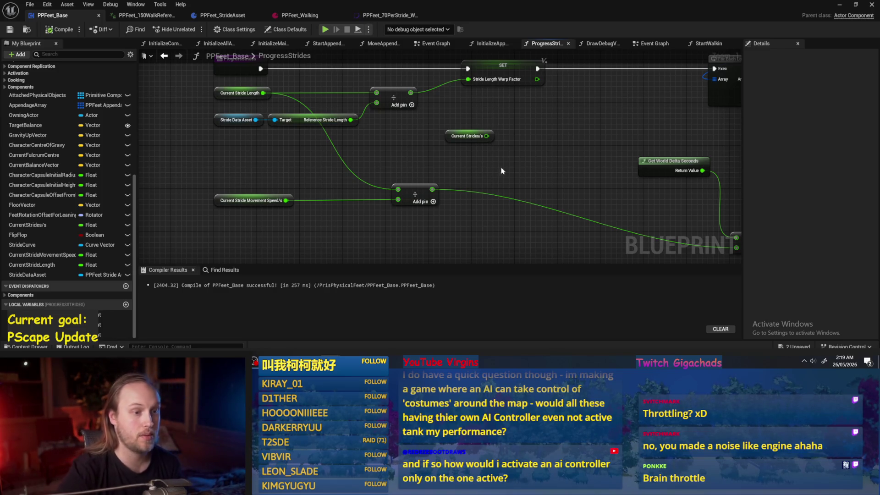
{"action": "left_click_drag", "start_coordinate": [495, 138], "coordinate": [431, 101]}
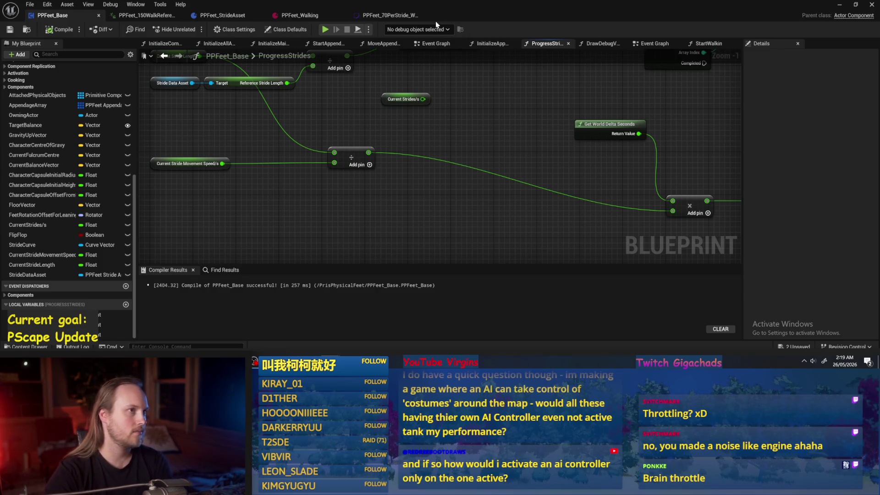
{"action": "left_click_drag", "start_coordinate": [214, 217], "coordinate": [339, 213]}
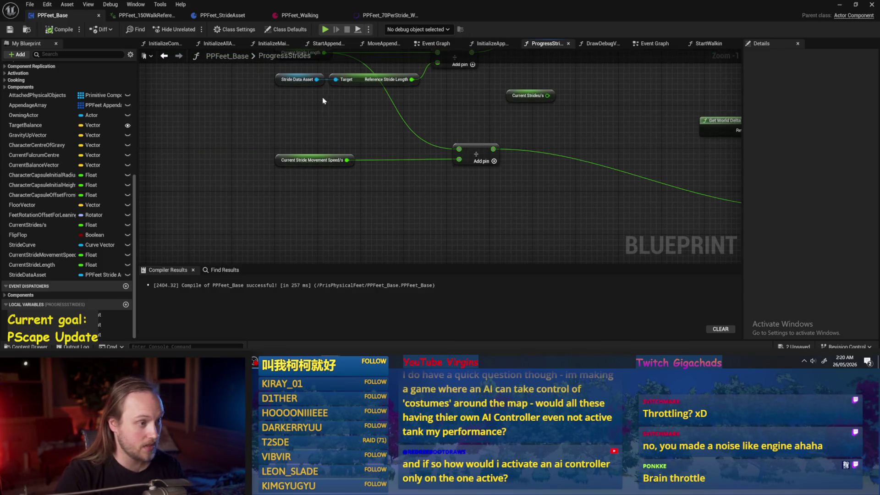
{"action": "left_click", "coordinate": [313, 160]}
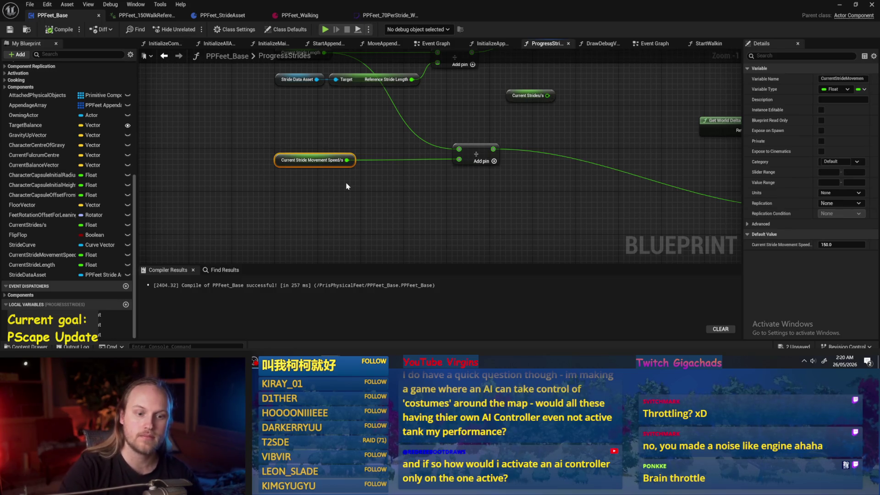
{"action": "scroll", "coordinate": [385, 210], "scroll_direction": "down", "scroll_amount": 1}
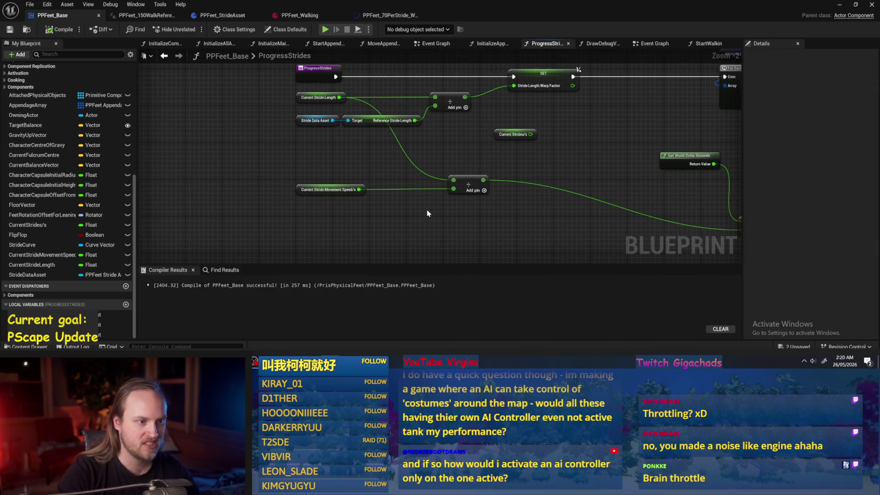
{"action": "left_click_drag", "start_coordinate": [427, 208], "coordinate": [293, 183]}
{"action": "scroll", "coordinate": [552, 229], "scroll_direction": "up", "scroll_amount": 2}
Step: Break the multiply node's lower link, set it to constant 1.0, and compile and save
{"action": "left_click", "coordinate": [411, 179], "text": "alt"}
{"action": "left_click", "coordinate": [422, 179]}
{"action": "type", "text": "1"}
{"action": "left_click", "coordinate": [59, 29]}
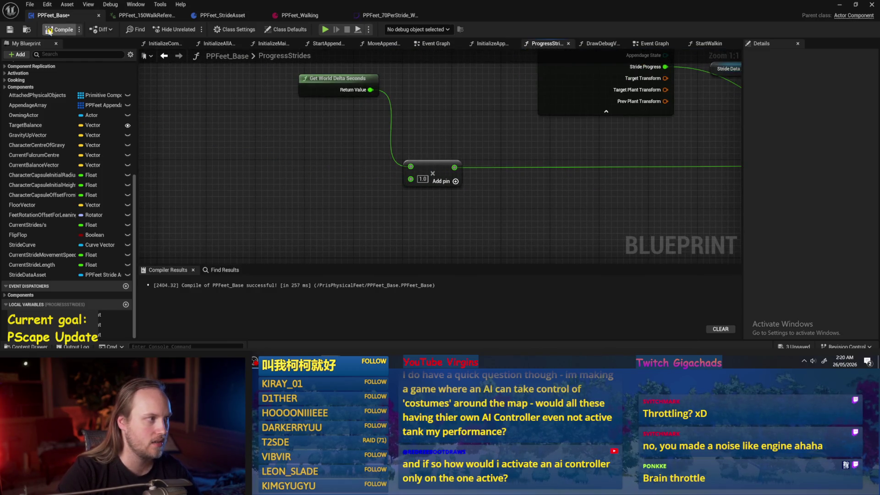
{"action": "left_click", "coordinate": [9, 29]}
Step: Back in the level editor, start a play session of PPFeet_TestLevel
{"action": "scroll", "coordinate": [371, 163], "scroll_direction": "down", "scroll_amount": 2}
{"action": "left_click_drag", "start_coordinate": [371, 163], "coordinate": [413, 186]}
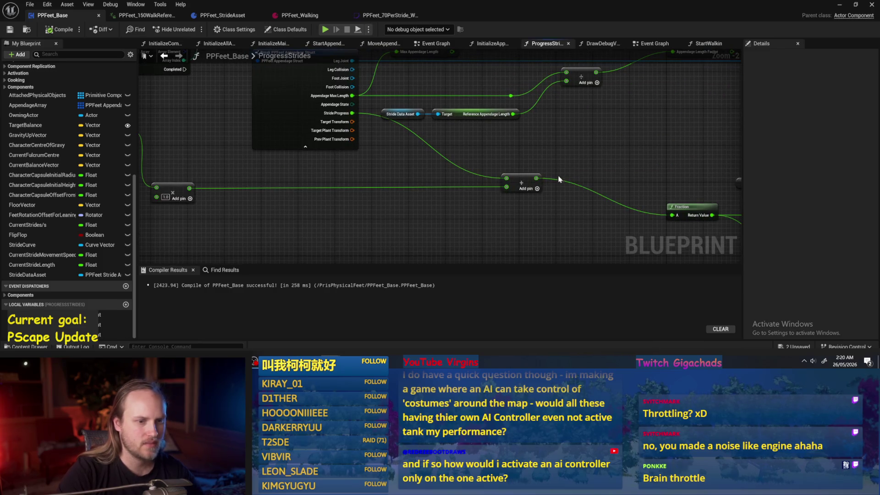
{"action": "left_click_drag", "start_coordinate": [559, 179], "coordinate": [547, 200]}
{"action": "left_click", "coordinate": [840, 5]}
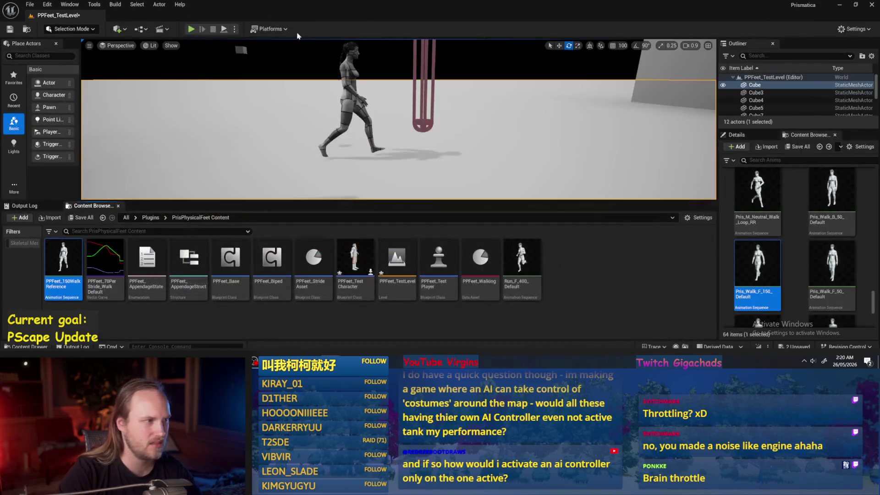
{"action": "left_click", "coordinate": [225, 29]}
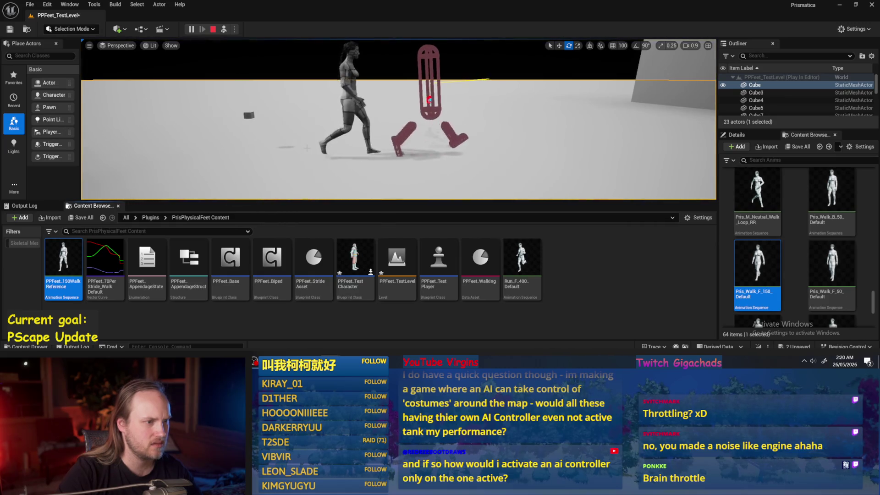
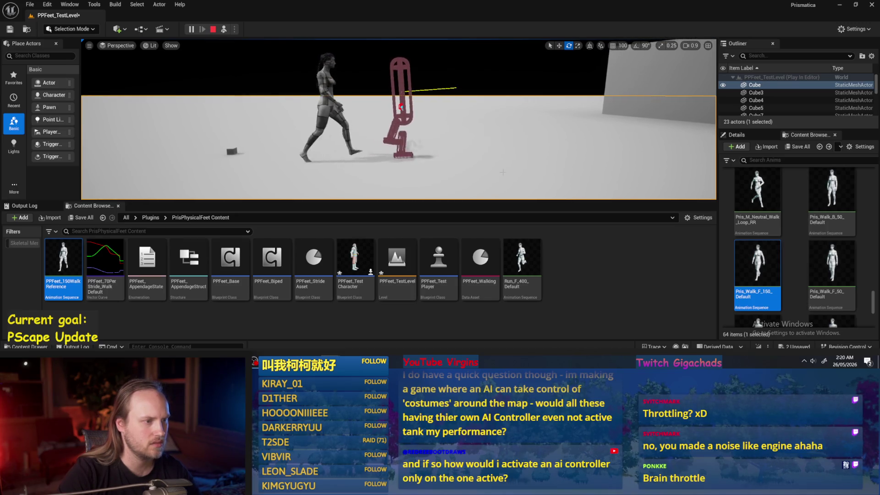
Step: End the play-in-editor session and switch back to the PPFeet_Base Blueprint editor
{"action": "left_click", "coordinate": [596, 271]}
{"action": "key", "text": "Escape"}
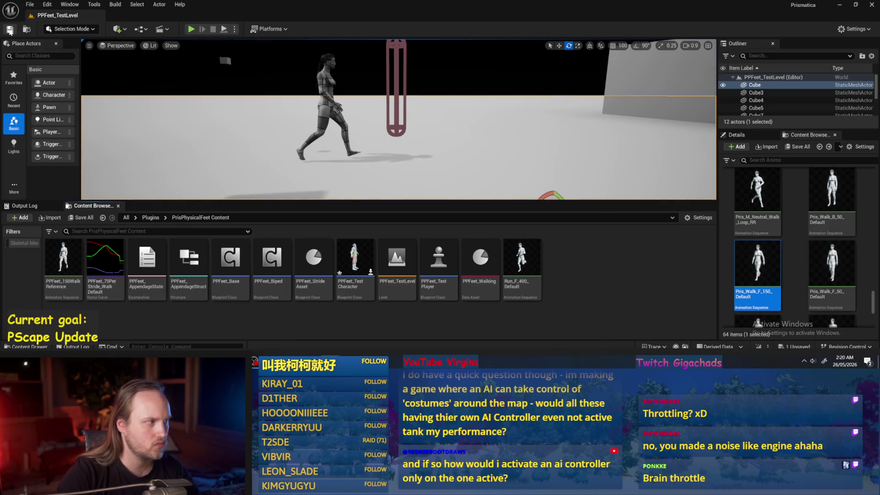
{"action": "key", "text": "alt+Tab"}
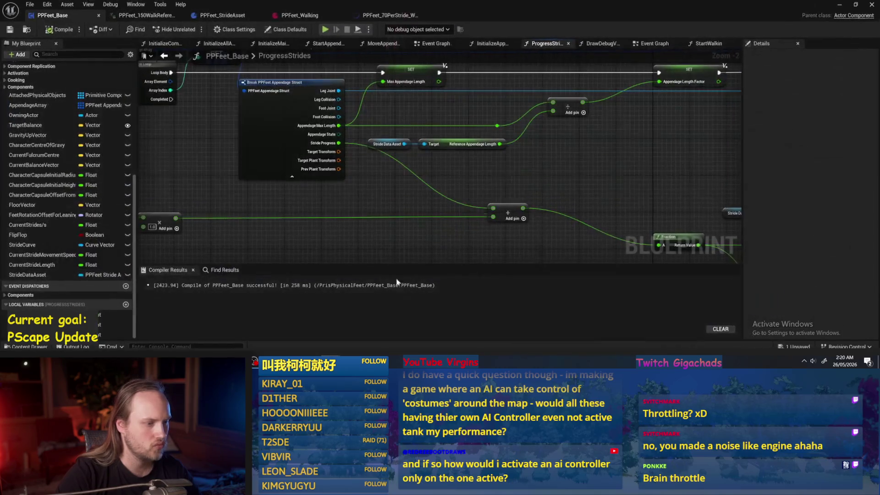
Step: Look through the open asset tabs and close the PPFeet_150WalkReference animation tab
{"action": "left_click_drag", "start_coordinate": [457, 233], "coordinate": [527, 228]}
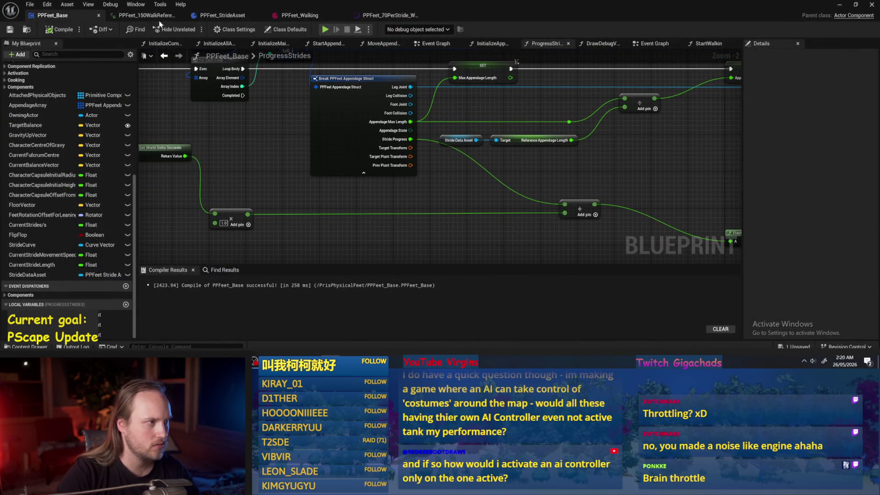
{"action": "left_click", "coordinate": [146, 16]}
{"action": "left_click", "coordinate": [235, 16]}
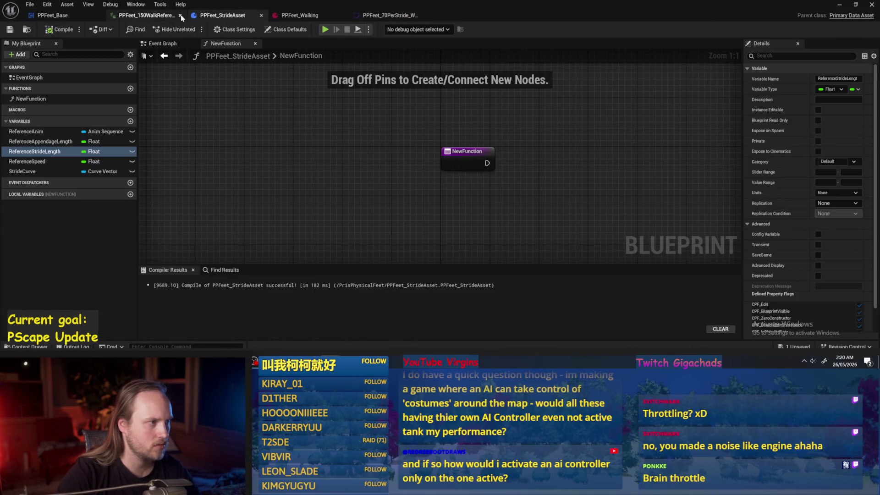
{"action": "left_click", "coordinate": [296, 15]}
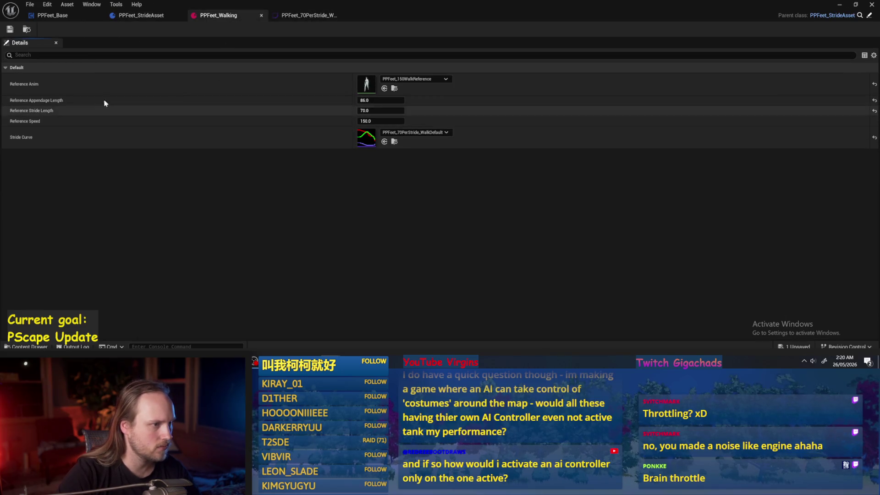
Step: Check PPFeet_Walking's Reference Stride Length, then return to the PPFeet_Base graph
{"action": "left_click", "coordinate": [374, 110]}
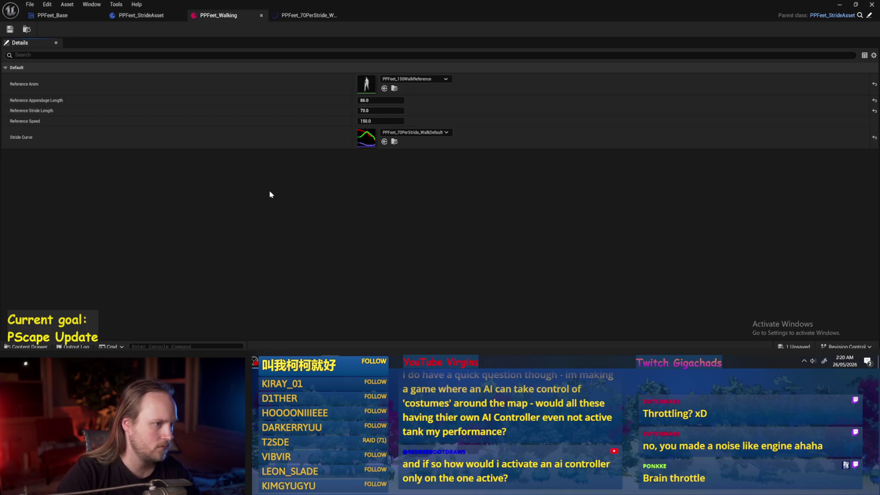
{"action": "left_click", "coordinate": [55, 15]}
{"action": "scroll", "coordinate": [314, 183], "scroll_direction": "down", "scroll_amount": 1}
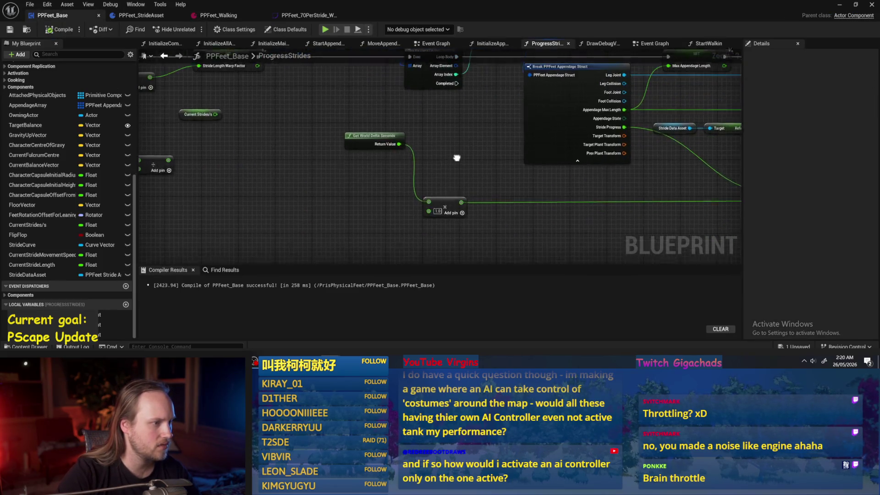
Step: Move the Stride Data Asset and Stride Curve nodes up-left in ProgressStrides and compile
{"action": "left_click_drag", "start_coordinate": [371, 176], "coordinate": [338, 188]}
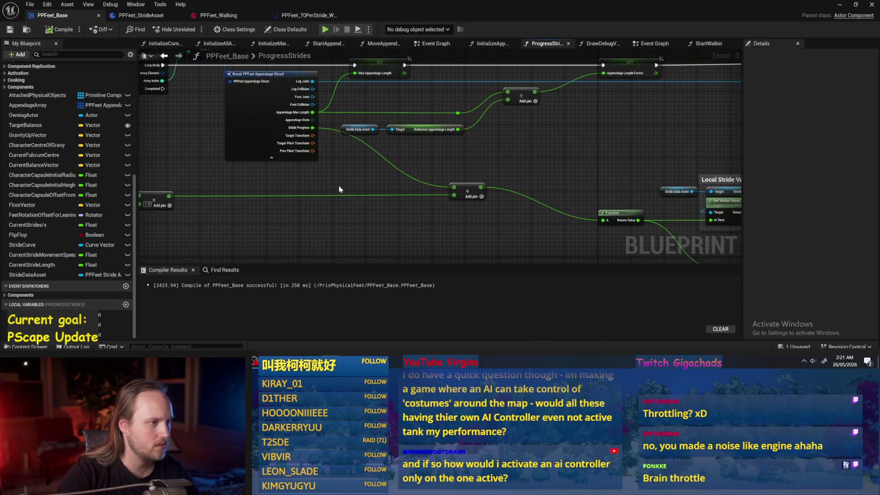
{"action": "mouse_move", "coordinate": [540, 161]}
{"action": "left_mouse_down"}
{"action": "mouse_move", "coordinate": [494, 198]}
{"action": "mouse_move", "coordinate": [433, 172]}
{"action": "left_mouse_up"}
{"action": "left_click", "coordinate": [15, 31]}
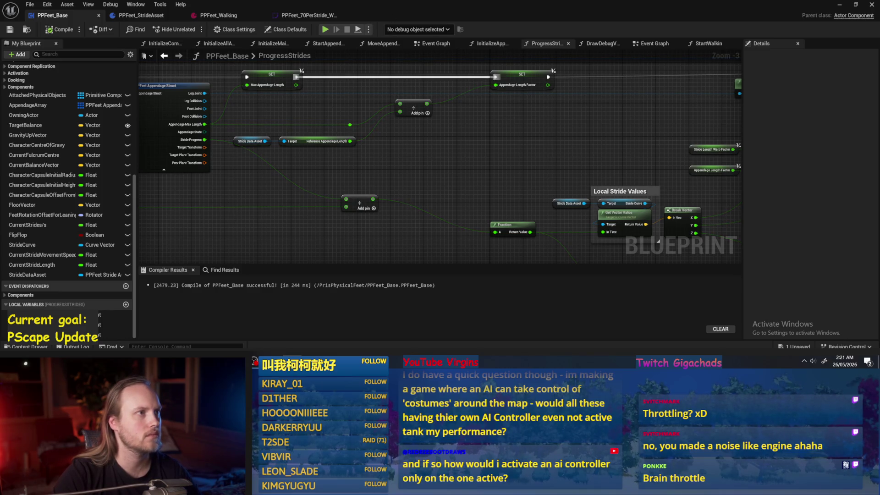
{"action": "scroll", "coordinate": [485, 132], "scroll_direction": "down", "scroll_amount": 1}
{"action": "scroll", "coordinate": [497, 166], "scroll_direction": "up", "scroll_amount": 1}
{"action": "mouse_move", "coordinate": [417, 181]}
{"action": "left_mouse_down"}
{"action": "mouse_move", "coordinate": [527, 169]}
{"action": "mouse_move", "coordinate": [449, 137]}
{"action": "mouse_move", "coordinate": [441, 167]}
{"action": "mouse_move", "coordinate": [509, 172]}
{"action": "mouse_move", "coordinate": [456, 141]}
{"action": "mouse_move", "coordinate": [504, 156]}
{"action": "mouse_move", "coordinate": [501, 173]}
{"action": "mouse_move", "coordinate": [522, 174]}
{"action": "mouse_move", "coordinate": [486, 137]}
{"action": "mouse_move", "coordinate": [509, 192]}
{"action": "left_mouse_up"}
{"action": "left_click", "coordinate": [10, 29]}
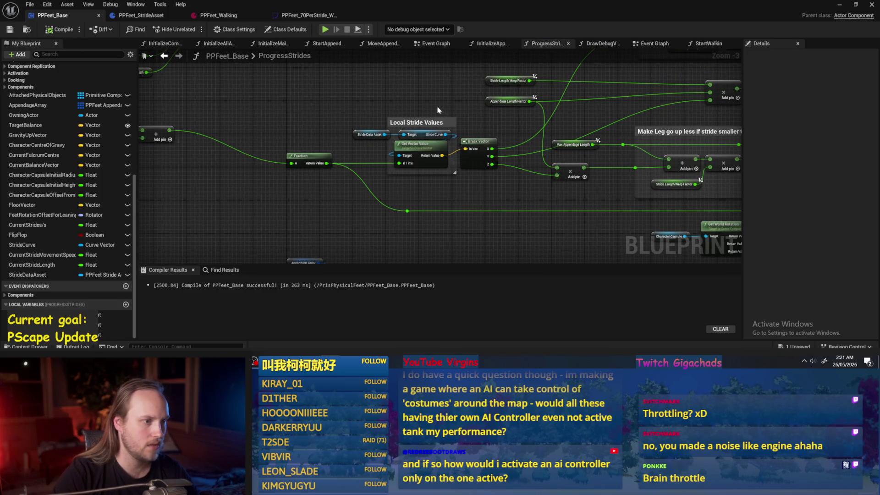
Step: Nudge the Stride Curve node left, review the transform and leg nodes, then compile and save
{"action": "left_click_drag", "start_coordinate": [422, 135], "coordinate": [418, 138]}
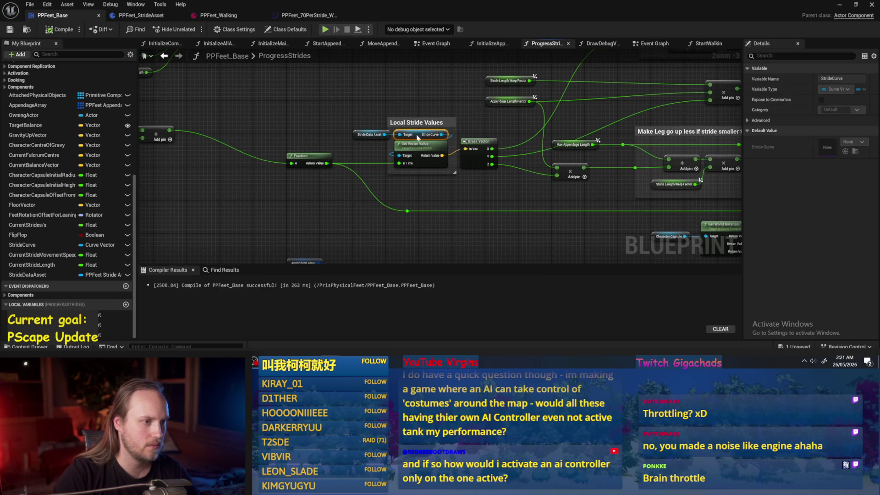
{"action": "left_click", "coordinate": [464, 198]}
{"action": "left_click_drag", "start_coordinate": [410, 269], "coordinate": [418, 224]}
{"action": "left_click_drag", "start_coordinate": [664, 148], "coordinate": [644, 189]}
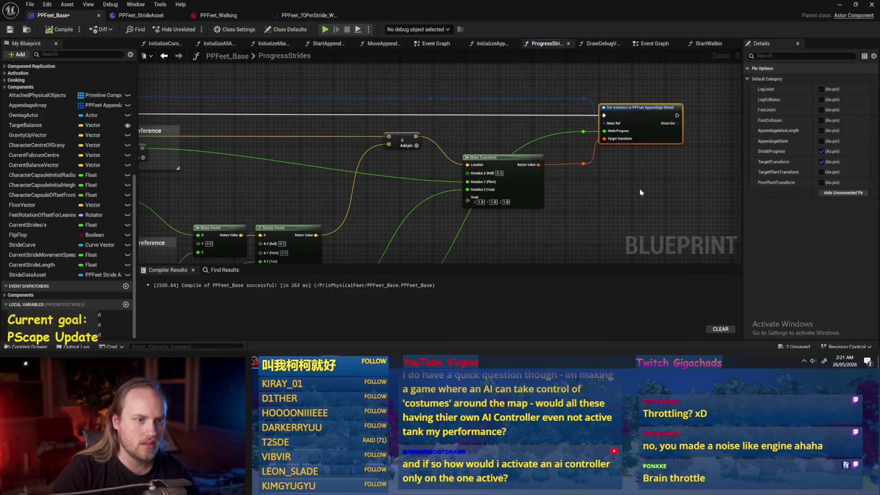
{"action": "mouse_move", "coordinate": [578, 208]}
{"action": "left_mouse_down"}
{"action": "mouse_move", "coordinate": [595, 191]}
{"action": "mouse_move", "coordinate": [442, 127]}
{"action": "mouse_move", "coordinate": [509, 166]}
{"action": "mouse_move", "coordinate": [464, 167]}
{"action": "left_mouse_up"}
{"action": "key", "text": "F7"}
{"action": "key", "text": "ctrl+s"}
Step: Inspect the Reference Appendage Length node, then switch to the PPFeet_Walking data asset
{"action": "left_click_drag", "start_coordinate": [276, 134], "coordinate": [626, 155]}
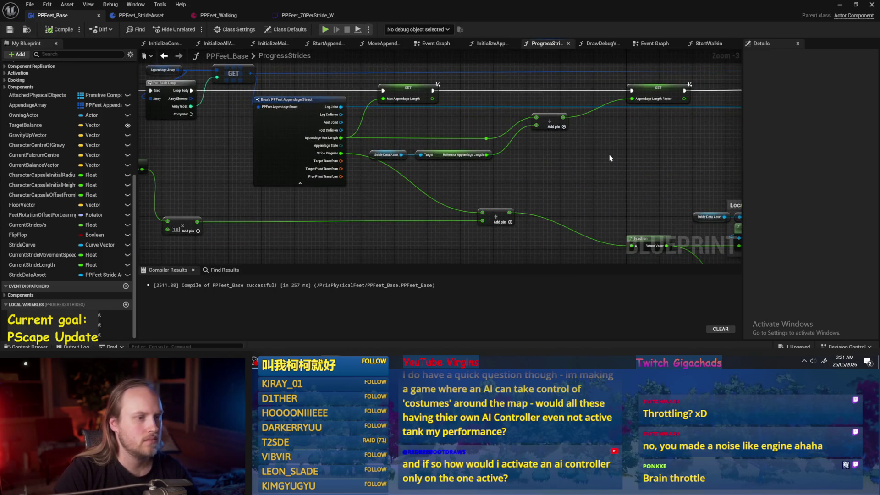
{"action": "scroll", "coordinate": [486, 156], "scroll_direction": "up", "scroll_amount": 1}
{"action": "left_click", "coordinate": [451, 155]}
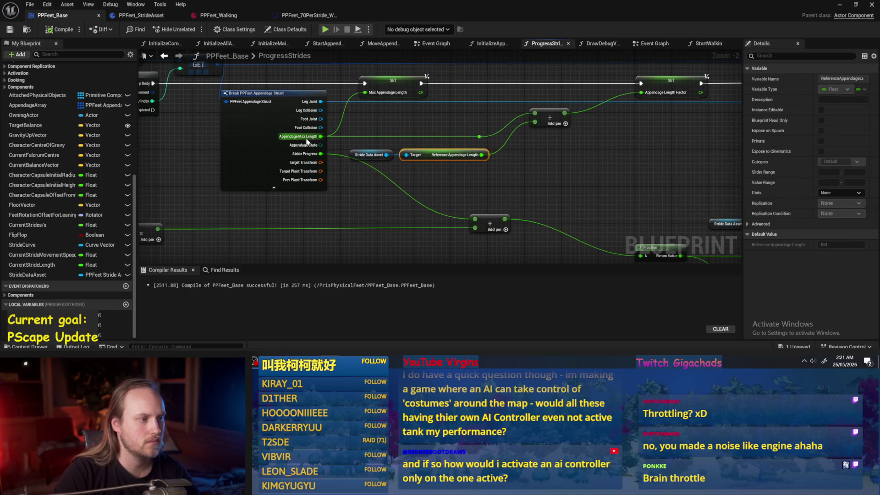
{"action": "left_click", "coordinate": [415, 124]}
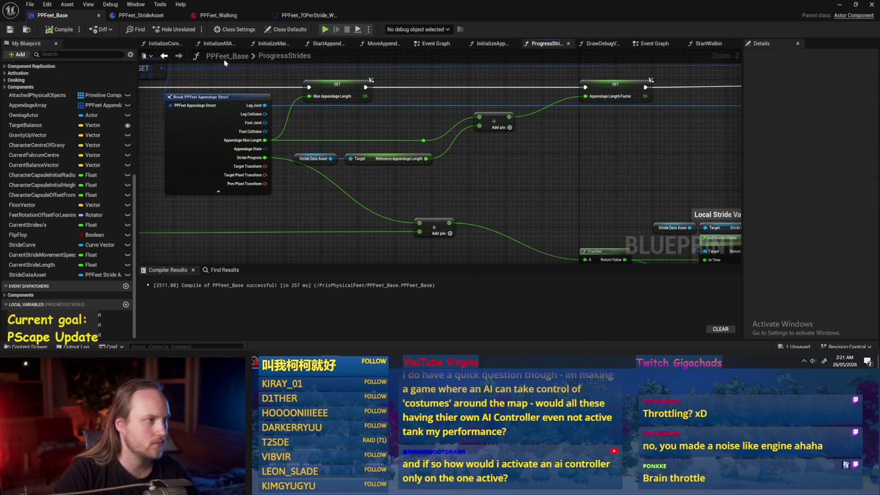
{"action": "left_click", "coordinate": [219, 15]}
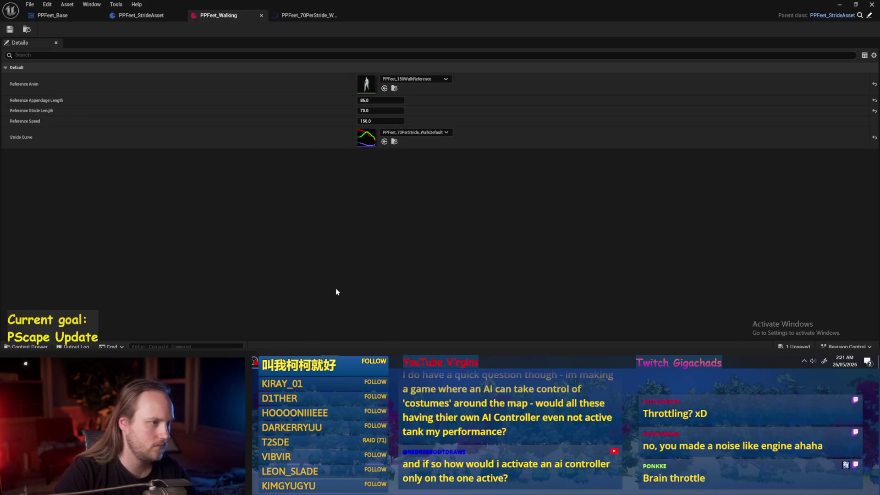
Step: In Calculator, clear the entry and compute 150 ÷ 1.07 ≈ 140.19
{"action": "mouse_move", "coordinate": [350, 487]}
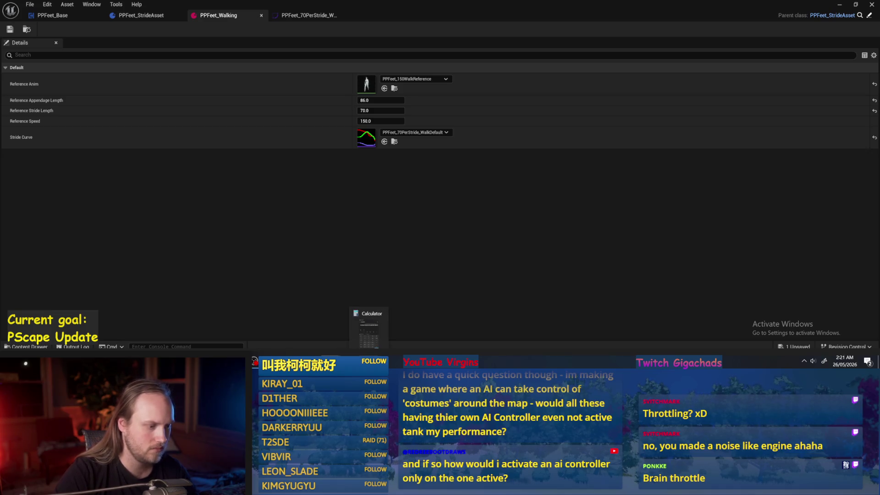
{"action": "left_click", "coordinate": [350, 328]}
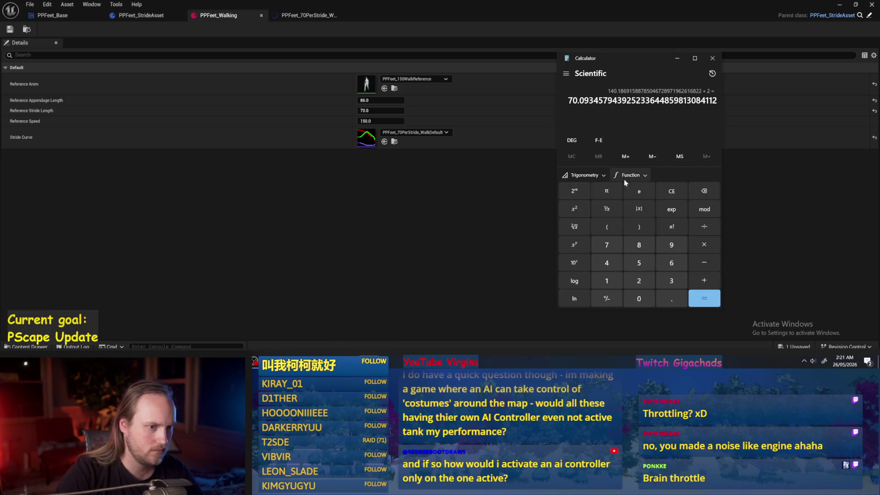
{"action": "left_click", "coordinate": [672, 191]}
{"action": "left_click", "coordinate": [608, 281]}
{"action": "left_click", "coordinate": [636, 265]}
{"action": "left_click", "coordinate": [639, 298]}
{"action": "left_click", "coordinate": [704, 280]}
{"action": "left_click", "coordinate": [608, 281]}
{"action": "left_click", "coordinate": [672, 298]}
{"action": "left_click", "coordinate": [642, 296]}
{"action": "left_click", "coordinate": [607, 246]}
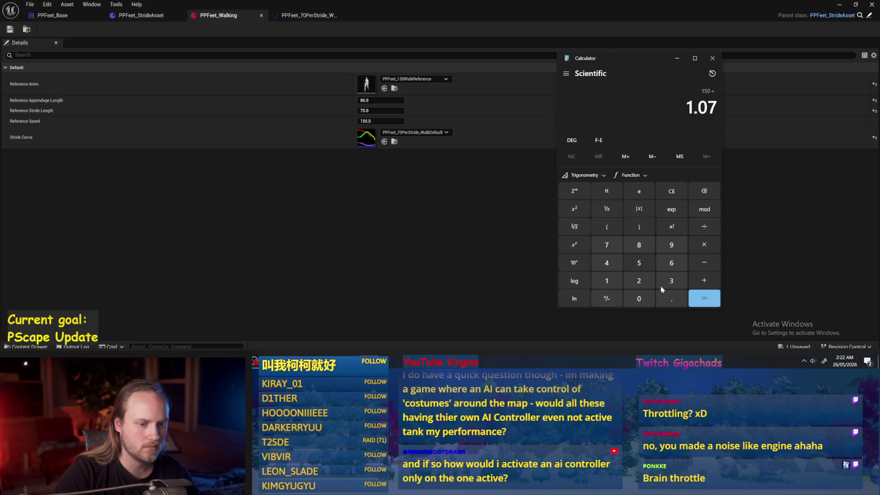
{"action": "left_click", "coordinate": [705, 299]}
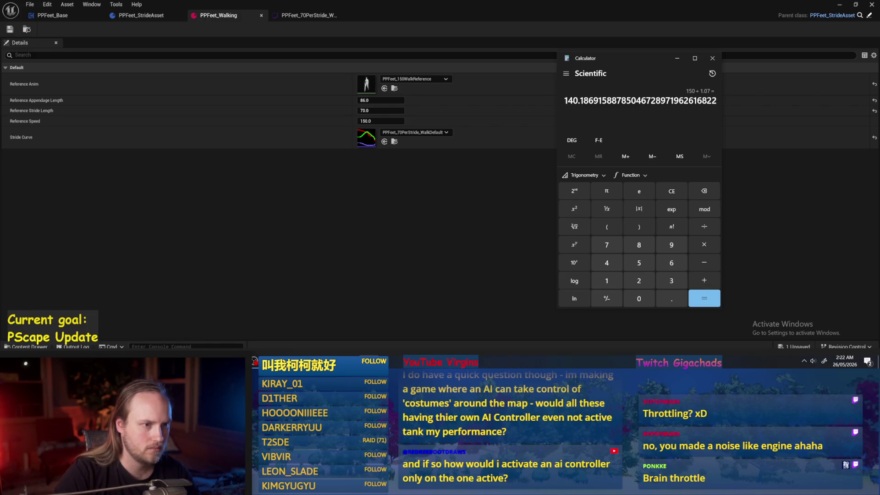
Step: Halve the result to about 70.09 and select the Reference Stride Length field
{"action": "left_click", "coordinate": [705, 280]}
{"action": "left_click", "coordinate": [639, 280]}
{"action": "left_click", "coordinate": [704, 299]}
{"action": "left_click", "coordinate": [375, 111]}
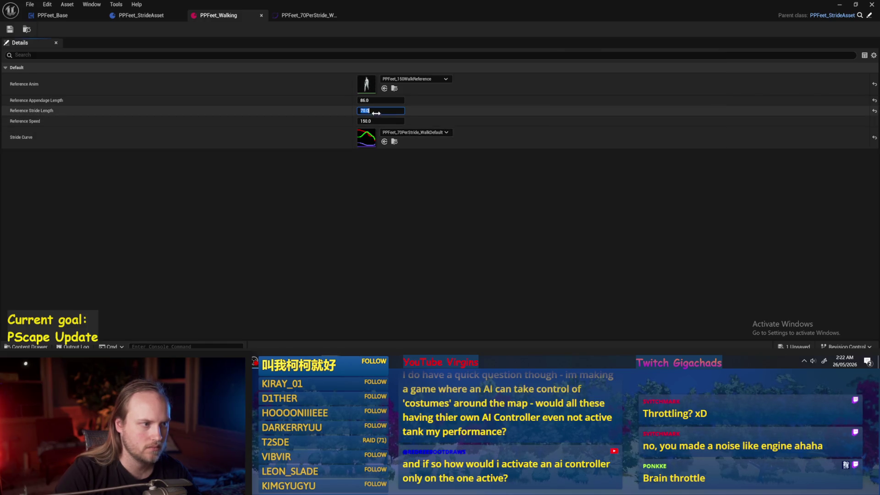
Step: Set Reference Stride Length to 70.01 and save the PPFeet_Walking asset
{"action": "type", "text": "1"}
{"action": "left_click", "coordinate": [407, 190]}
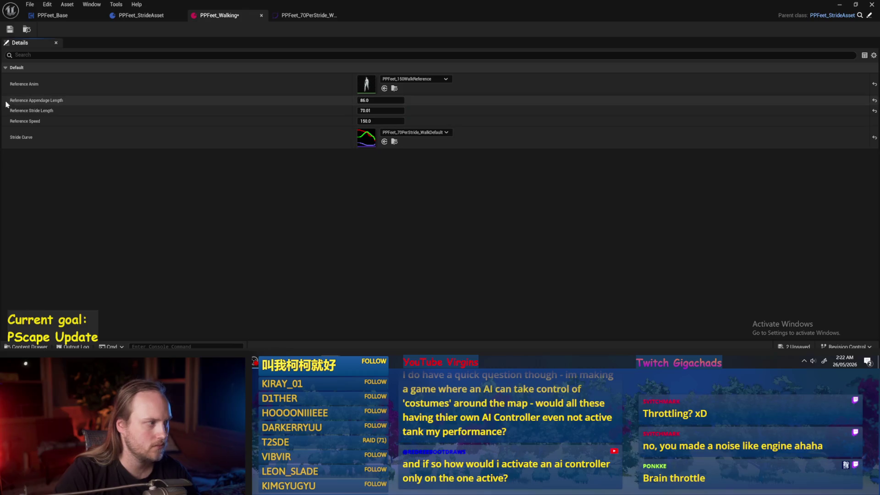
{"action": "left_click", "coordinate": [9, 29]}
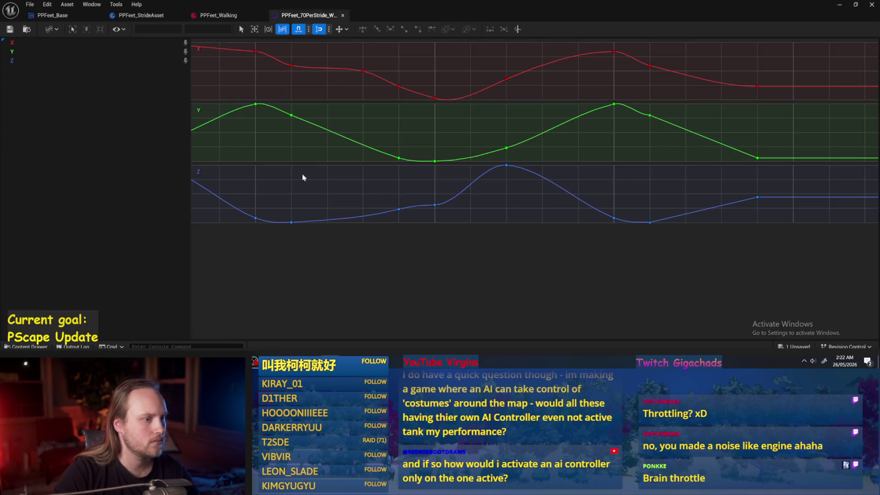
Step: Nudge the Stride Data Asset and Target nodes in PPFeet_Base, then reveal the test level
{"action": "left_click", "coordinate": [53, 15]}
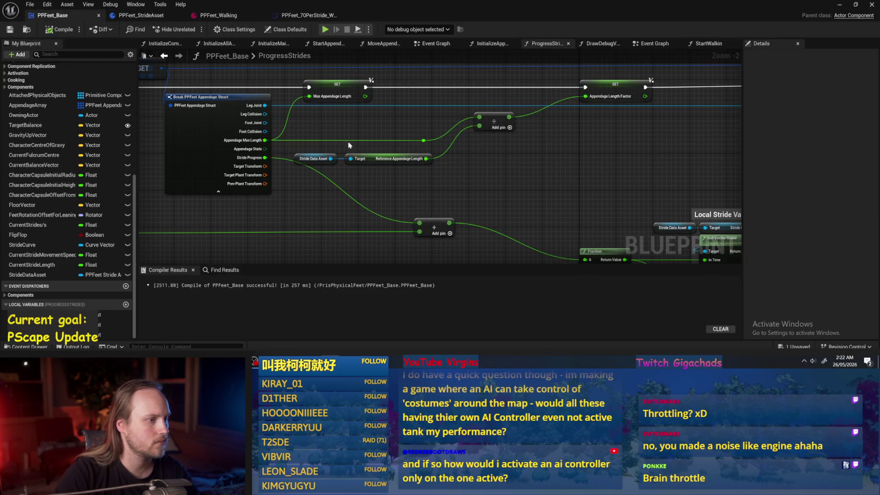
{"action": "scroll", "coordinate": [454, 177], "scroll_direction": "down", "scroll_amount": 1}
{"action": "left_click_drag", "start_coordinate": [458, 153], "coordinate": [399, 134]}
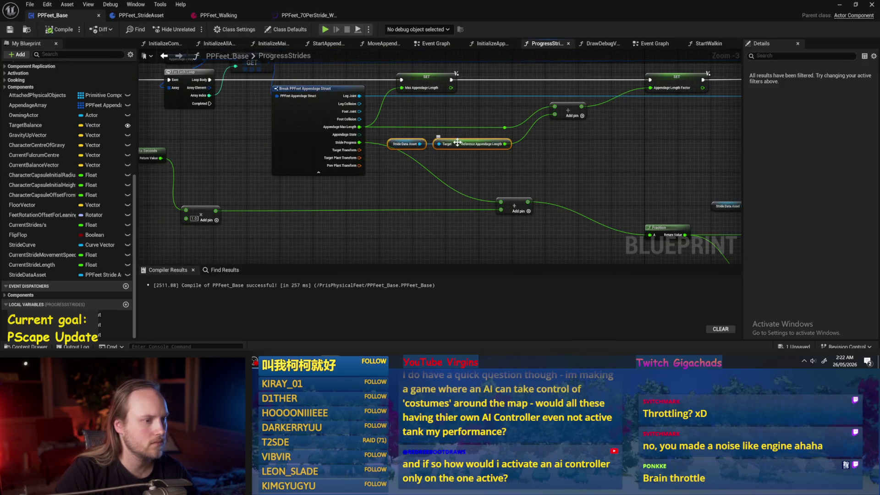
{"action": "left_click", "coordinate": [479, 138]}
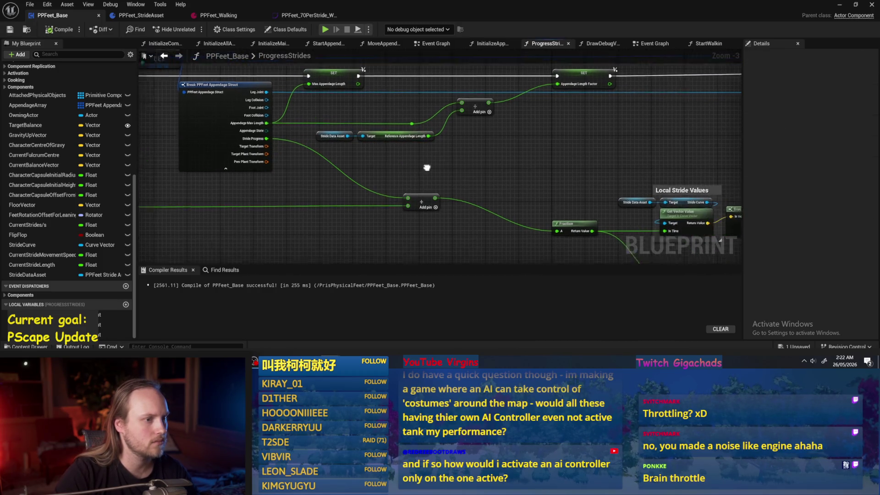
{"action": "left_click", "coordinate": [840, 5]}
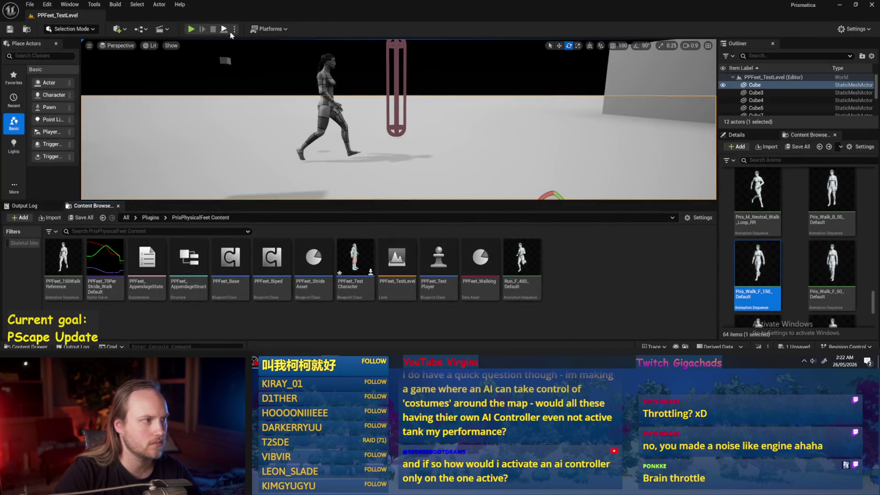
Step: Play the test level, view the PPFeet_150WalkReference animation from the side, and return to PPFeet_Base
{"action": "left_click", "coordinate": [228, 31]}
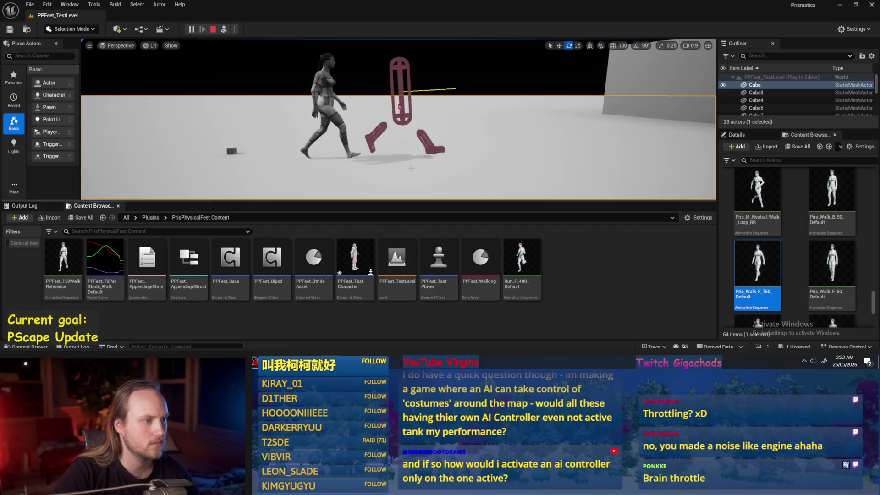
{"action": "double_click", "coordinate": [63, 259]}
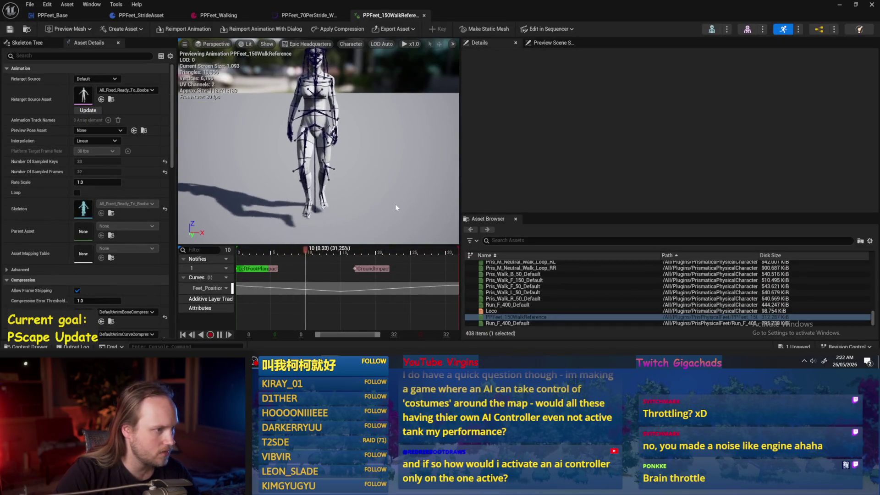
{"action": "mouse_move", "coordinate": [396, 203]}
{"action": "left_mouse_down"}
{"action": "mouse_move", "coordinate": [330, 204]}
{"action": "mouse_move", "coordinate": [385, 191]}
{"action": "left_mouse_up"}
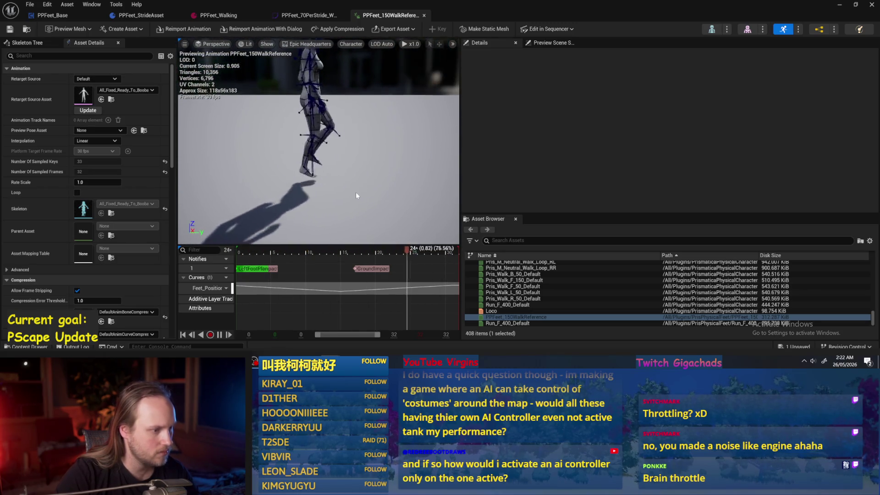
{"action": "left_click", "coordinate": [35, 15]}
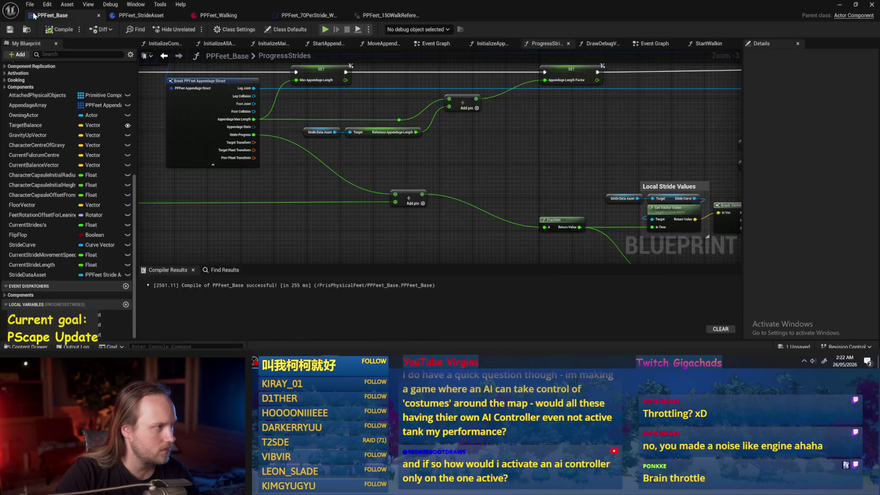
Step: Pan to the Get World Delta Seconds node, compile and save PPFeet_Base, and view the running play session
{"action": "left_click_drag", "start_coordinate": [377, 168], "coordinate": [561, 149]}
{"action": "left_click_drag", "start_coordinate": [314, 224], "coordinate": [406, 207]}
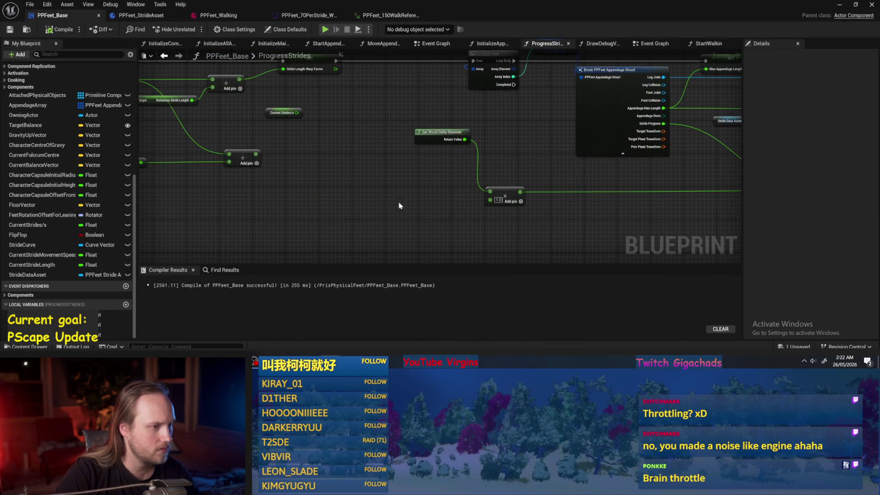
{"action": "mouse_move", "coordinate": [336, 183]}
{"action": "left_mouse_down"}
{"action": "mouse_move", "coordinate": [472, 198]}
{"action": "mouse_move", "coordinate": [480, 182]}
{"action": "mouse_move", "coordinate": [512, 183]}
{"action": "mouse_move", "coordinate": [458, 183]}
{"action": "mouse_move", "coordinate": [460, 205]}
{"action": "left_mouse_up"}
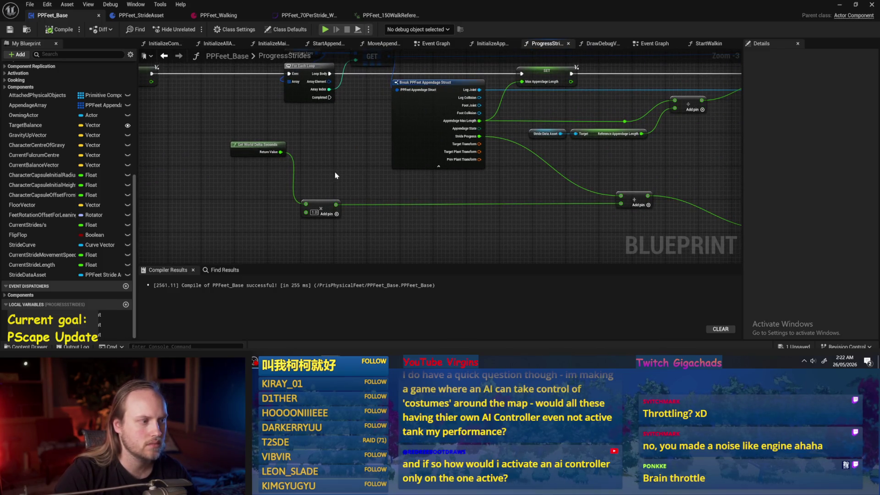
{"action": "left_click_drag", "start_coordinate": [345, 167], "coordinate": [261, 172]}
{"action": "left_click", "coordinate": [8, 30]}
{"action": "mouse_move", "coordinate": [482, 229]}
{"action": "left_mouse_down"}
{"action": "mouse_move", "coordinate": [545, 236]}
{"action": "mouse_move", "coordinate": [300, 206]}
{"action": "mouse_move", "coordinate": [476, 231]}
{"action": "left_mouse_up"}
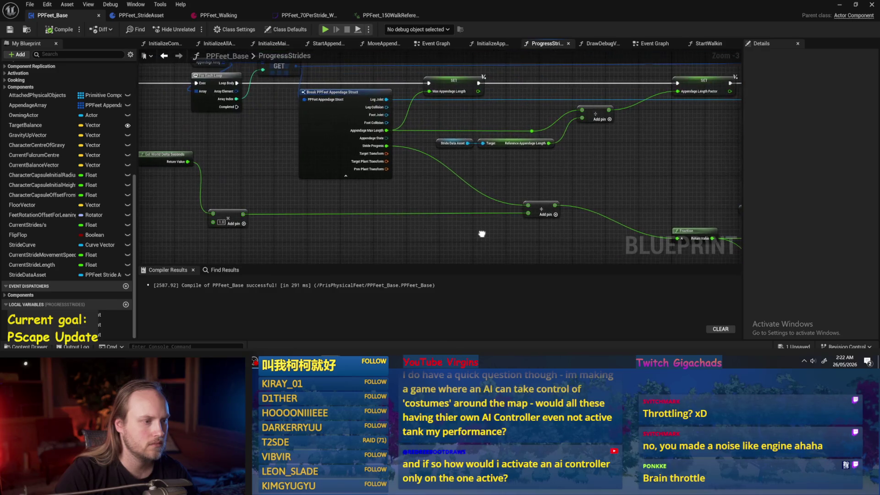
{"action": "left_click", "coordinate": [840, 7]}
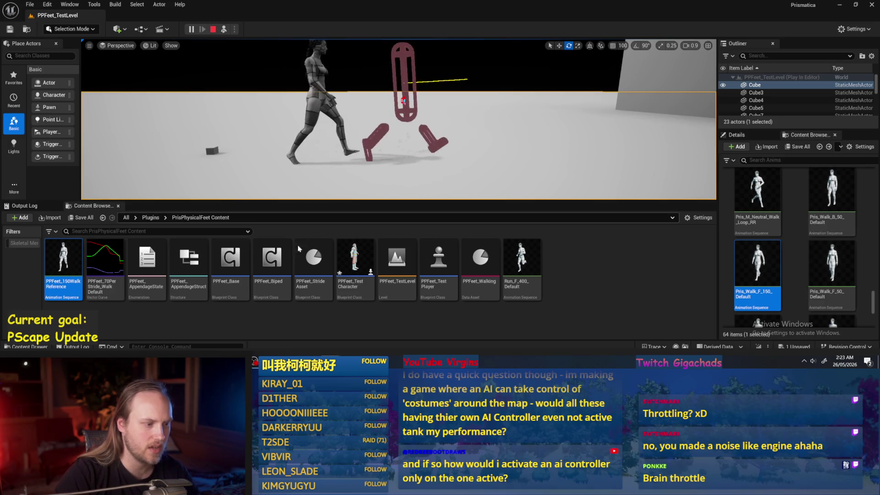
Step: Stop the play session, save PPFeet_Base, and pan to the stride calculation nodes
{"action": "key", "text": "Escape"}
{"action": "key", "text": "alt+Tab"}
{"action": "key", "text": "ctrl+s"}
{"action": "scroll", "coordinate": [466, 136], "scroll_direction": "up", "scroll_amount": 1}
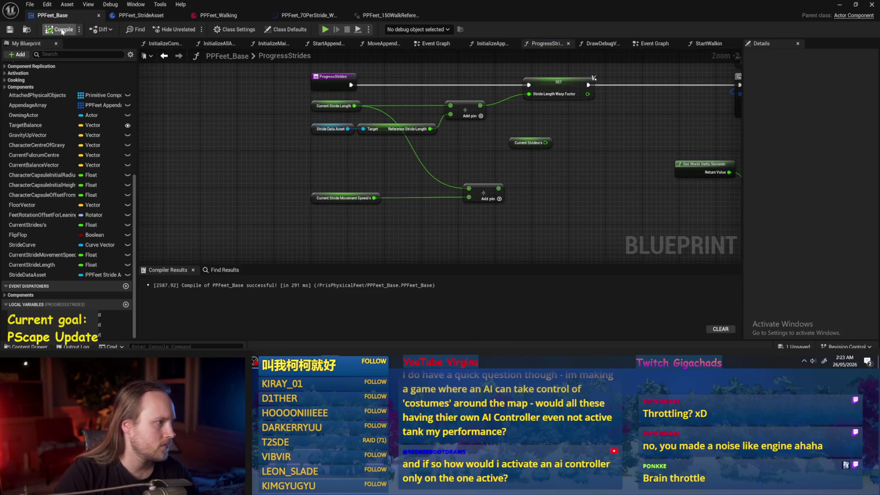
{"action": "scroll", "coordinate": [371, 170], "scroll_direction": "up", "scroll_amount": 1}
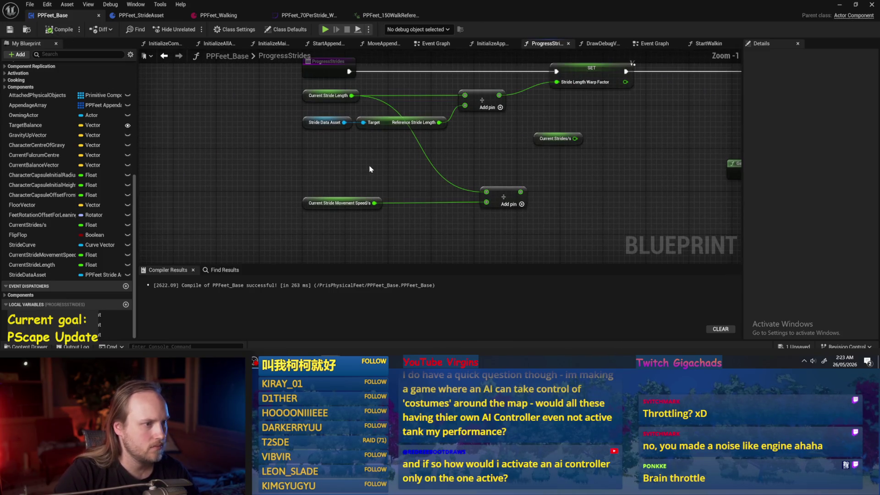
{"action": "mouse_move", "coordinate": [260, 97]}
{"action": "left_mouse_down"}
{"action": "mouse_move", "coordinate": [201, 119]}
{"action": "mouse_move", "coordinate": [153, 109]}
{"action": "left_mouse_up"}
Step: Move the Current Strides/s node right and attach a new multiply (*) node to the divide result
{"action": "left_click", "coordinate": [463, 151]}
{"action": "left_click_drag", "start_coordinate": [463, 151], "coordinate": [512, 146]}
{"action": "left_click", "coordinate": [389, 152]}
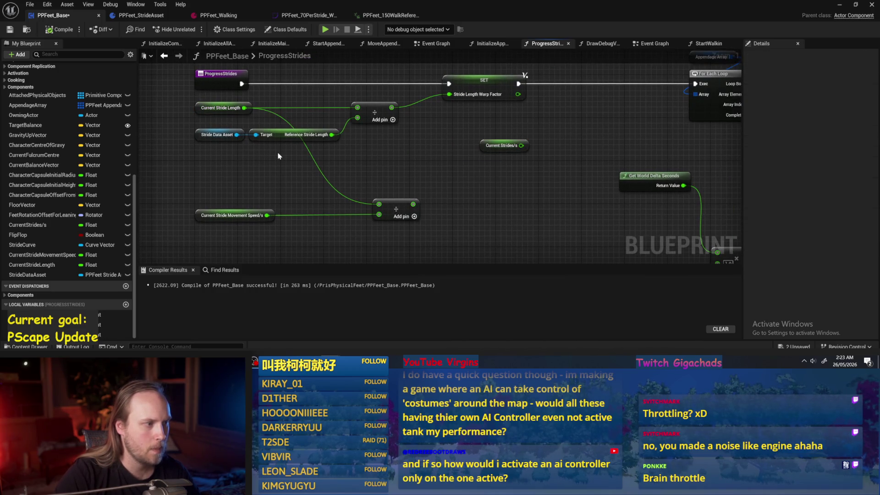
{"action": "mouse_move", "coordinate": [387, 159]}
{"action": "left_mouse_down"}
{"action": "mouse_move", "coordinate": [193, 110]}
{"action": "mouse_move", "coordinate": [366, 158]}
{"action": "mouse_move", "coordinate": [219, 116]}
{"action": "left_mouse_up"}
{"action": "left_click", "coordinate": [392, 181]}
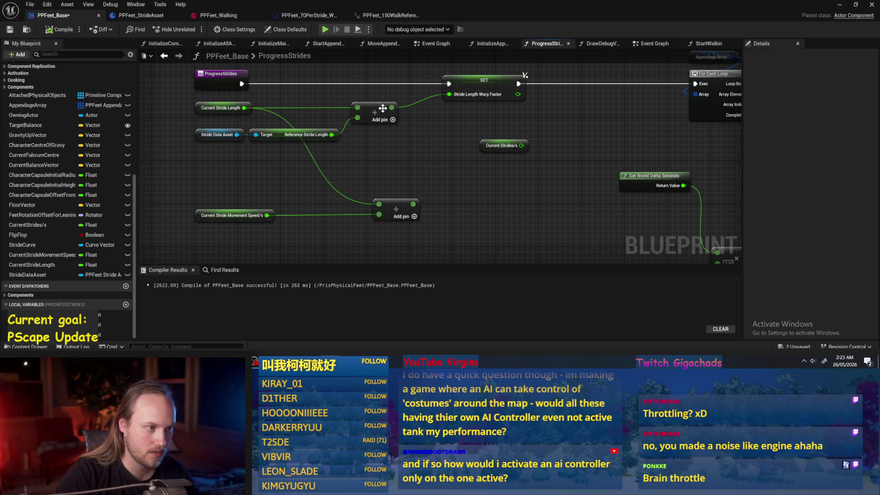
{"action": "mouse_move", "coordinate": [391, 107]}
{"action": "left_mouse_down"}
{"action": "mouse_move", "coordinate": [508, 156]}
{"action": "mouse_move", "coordinate": [509, 182]}
{"action": "mouse_move", "coordinate": [483, 185]}
{"action": "left_mouse_up"}
{"action": "type", "text": "*"}
{"action": "key", "text": "Return"}
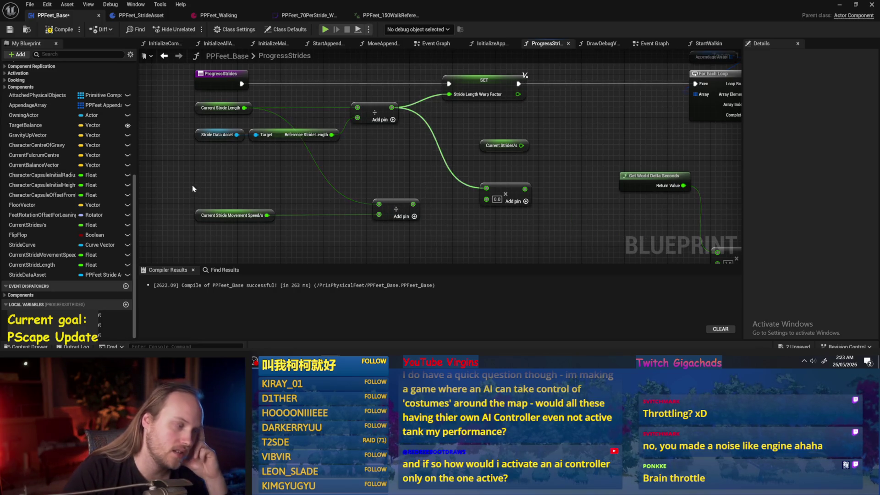
Step: Tidy the area around Current Stride Movement Speed/s, nudging the lower divide node down
{"action": "left_click", "coordinate": [243, 216]}
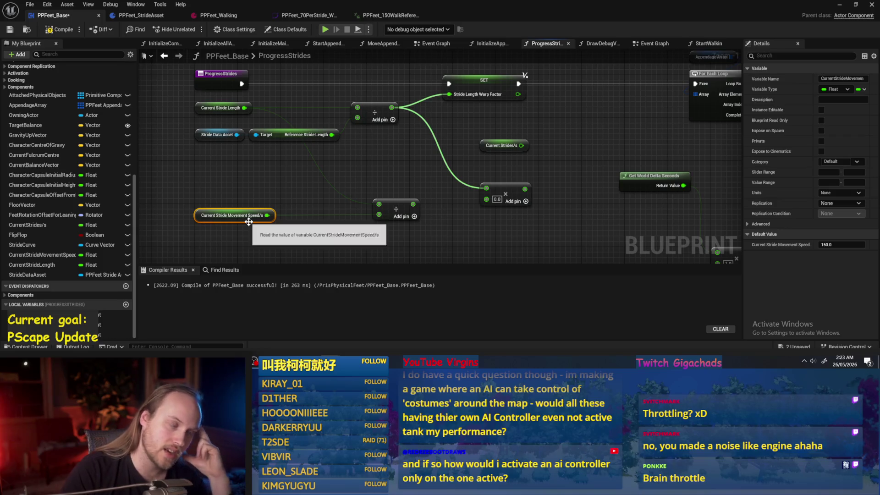
{"action": "left_click", "coordinate": [275, 241]}
{"action": "left_click_drag", "start_coordinate": [251, 223], "coordinate": [271, 237]}
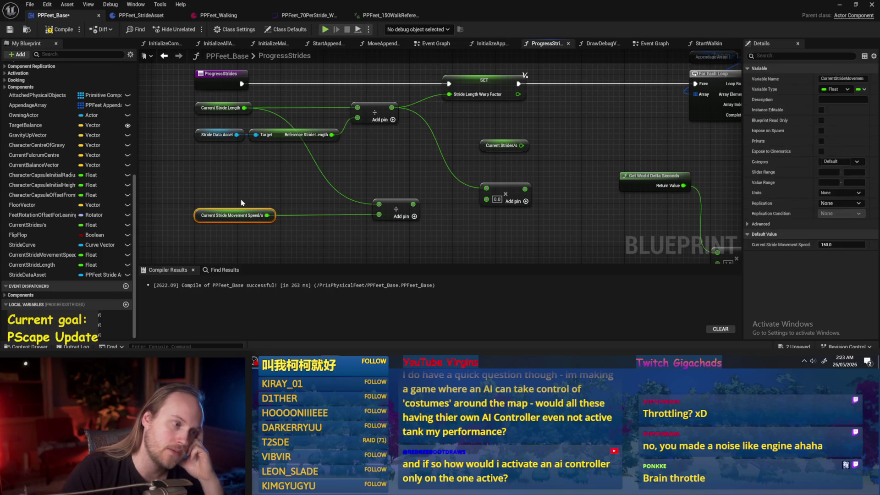
{"action": "left_click_drag", "start_coordinate": [243, 199], "coordinate": [274, 175]}
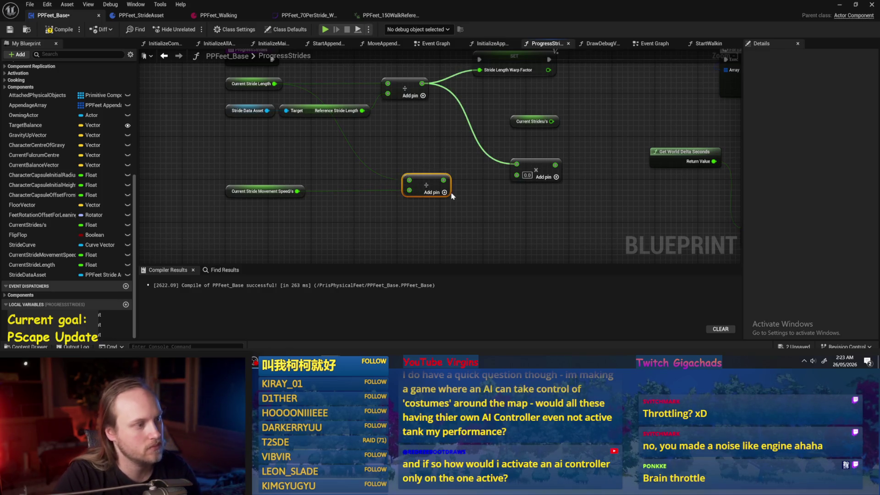
{"action": "left_click_drag", "start_coordinate": [340, 166], "coordinate": [349, 185]}
{"action": "left_click_drag", "start_coordinate": [441, 206], "coordinate": [444, 210]}
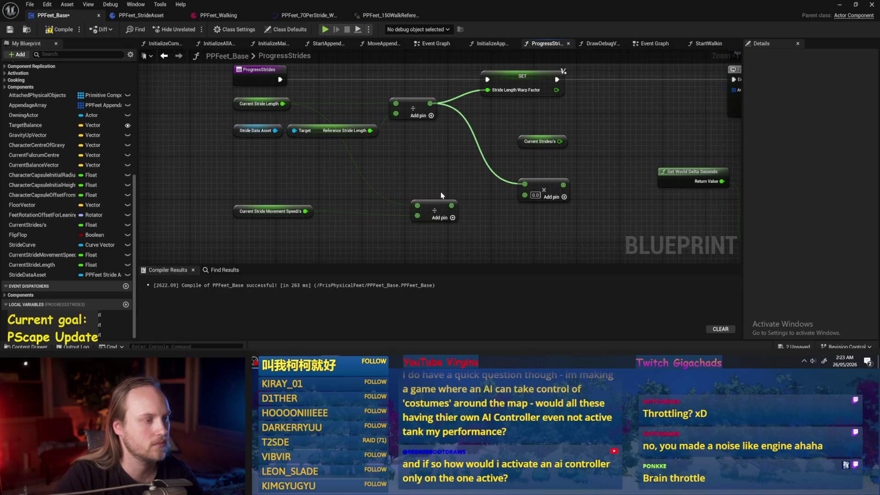
{"action": "mouse_move", "coordinate": [414, 169]}
{"action": "left_mouse_down"}
{"action": "mouse_move", "coordinate": [384, 162]}
{"action": "mouse_move", "coordinate": [421, 165]}
{"action": "left_mouse_up"}
{"action": "left_click", "coordinate": [401, 201]}
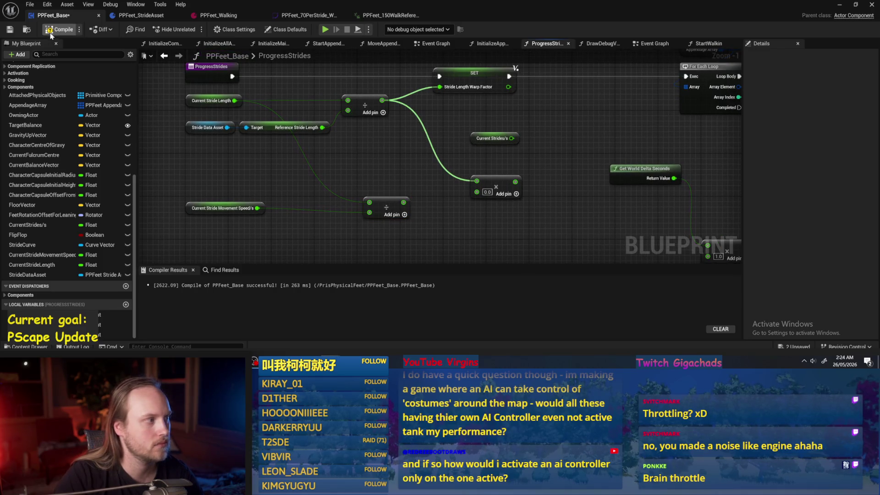
Step: Insert a Print String node between SET and For Each Loop, then compile and save
{"action": "right_click", "coordinate": [548, 133]}
{"action": "type", "text": "prin"}
{"action": "left_click", "coordinate": [579, 161]}
{"action": "mouse_move", "coordinate": [578, 136]}
{"action": "left_mouse_down"}
{"action": "mouse_move", "coordinate": [586, 72]}
{"action": "mouse_move", "coordinate": [585, 80]}
{"action": "left_mouse_up"}
{"action": "left_click_drag", "start_coordinate": [574, 118], "coordinate": [476, 187]}
{"action": "left_click_drag", "start_coordinate": [426, 148], "coordinate": [593, 145]}
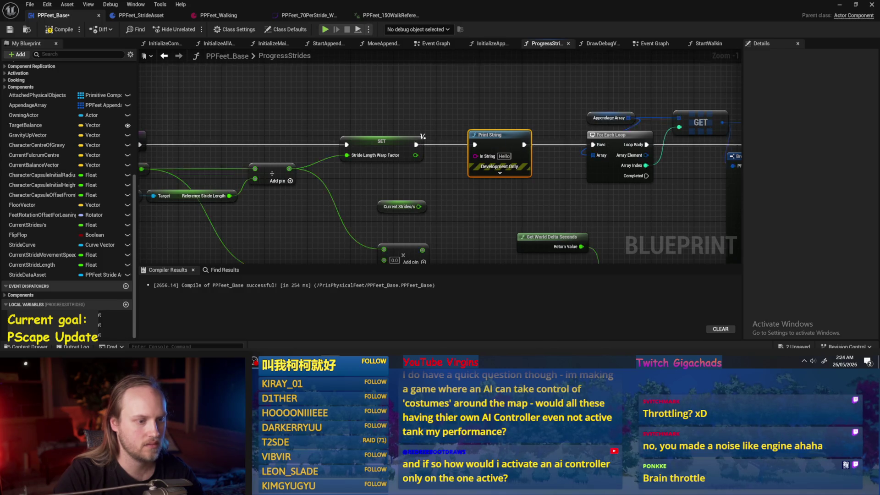
{"action": "scroll", "coordinate": [541, 214], "scroll_direction": "down", "scroll_amount": 2}
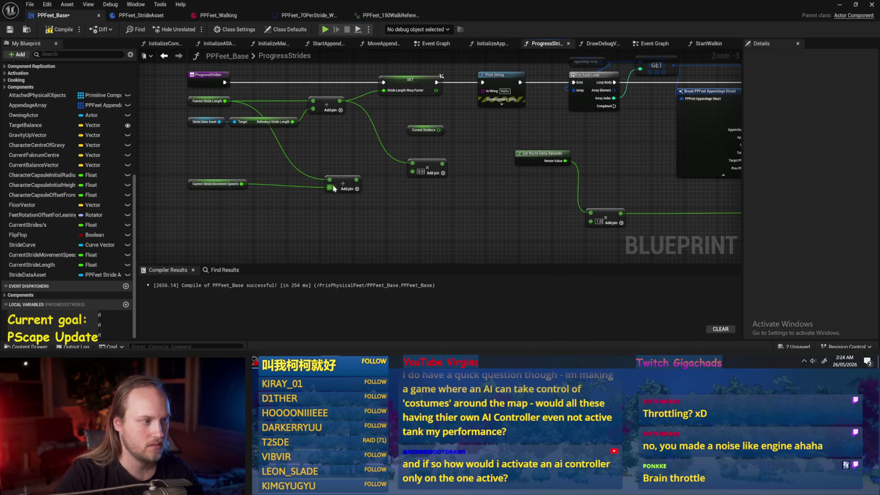
{"action": "scroll", "coordinate": [236, 115], "scroll_direction": "up", "scroll_amount": 3}
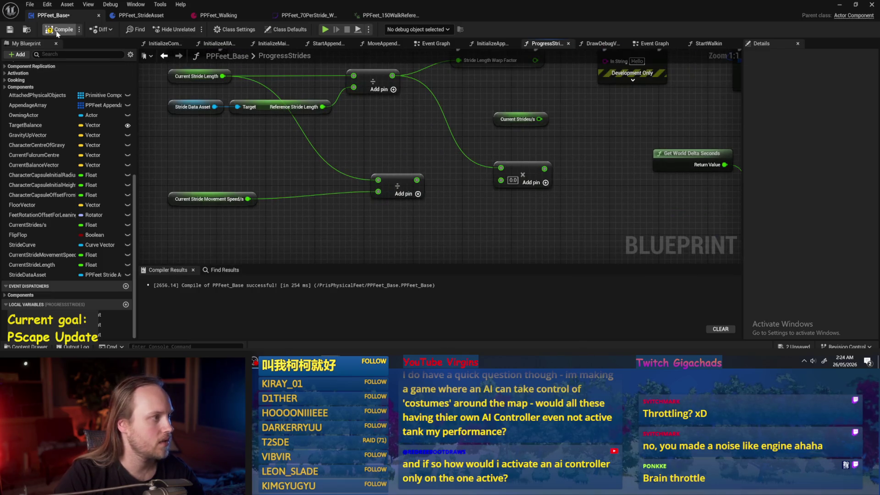
{"action": "left_click", "coordinate": [5, 29]}
{"action": "scroll", "coordinate": [289, 164], "scroll_direction": "down", "scroll_amount": 1}
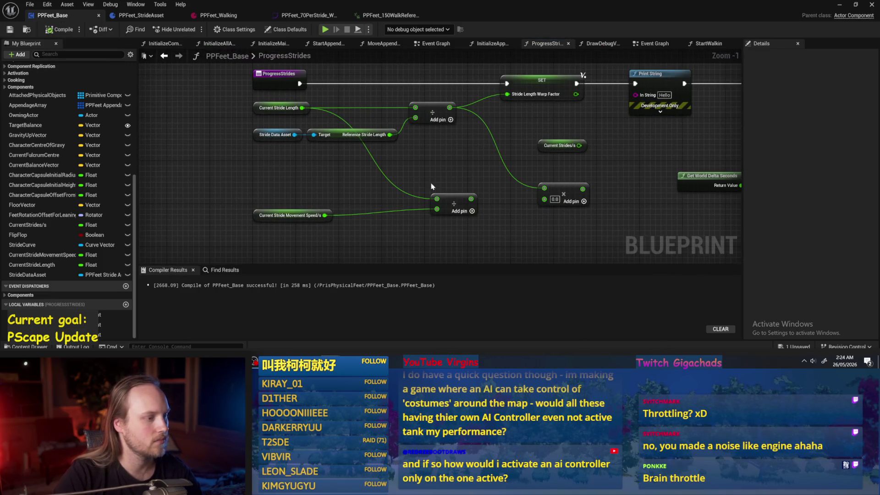
Step: Move the Current Stride Movement Speed/s node up beside the divide node
{"action": "left_click", "coordinate": [257, 217]}
{"action": "left_click_drag", "start_coordinate": [257, 219], "coordinate": [257, 213]}
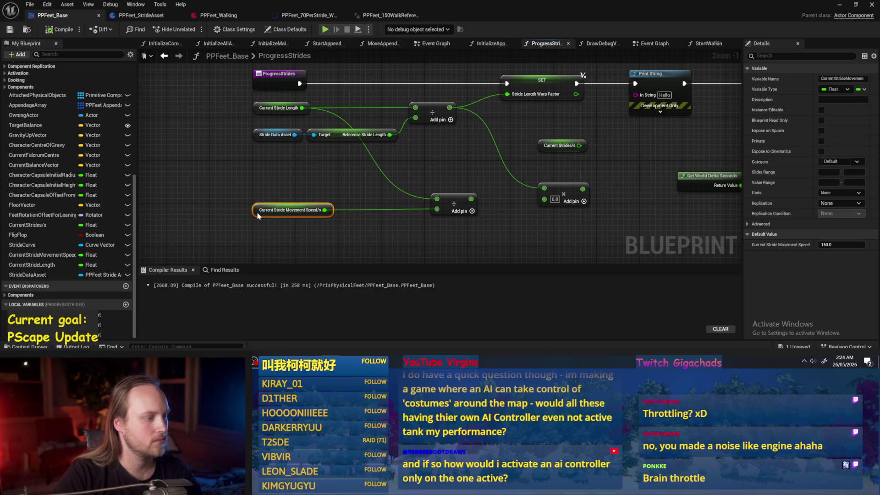
{"action": "left_click_drag", "start_coordinate": [383, 238], "coordinate": [343, 217]}
{"action": "left_click", "coordinate": [348, 220]}
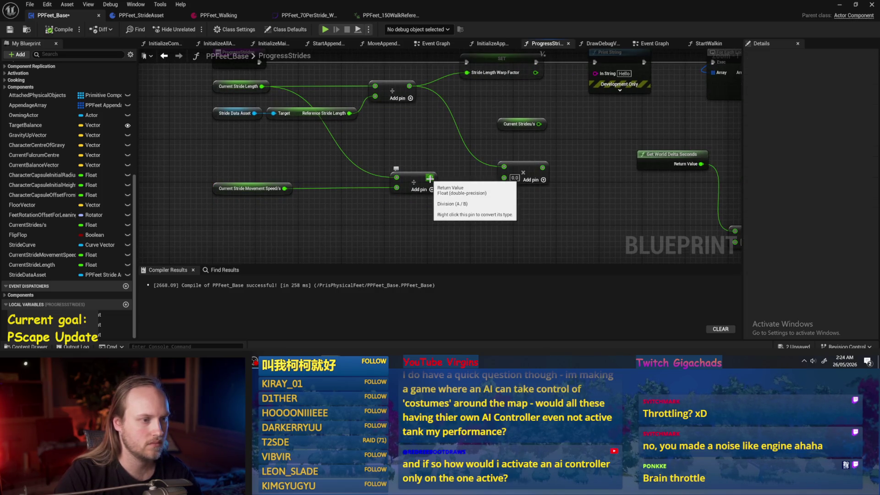
{"action": "left_click_drag", "start_coordinate": [411, 159], "coordinate": [449, 169]}
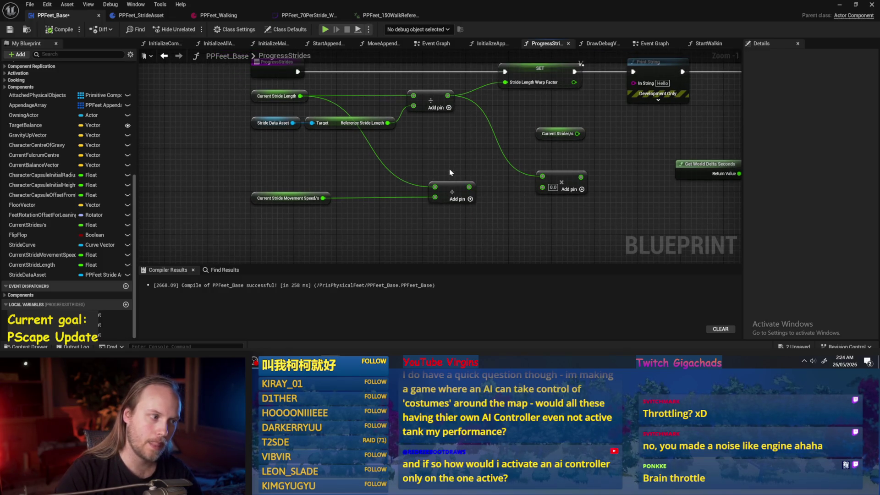
{"action": "left_click", "coordinate": [283, 198]}
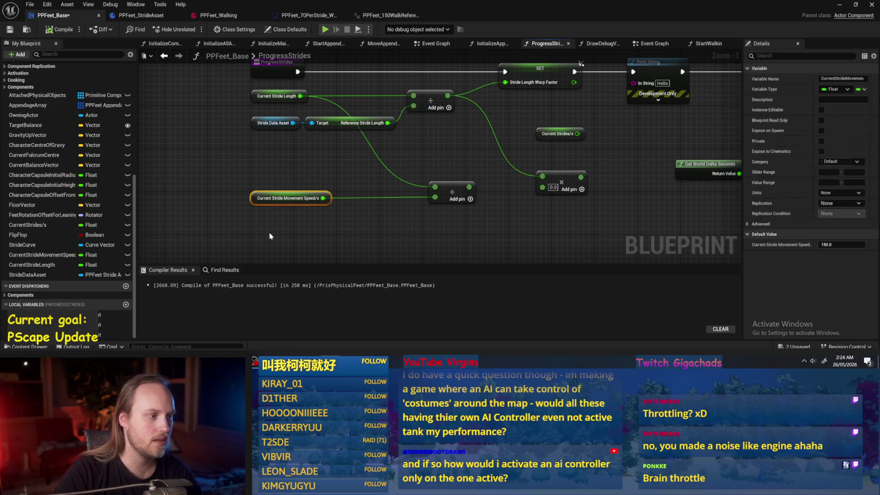
{"action": "mouse_move", "coordinate": [253, 200]}
{"action": "left_mouse_down"}
{"action": "mouse_move", "coordinate": [290, 196]}
{"action": "mouse_move", "coordinate": [253, 187]}
{"action": "left_mouse_up"}
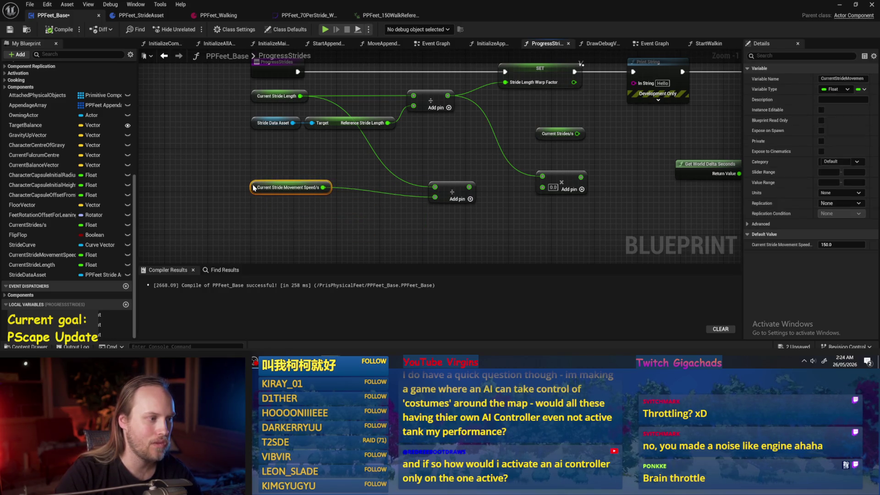
{"action": "left_click", "coordinate": [210, 208]}
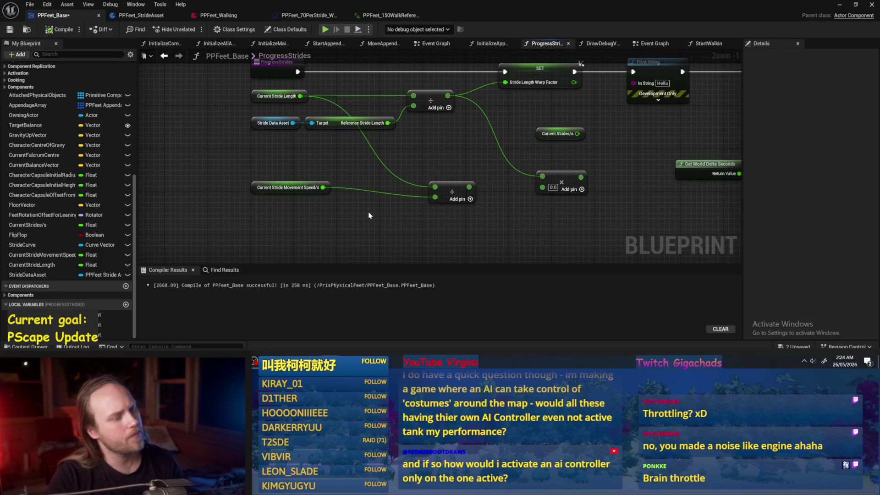
Step: Shift the lower divide node left, raise the multiply node, and nudge the speed node down
{"action": "left_click_drag", "start_coordinate": [454, 192], "coordinate": [406, 183]}
{"action": "left_click_drag", "start_coordinate": [481, 183], "coordinate": [484, 159]}
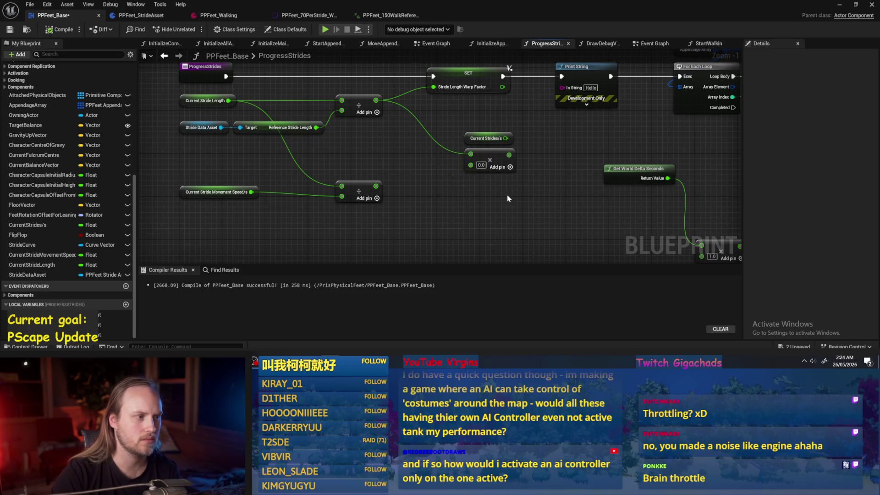
{"action": "mouse_move", "coordinate": [507, 195]}
{"action": "left_mouse_down"}
{"action": "mouse_move", "coordinate": [368, 191]}
{"action": "mouse_move", "coordinate": [530, 201]}
{"action": "left_mouse_up"}
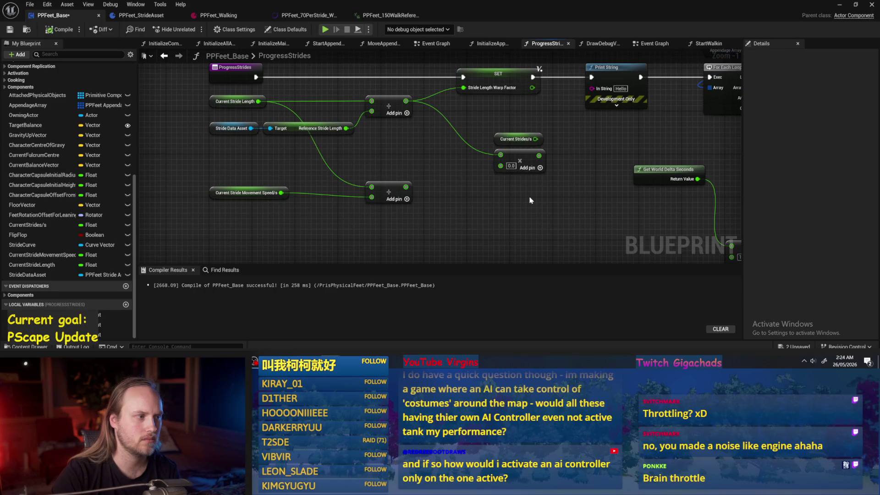
{"action": "left_click", "coordinate": [214, 191]}
{"action": "left_click_drag", "start_coordinate": [215, 191], "coordinate": [214, 197]}
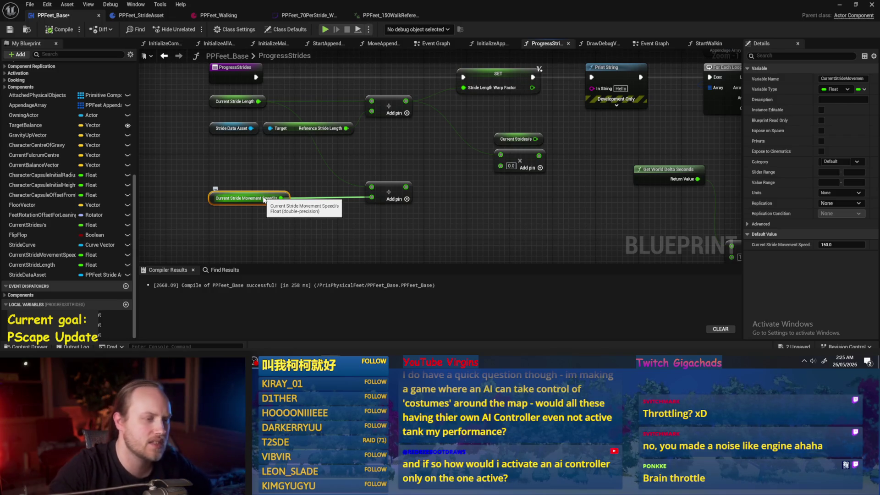
Step: Wire the lower divide result into the multiply node and the Print String
{"action": "left_click_drag", "start_coordinate": [530, 224], "coordinate": [473, 147]}
{"action": "left_click_drag", "start_coordinate": [393, 184], "coordinate": [352, 245]}
{"action": "mouse_move", "coordinate": [308, 171]}
{"action": "left_mouse_down"}
{"action": "mouse_move", "coordinate": [464, 181]}
{"action": "mouse_move", "coordinate": [634, 241]}
{"action": "left_mouse_up"}
{"action": "scroll", "coordinate": [556, 183], "scroll_direction": "down", "scroll_amount": 1}
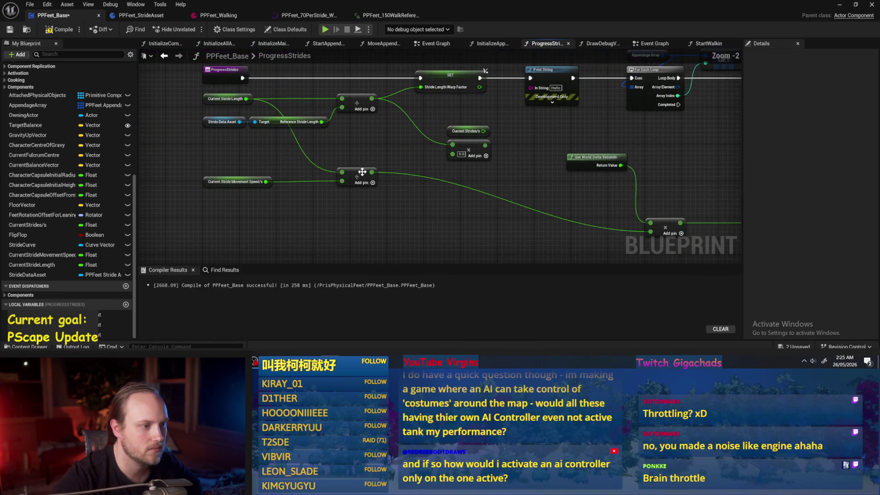
{"action": "left_click_drag", "start_coordinate": [372, 172], "coordinate": [531, 87]}
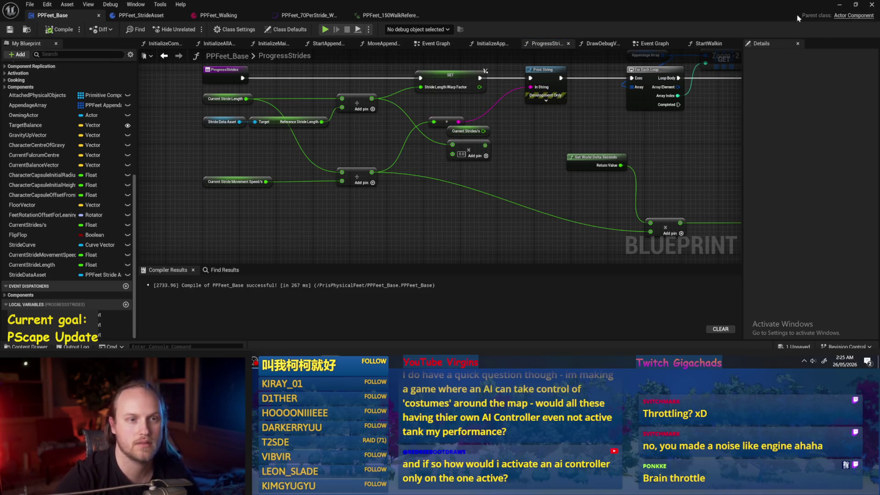
Step: Switch to the test level and play it, printing 0.466667 repeatedly
{"action": "left_click", "coordinate": [840, 4]}
{"action": "left_click", "coordinate": [234, 29]}
{"action": "left_click", "coordinate": [191, 29]}
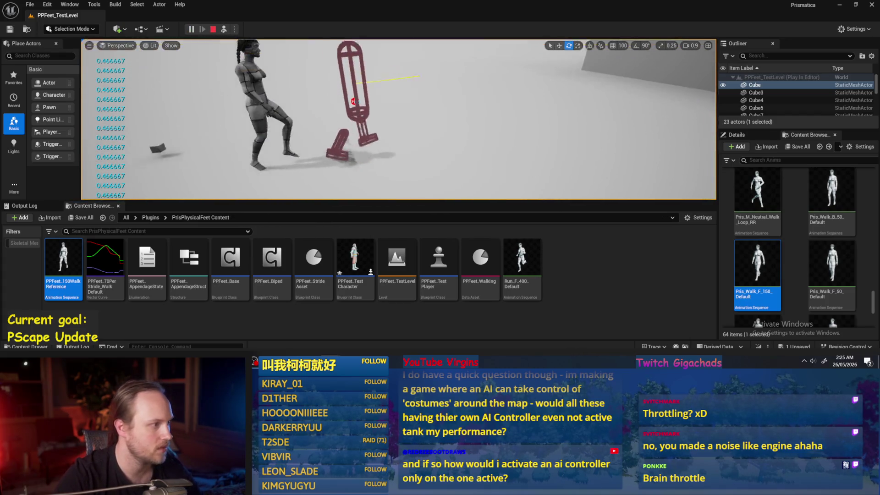
Step: Stop play, return to PPFeet_Base, and route Current Stride Length into the lower divide node
{"action": "key", "text": "Escape"}
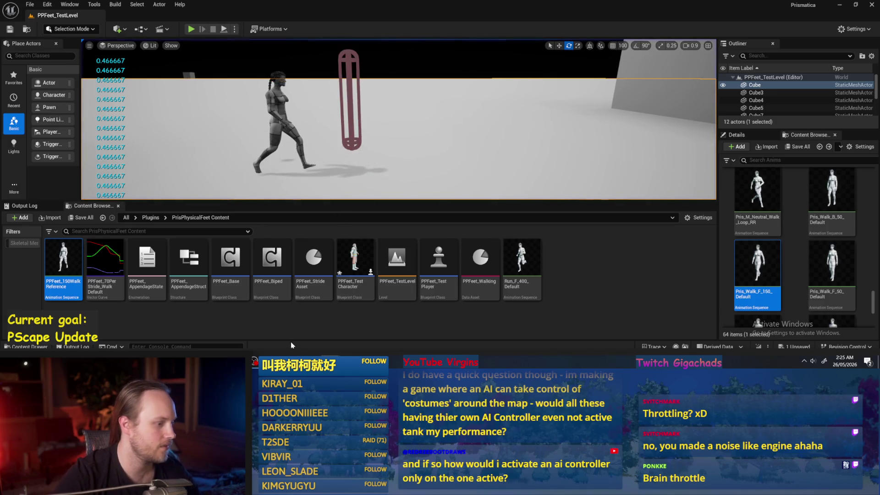
{"action": "key", "text": "alt+Tab"}
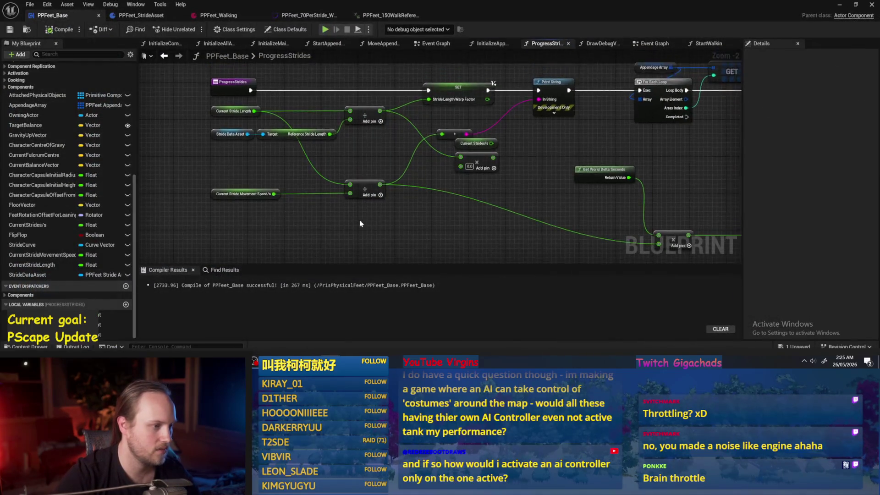
{"action": "left_click_drag", "start_coordinate": [349, 189], "coordinate": [235, 93]}
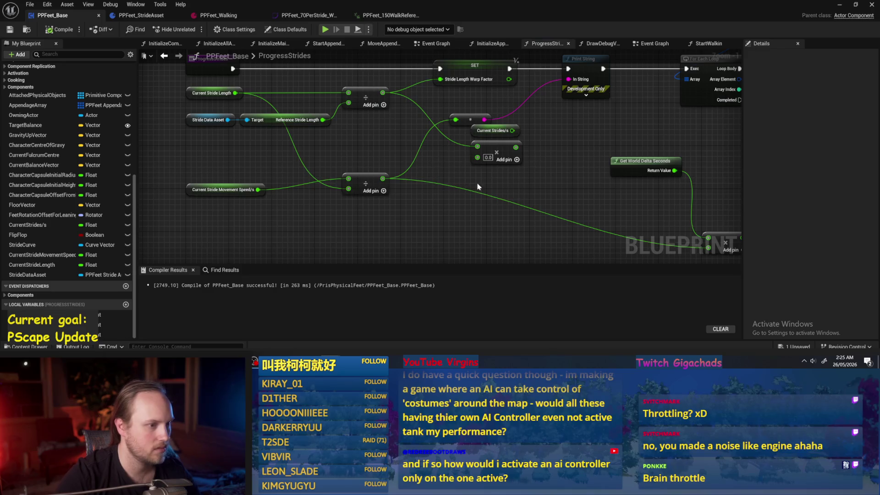
Step: Move the small multiply node clear of Current Strides/s, play-test again, and return to the graph
{"action": "left_click_drag", "start_coordinate": [477, 186], "coordinate": [424, 184]}
{"action": "left_click_drag", "start_coordinate": [416, 115], "coordinate": [437, 104]}
{"action": "scroll", "coordinate": [487, 140], "scroll_direction": "down", "scroll_amount": 1}
{"action": "left_click", "coordinate": [839, 5]}
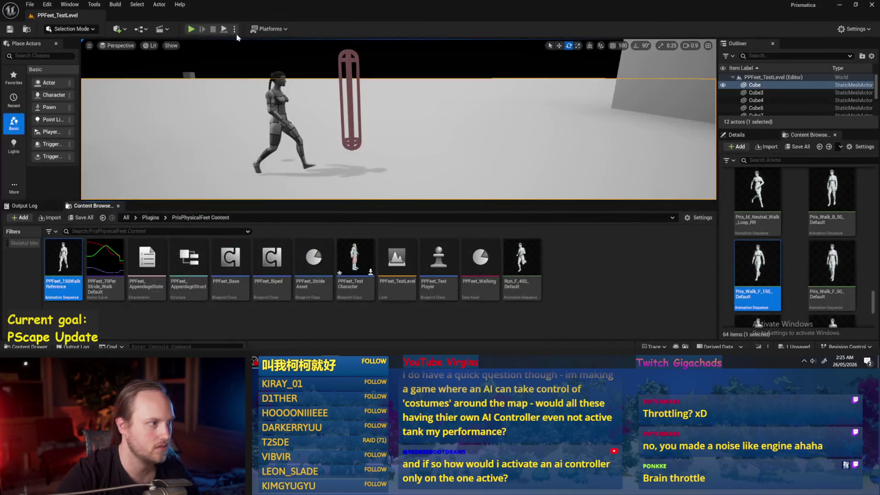
{"action": "left_click", "coordinate": [227, 29]}
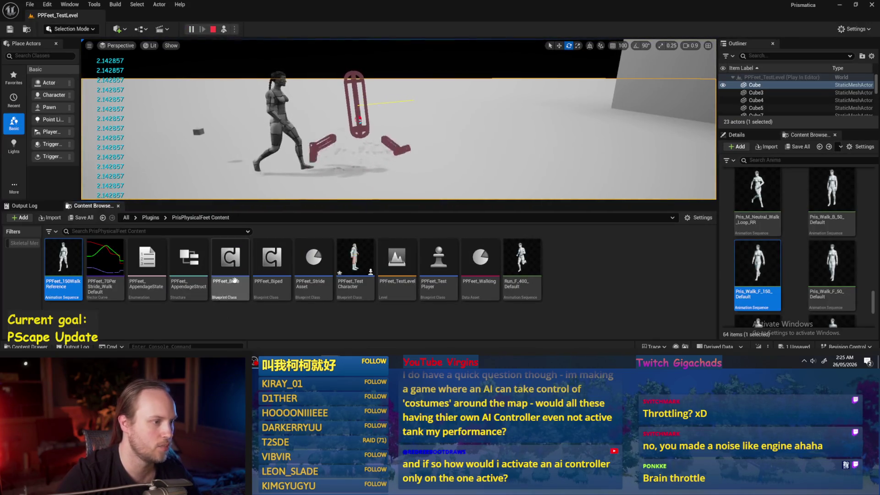
{"action": "key", "text": "alt+Tab"}
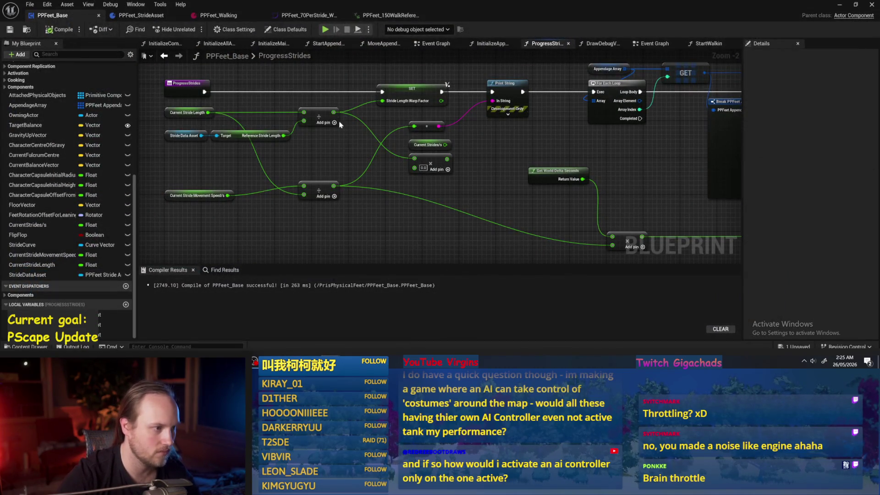
Step: Add a multiply node from the divide output, then delete the extra misplaced multiply nodes
{"action": "left_click_drag", "start_coordinate": [333, 112], "coordinate": [383, 172]}
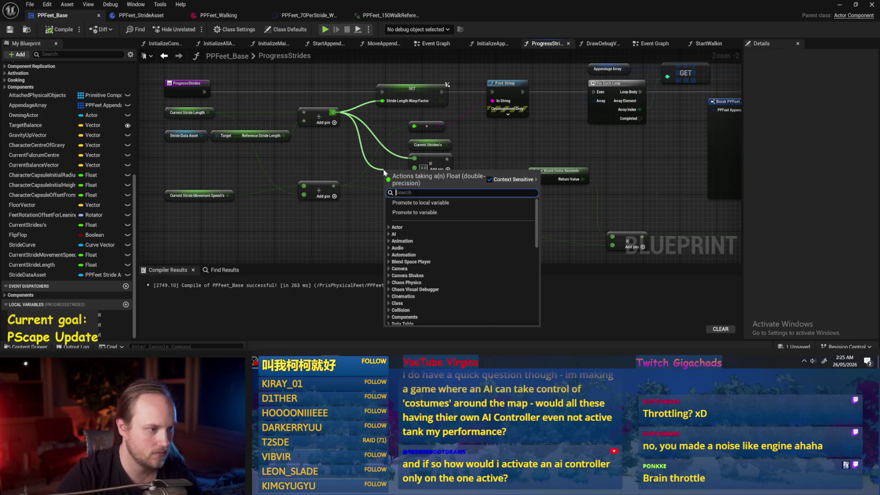
{"action": "type", "text": "*"}
{"action": "key", "text": "Return"}
{"action": "left_click_drag", "start_coordinate": [454, 166], "coordinate": [467, 198]}
{"action": "key", "text": "Delete"}
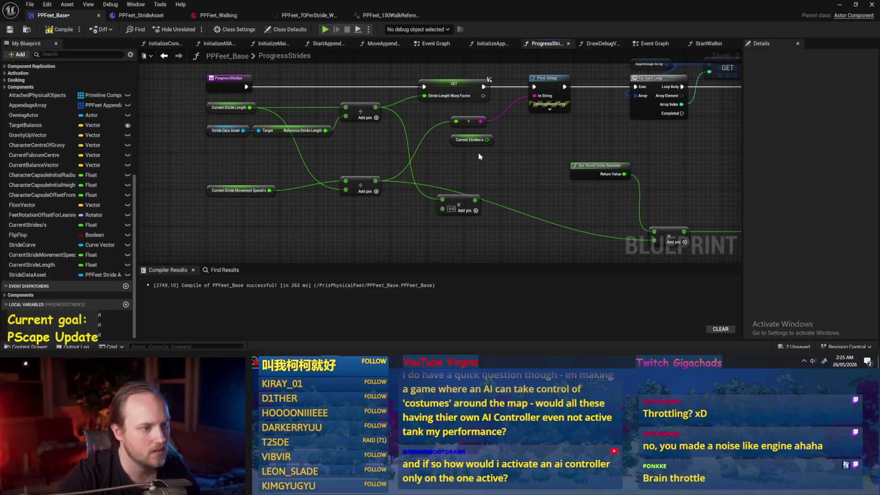
{"action": "left_click", "coordinate": [468, 201]}
{"action": "key", "text": "Delete"}
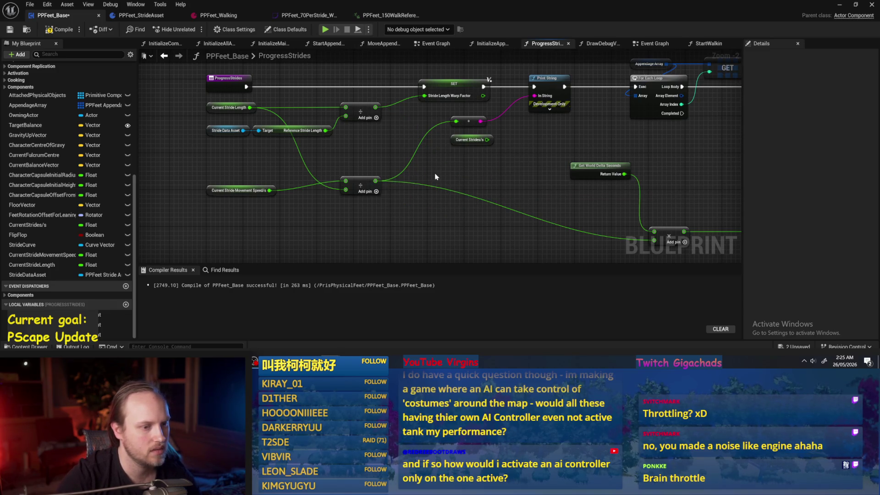
Step: Multiply the lower divide result by 2 before the Get World Delta Seconds multiply, then compile
{"action": "left_click_drag", "start_coordinate": [435, 177], "coordinate": [413, 148]}
{"action": "mouse_move", "coordinate": [354, 153]}
{"action": "left_mouse_down"}
{"action": "mouse_move", "coordinate": [435, 149]}
{"action": "mouse_move", "coordinate": [632, 213]}
{"action": "left_mouse_up"}
{"action": "type", "text": "*"}
{"action": "key", "text": "Return"}
{"action": "left_click", "coordinate": [442, 159]}
{"action": "type", "text": "2"}
{"action": "left_click", "coordinate": [59, 29]}
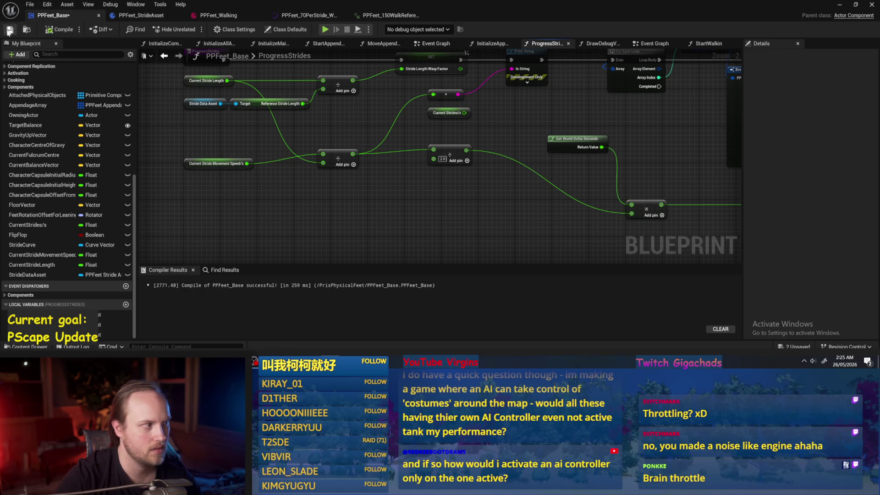
Step: Save PPFeet_Base and play-test PPFeet_TestLevel
{"action": "left_click", "coordinate": [9, 30]}
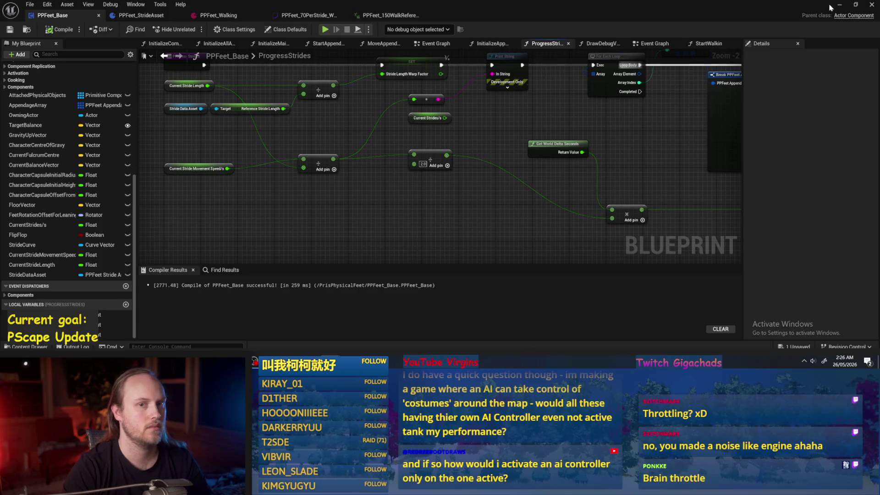
{"action": "key", "text": "alt+Tab"}
{"action": "key", "text": "alt+p"}
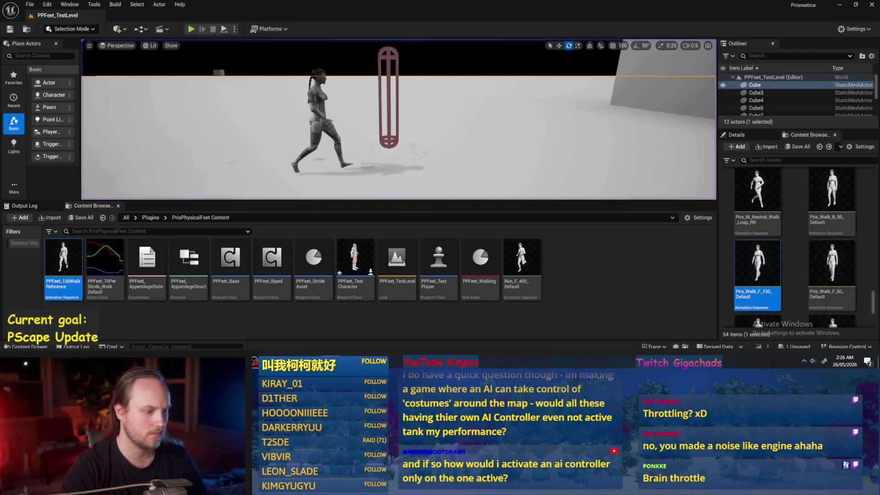
Step: Stop the play test, delete the 2.0 node, and save the blueprint
{"action": "key", "text": "Escape"}
{"action": "left_click", "coordinate": [440, 171]}
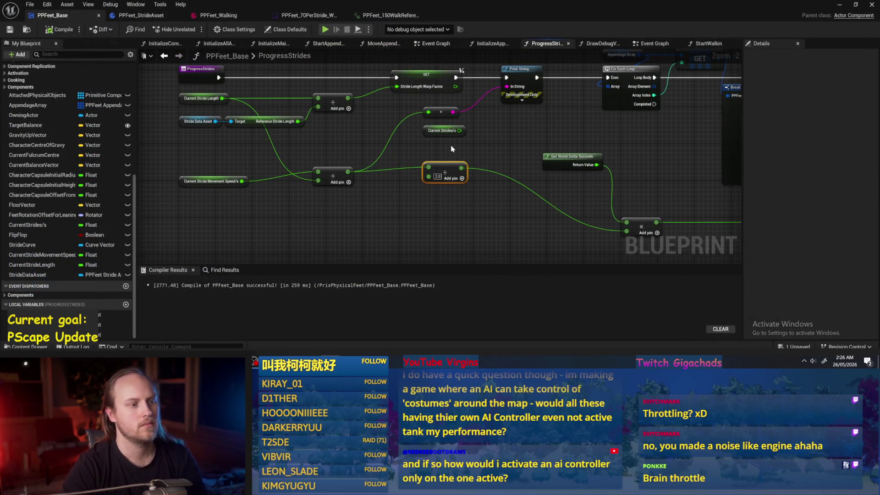
{"action": "key", "text": "Delete"}
{"action": "key", "text": "ctrl+s"}
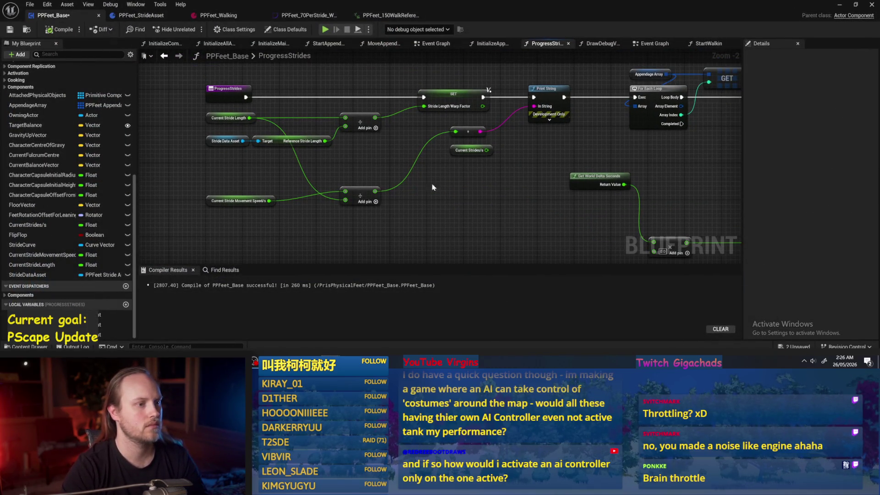
Step: Delete the multiply and Current Strides/s nodes from ProgressStrides
{"action": "scroll", "coordinate": [622, 183], "scroll_direction": "down", "scroll_amount": 2}
{"action": "mouse_move", "coordinate": [622, 183]}
{"action": "left_mouse_down"}
{"action": "mouse_move", "coordinate": [425, 191]}
{"action": "mouse_move", "coordinate": [452, 183]}
{"action": "left_mouse_up"}
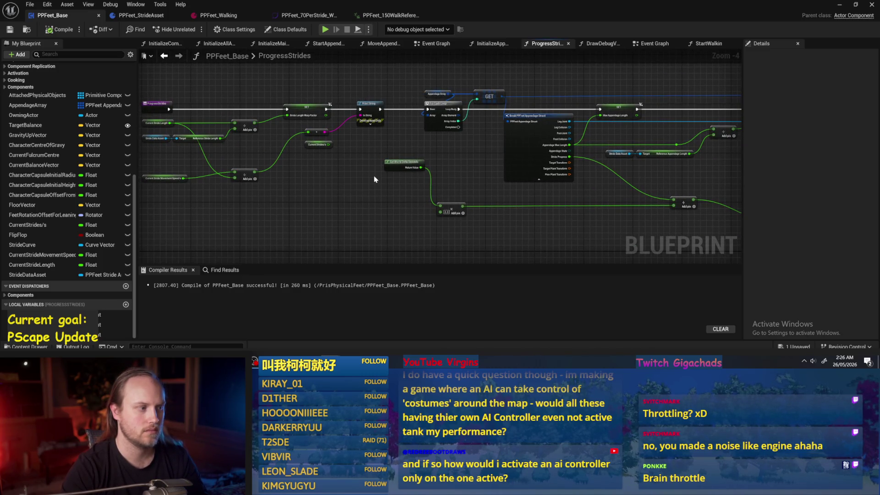
{"action": "left_click_drag", "start_coordinate": [375, 179], "coordinate": [304, 174]}
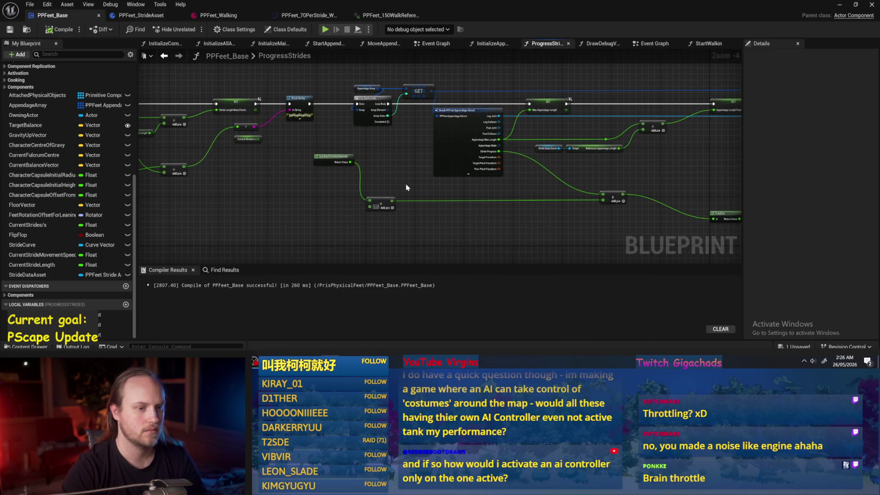
{"action": "left_click_drag", "start_coordinate": [406, 188], "coordinate": [524, 165]}
{"action": "scroll", "coordinate": [424, 173], "scroll_direction": "up", "scroll_amount": 1}
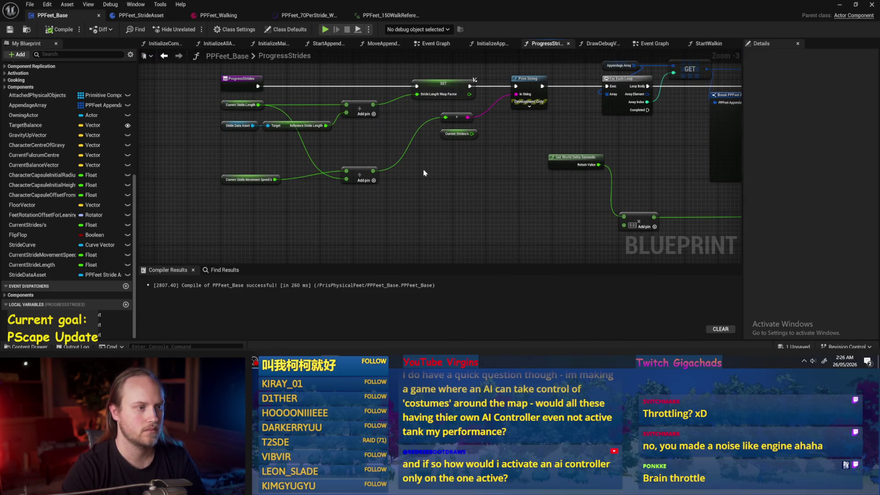
{"action": "left_click_drag", "start_coordinate": [480, 157], "coordinate": [450, 167]}
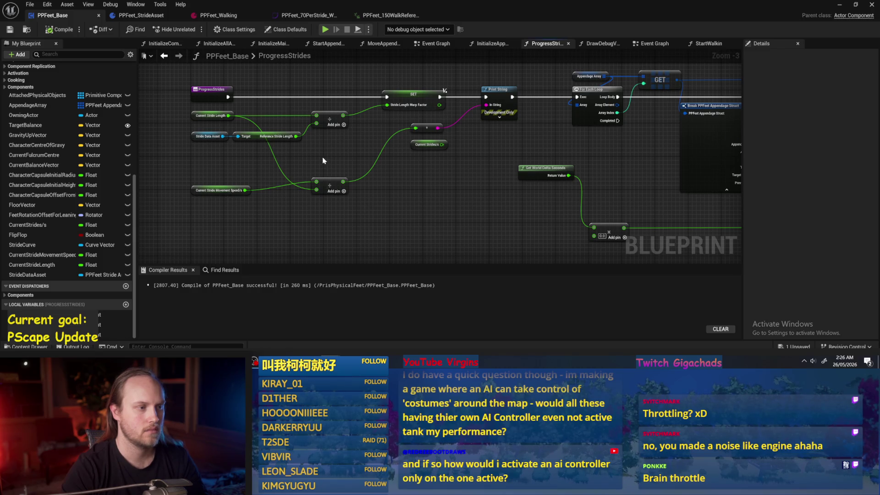
{"action": "left_click_drag", "start_coordinate": [322, 160], "coordinate": [277, 168]}
{"action": "left_click_drag", "start_coordinate": [381, 133], "coordinate": [379, 164]}
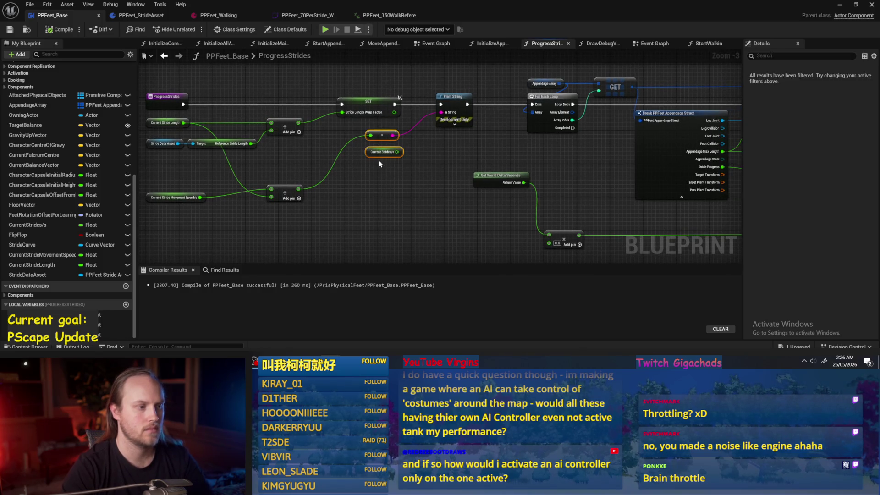
{"action": "key", "text": "Delete"}
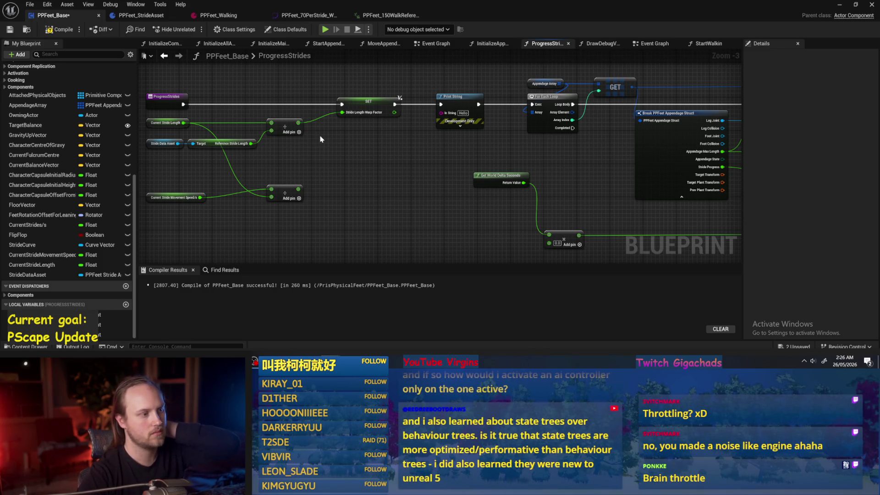
Step: Connect Current Stride Length to the lower add node, then remove that add node
{"action": "left_click_drag", "start_coordinate": [187, 193], "coordinate": [213, 171]}
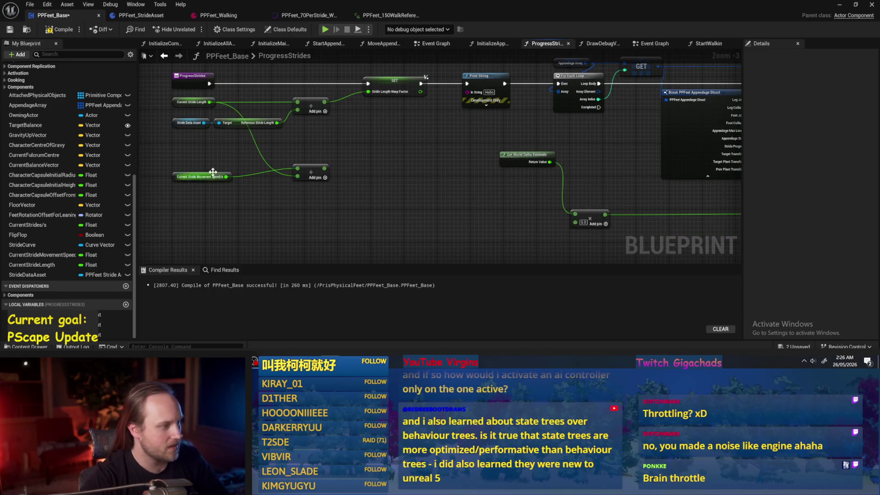
{"action": "left_click", "coordinate": [213, 172]}
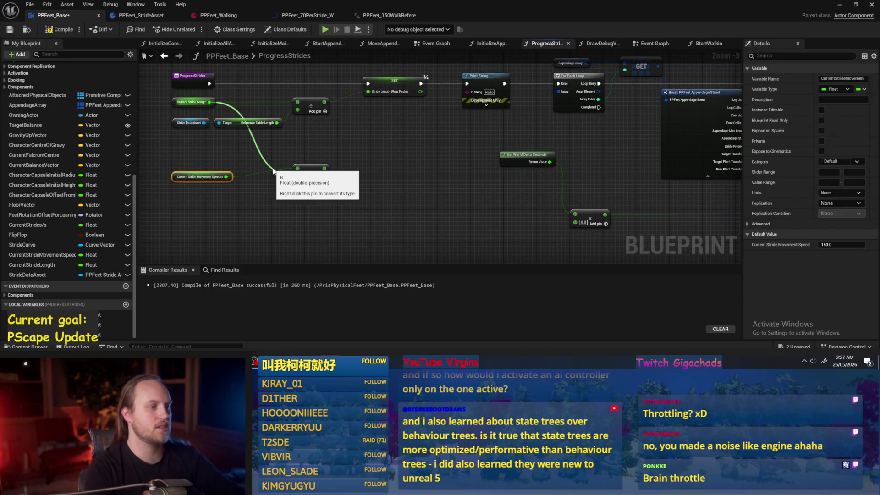
{"action": "left_click_drag", "start_coordinate": [274, 170], "coordinate": [298, 176]}
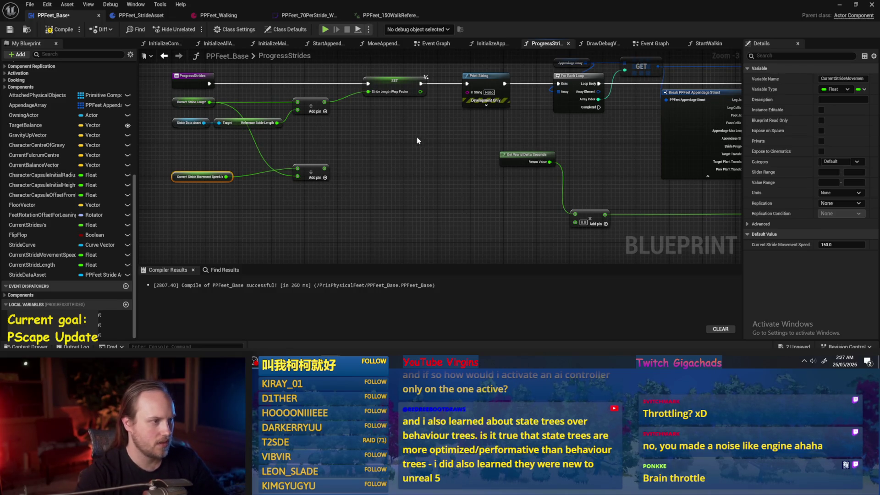
{"action": "scroll", "coordinate": [349, 162], "scroll_direction": "up", "scroll_amount": 1}
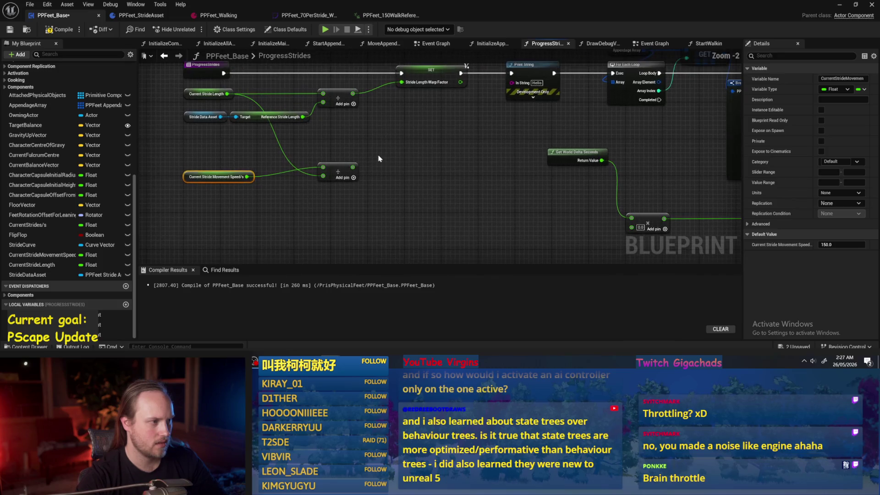
{"action": "left_click_drag", "start_coordinate": [379, 156], "coordinate": [329, 184]}
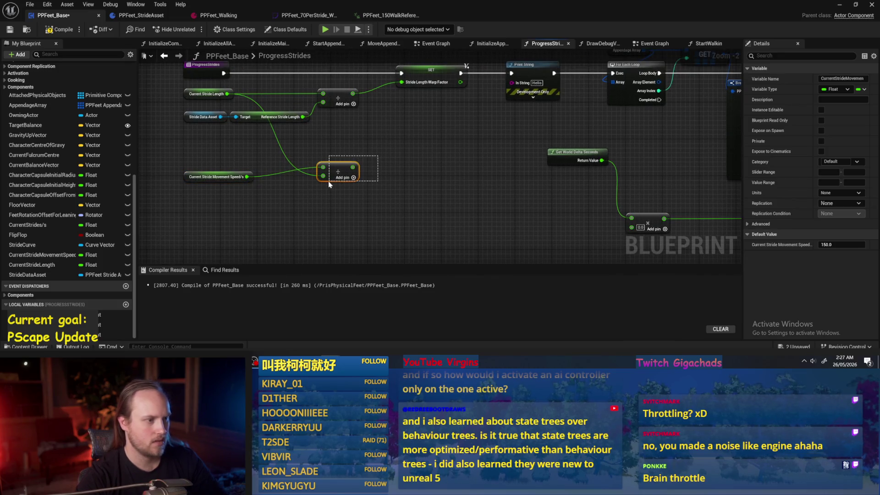
{"action": "key", "text": "Delete"}
Step: Move Get World Delta Seconds and its add node beside the Break struct, then compile
{"action": "mouse_move", "coordinate": [434, 172]}
{"action": "left_mouse_down"}
{"action": "mouse_move", "coordinate": [302, 189]}
{"action": "mouse_move", "coordinate": [414, 162]}
{"action": "left_mouse_up"}
{"action": "scroll", "coordinate": [303, 189], "scroll_direction": "down", "scroll_amount": 1}
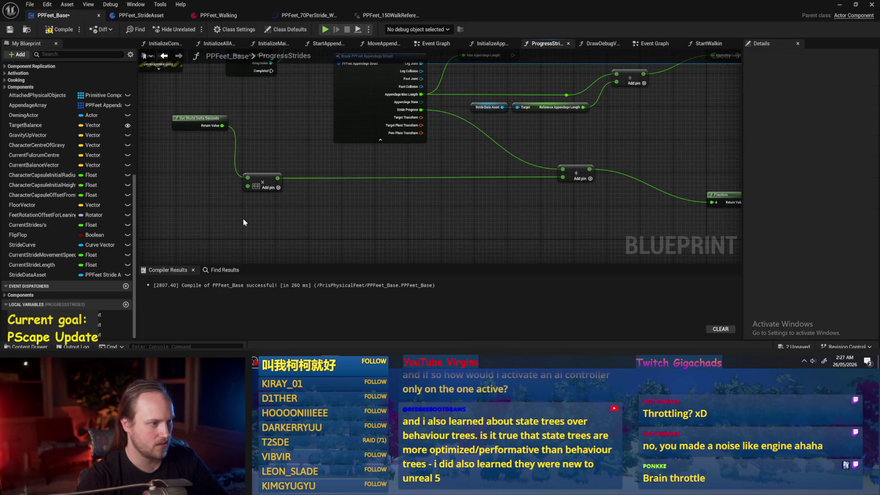
{"action": "left_click_drag", "start_coordinate": [340, 215], "coordinate": [343, 237]}
{"action": "mouse_move", "coordinate": [175, 130]}
{"action": "left_mouse_down"}
{"action": "mouse_move", "coordinate": [299, 214]}
{"action": "mouse_move", "coordinate": [529, 203]}
{"action": "left_mouse_up"}
{"action": "left_click", "coordinate": [468, 205]}
{"action": "left_click_drag", "start_coordinate": [452, 167], "coordinate": [454, 216]}
{"action": "mouse_move", "coordinate": [593, 149]}
{"action": "left_mouse_down"}
{"action": "mouse_move", "coordinate": [491, 173]}
{"action": "mouse_move", "coordinate": [273, 163]}
{"action": "mouse_move", "coordinate": [511, 182]}
{"action": "left_mouse_up"}
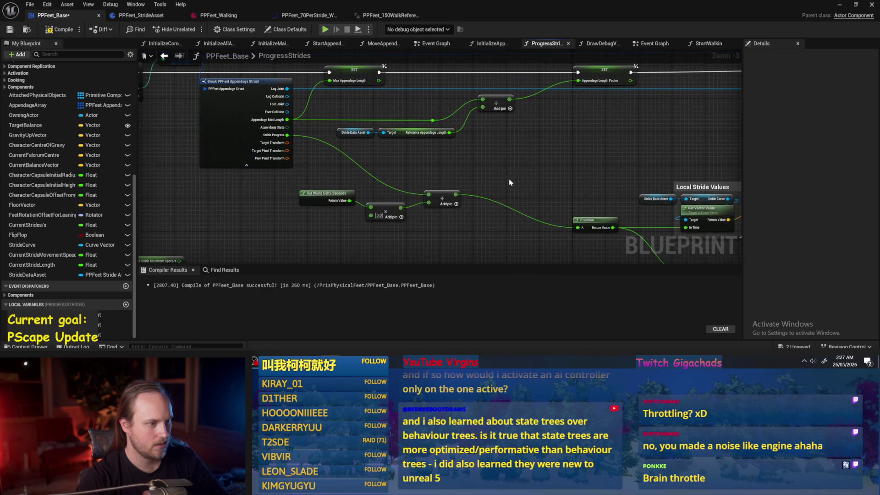
{"action": "left_click", "coordinate": [59, 29]}
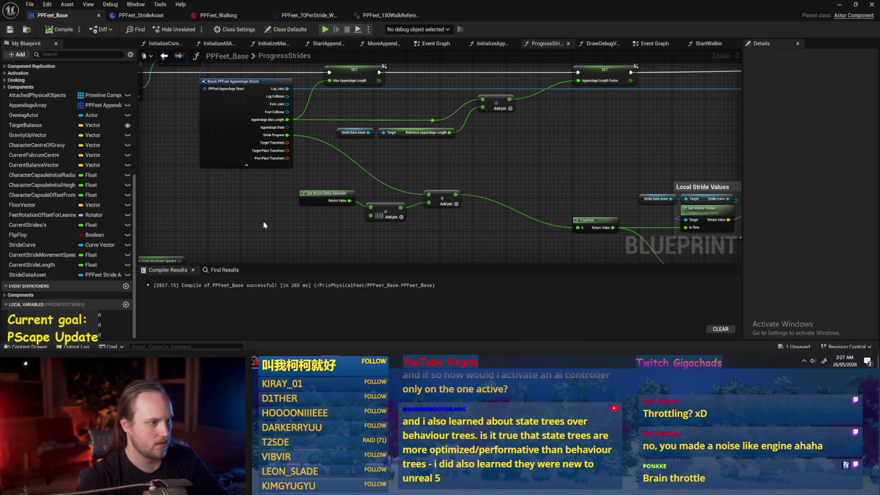
Step: Run a quick play-in-editor test of the level and stop it
{"action": "left_click_drag", "start_coordinate": [265, 226], "coordinate": [383, 193]}
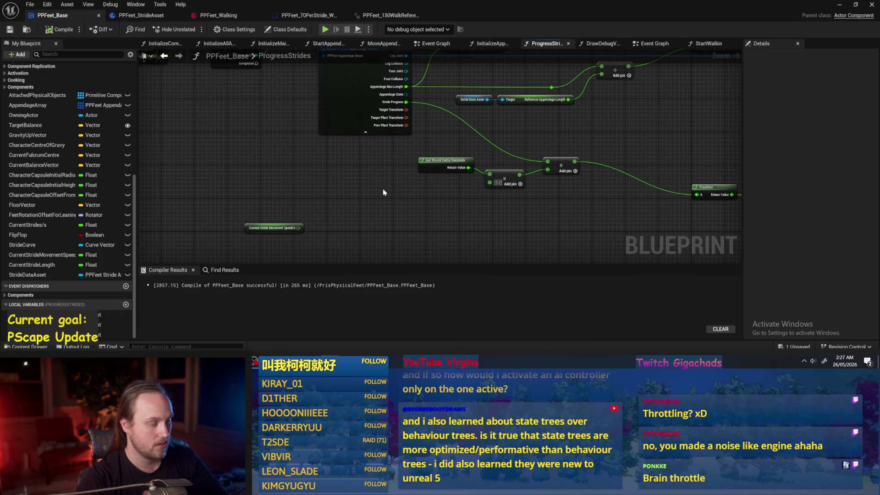
{"action": "left_click_drag", "start_coordinate": [272, 171], "coordinate": [560, 226]}
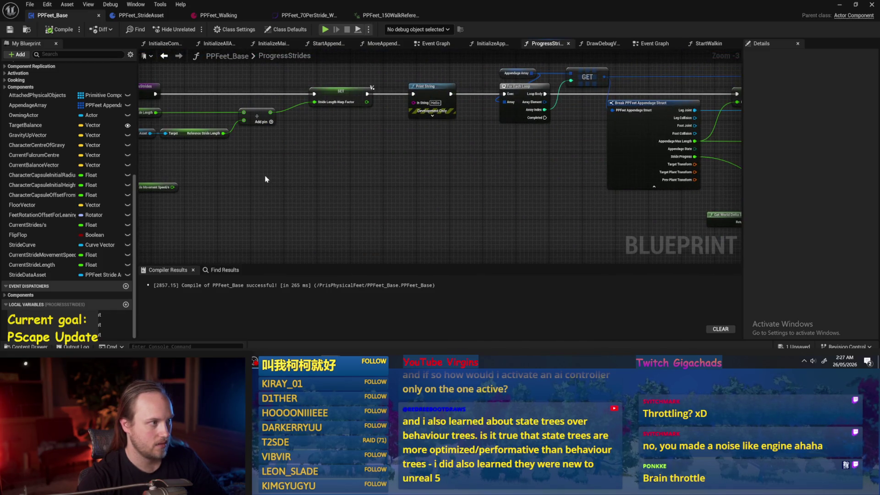
{"action": "left_click", "coordinate": [840, 5]}
{"action": "left_click", "coordinate": [224, 29]}
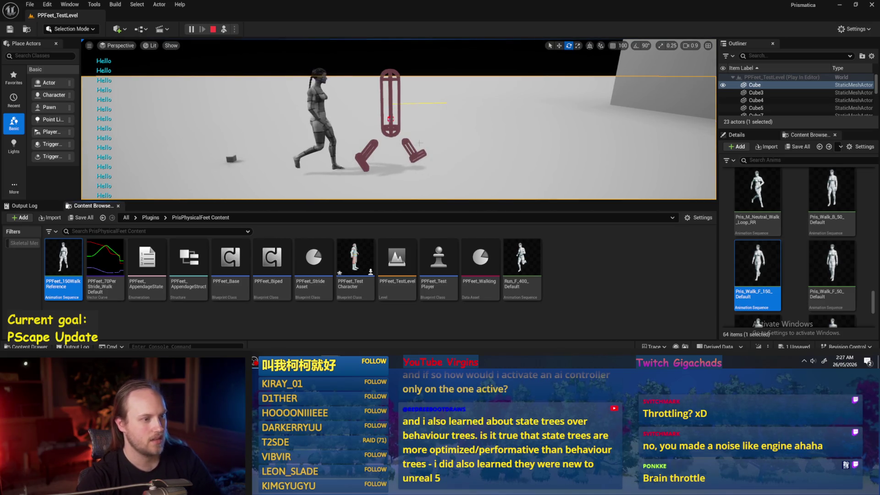
{"action": "key", "text": "Escape"}
Step: Restore the PPFeet_Base editor and recompile it successfully
{"action": "left_click", "coordinate": [348, 361]}
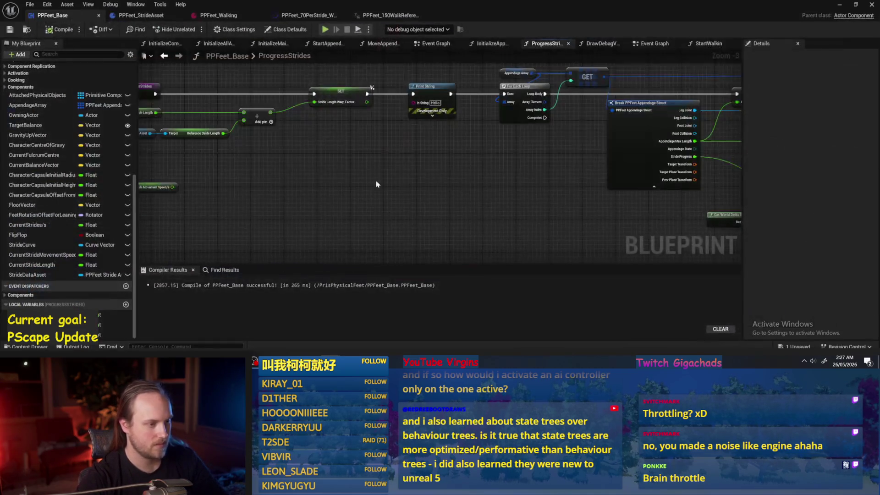
{"action": "left_click", "coordinate": [61, 30]}
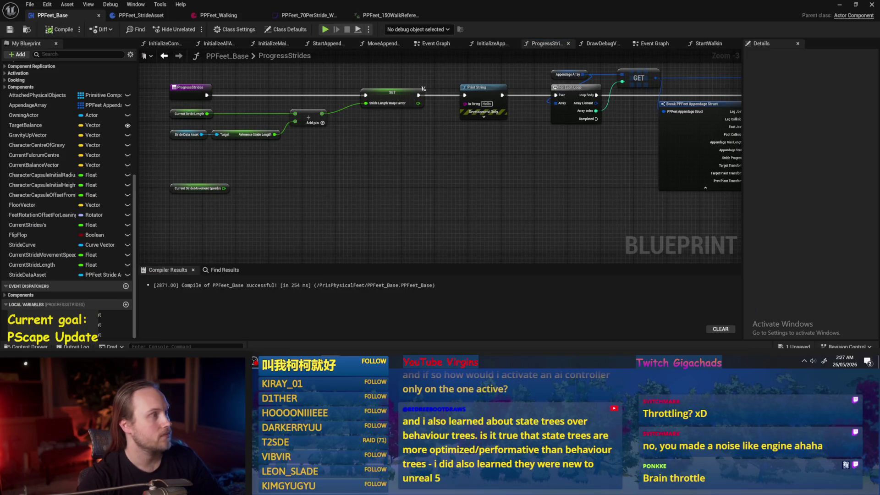
{"action": "scroll", "coordinate": [393, 153], "scroll_direction": "up", "scroll_amount": 1}
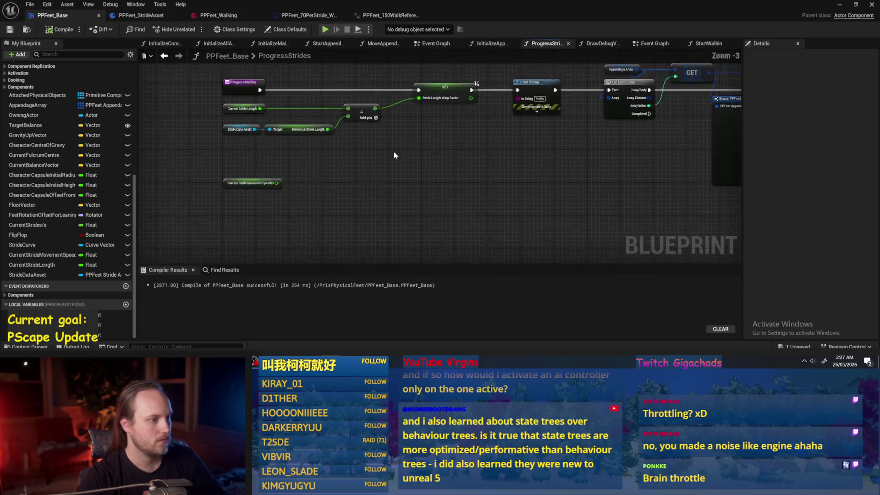
{"action": "left_click_drag", "start_coordinate": [384, 151], "coordinate": [335, 181]}
{"action": "left_click_drag", "start_coordinate": [239, 193], "coordinate": [280, 190]}
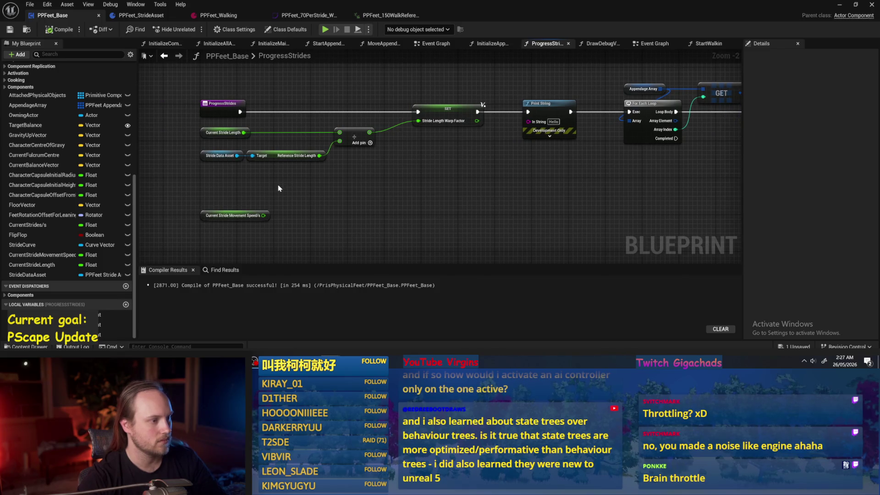
{"action": "left_click_drag", "start_coordinate": [478, 194], "coordinate": [399, 187]}
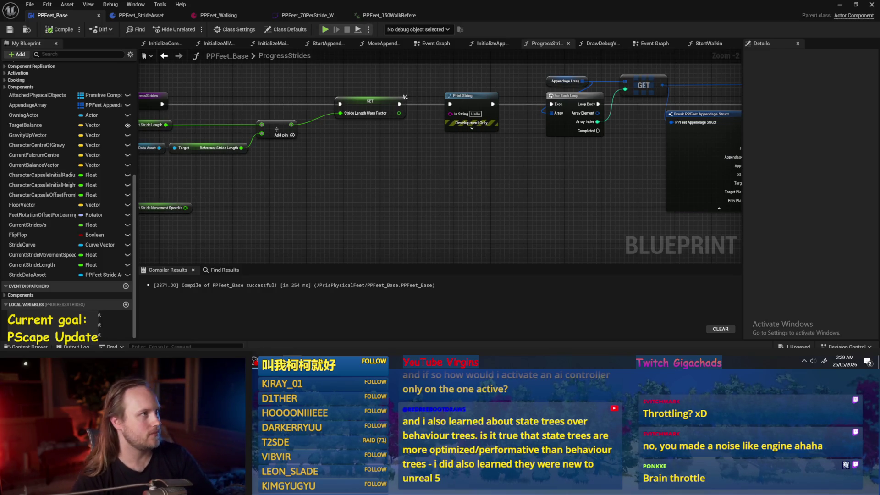
Step: Check PPFeet_Walking's Reference Speed of 150.0 and preview its reference walk animation
{"action": "left_click_drag", "start_coordinate": [354, 224], "coordinate": [418, 210]}
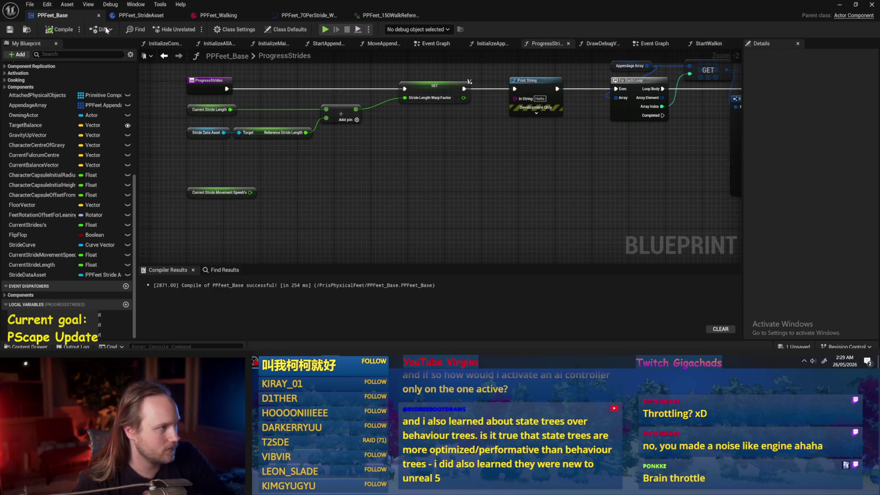
{"action": "left_click", "coordinate": [215, 15]}
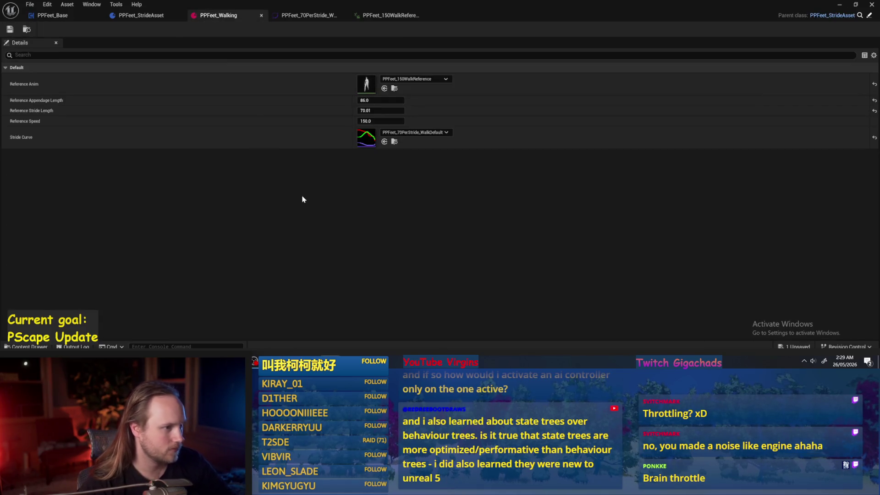
{"action": "left_click", "coordinate": [376, 121]}
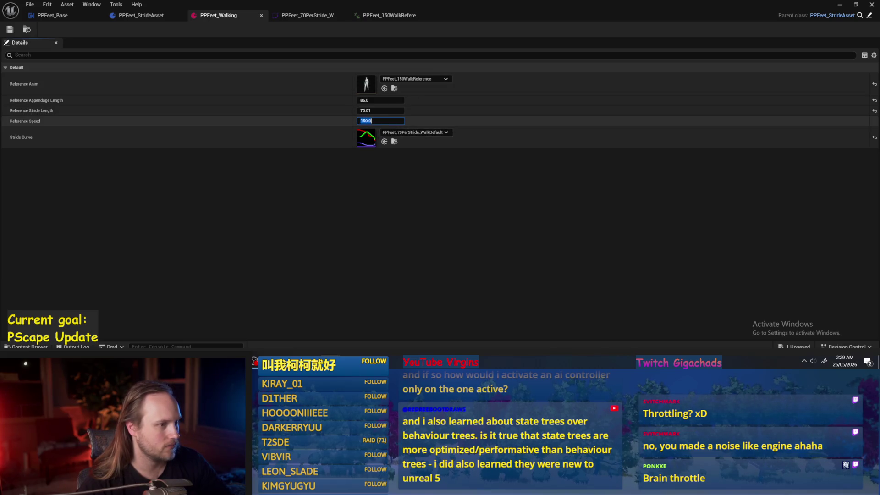
{"action": "double_click", "coordinate": [366, 86]}
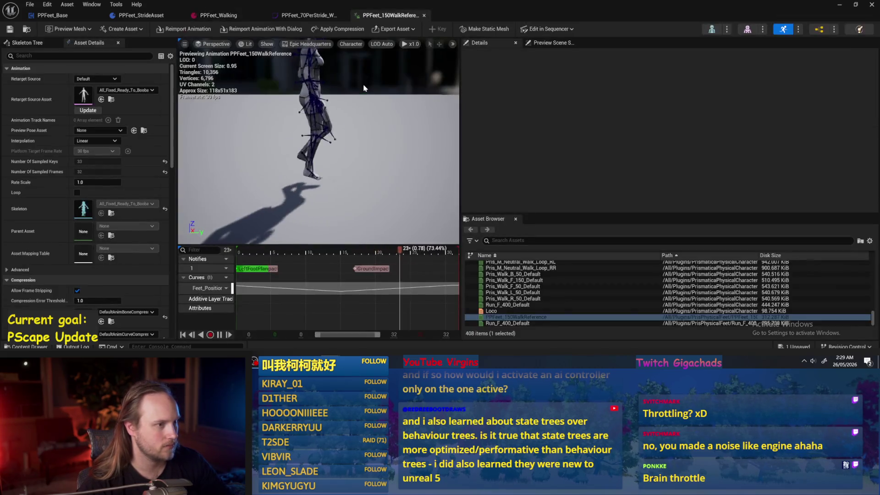
{"action": "left_click_drag", "start_coordinate": [367, 164], "coordinate": [368, 174]}
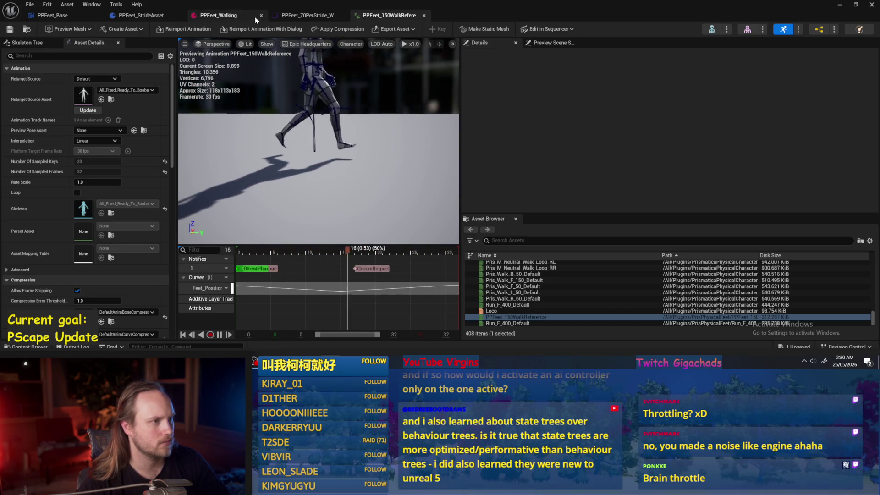
Step: Inspect the stride curve's X/Y/Z curves assigned in PPFeet_Walking
{"action": "left_click", "coordinate": [305, 16]}
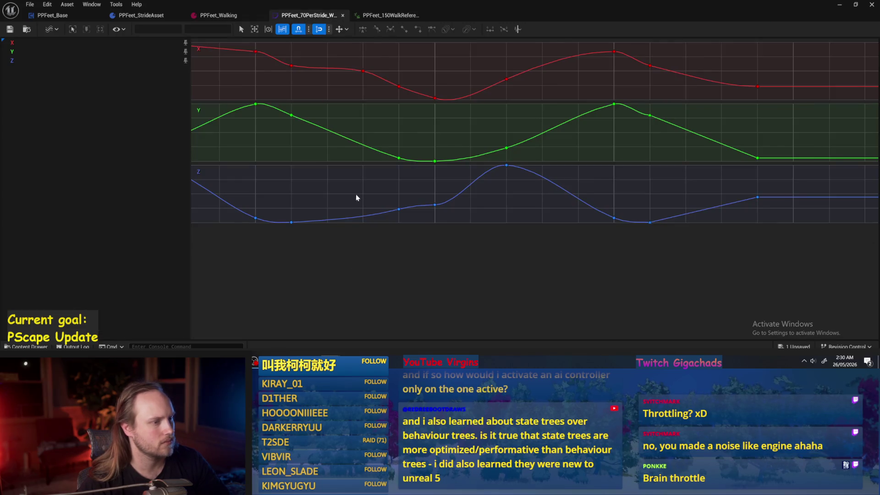
{"action": "left_click", "coordinate": [225, 17]}
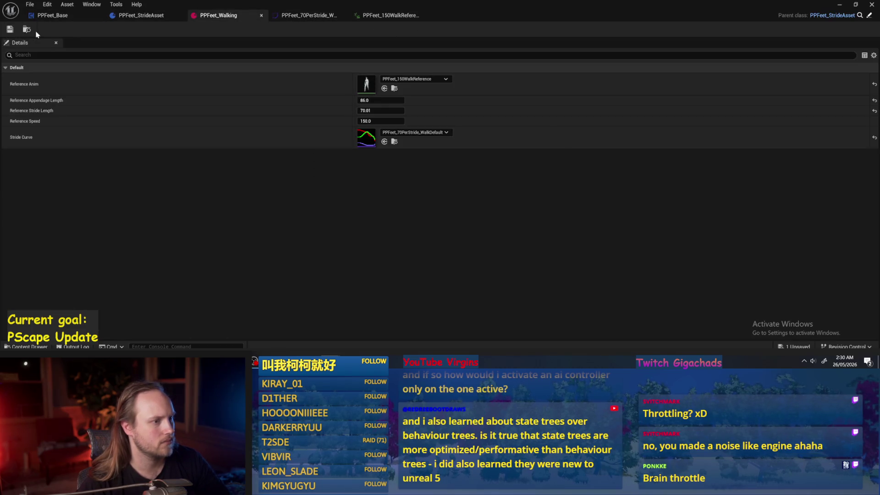
{"action": "left_click", "coordinate": [138, 16]}
{"action": "left_click", "coordinate": [216, 15]}
{"action": "double_click", "coordinate": [368, 137]}
{"action": "left_click", "coordinate": [217, 16]}
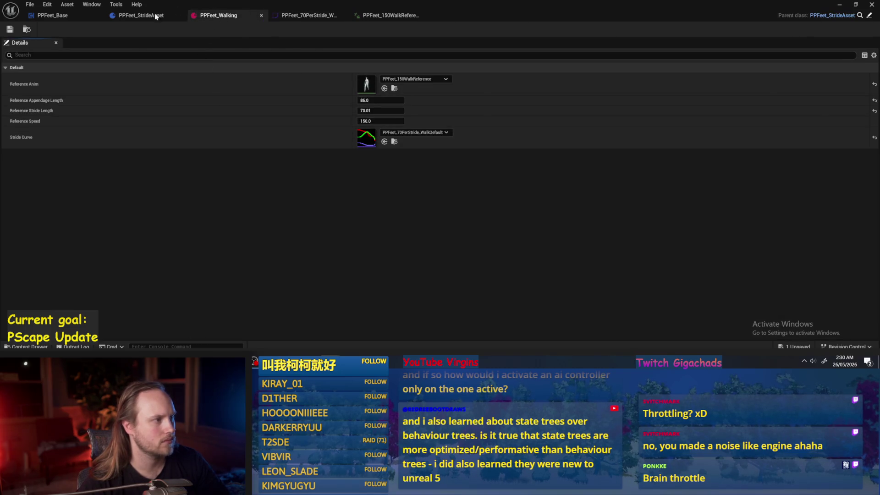
Step: Delete the unused NewFunction from PPFeet_StrideAsset and save it
{"action": "left_click", "coordinate": [137, 15]}
{"action": "scroll", "coordinate": [491, 182], "scroll_direction": "down", "scroll_amount": 2}
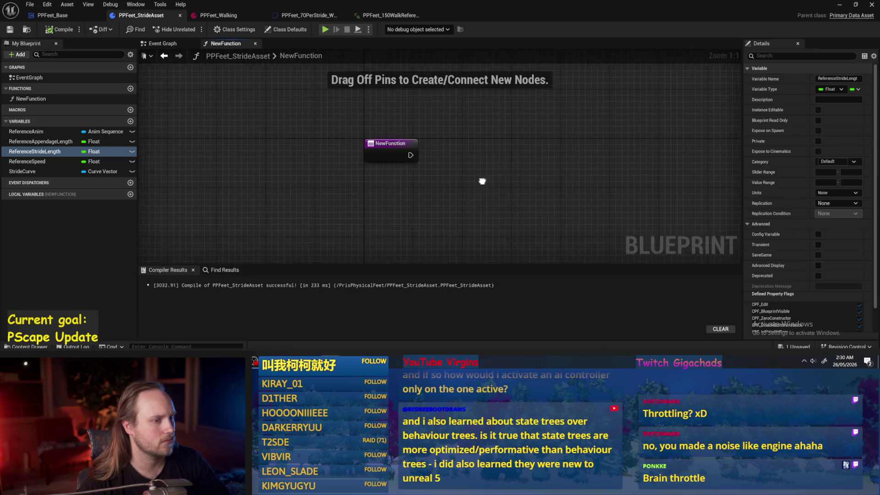
{"action": "left_click", "coordinate": [31, 98]}
{"action": "key", "text": "Delete"}
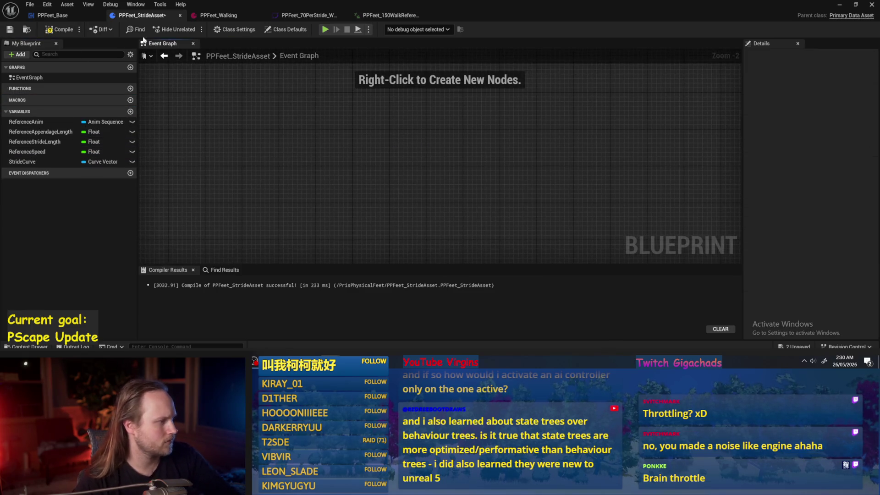
{"action": "left_click", "coordinate": [10, 30]}
Step: Leave Reference Appendage Length at 86.0 and open the PPFeet_150WalkReference animation
{"action": "left_click", "coordinate": [218, 15]}
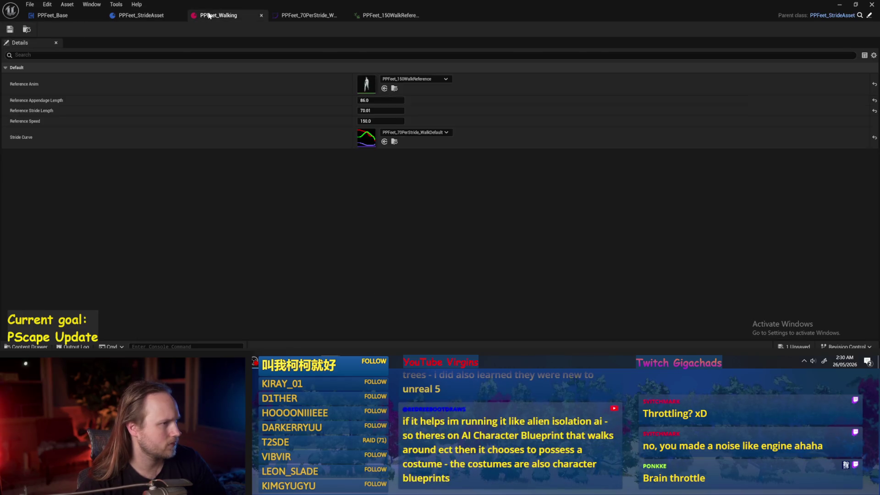
{"action": "left_click", "coordinate": [381, 100]}
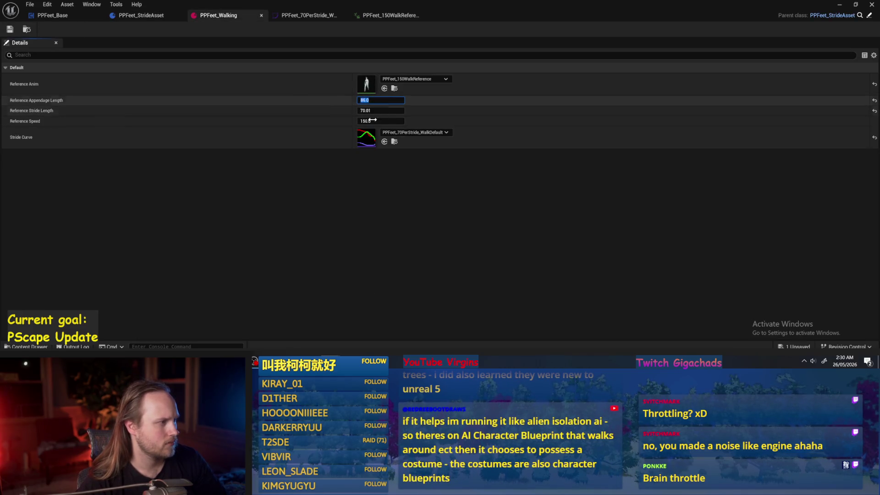
{"action": "key", "text": "Return"}
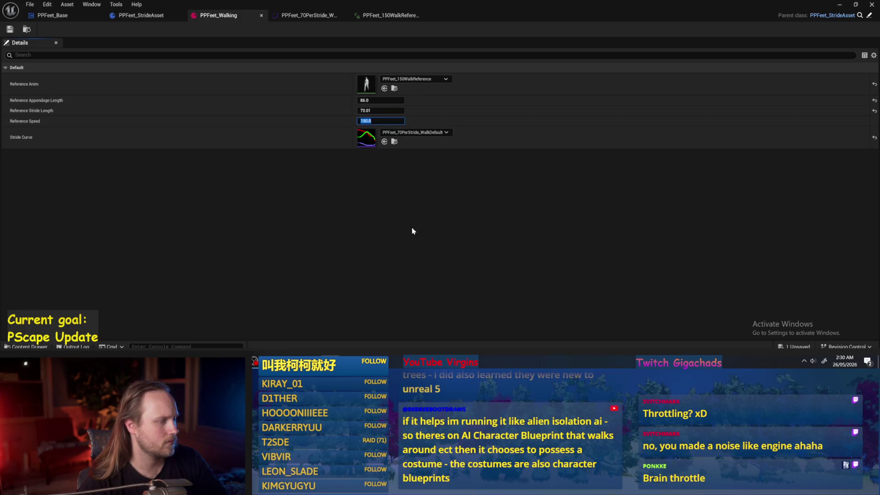
{"action": "double_click", "coordinate": [367, 84]}
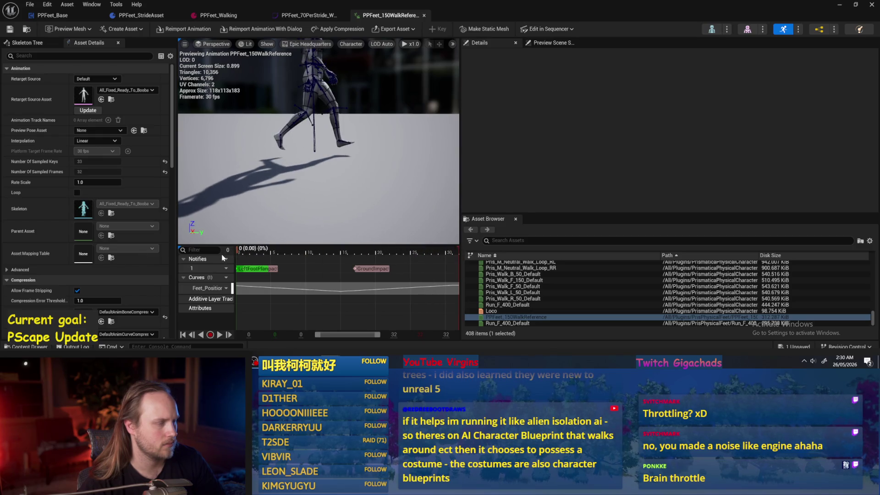
Step: Scrub PPFeet_150WalkReference from its first frame to frame 30, then return to PPFeet_Base
{"action": "left_click", "coordinate": [243, 259]}
{"action": "mouse_move", "coordinate": [246, 260]}
{"action": "left_mouse_down"}
{"action": "mouse_move", "coordinate": [482, 264]}
{"action": "mouse_move", "coordinate": [189, 263]}
{"action": "mouse_move", "coordinate": [457, 256]}
{"action": "left_mouse_up"}
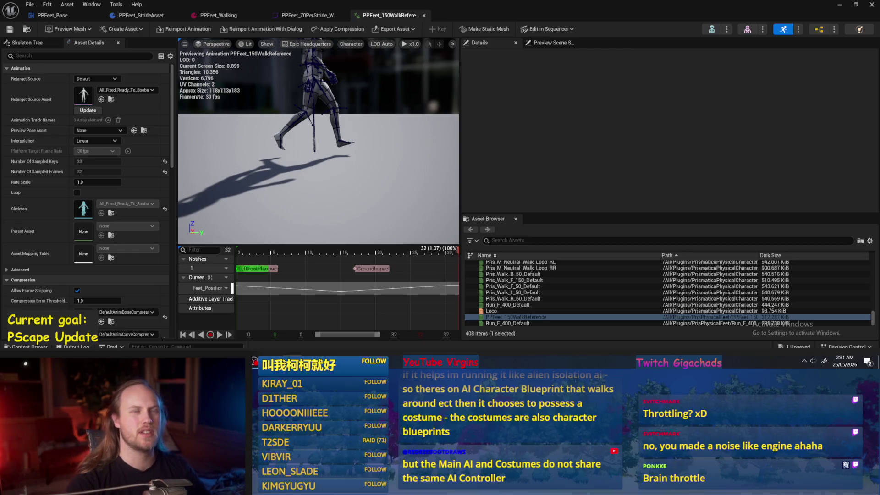
{"action": "left_click", "coordinate": [530, 154]}
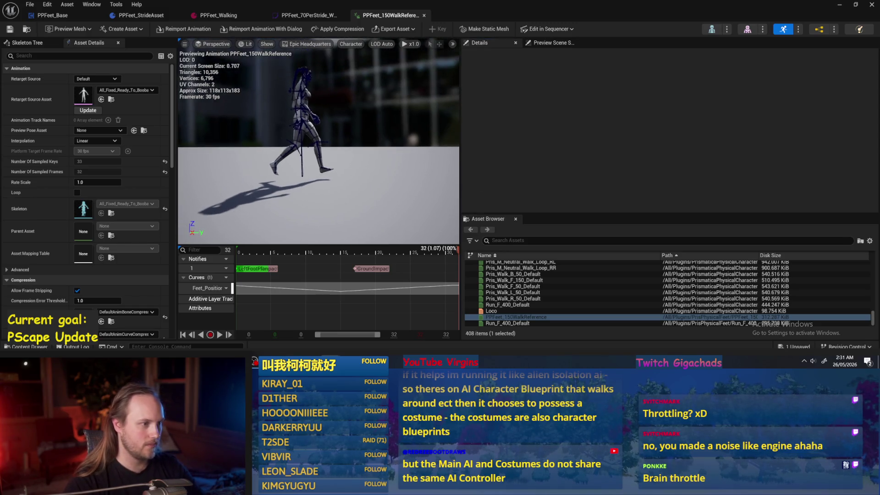
{"action": "left_click", "coordinate": [53, 15]}
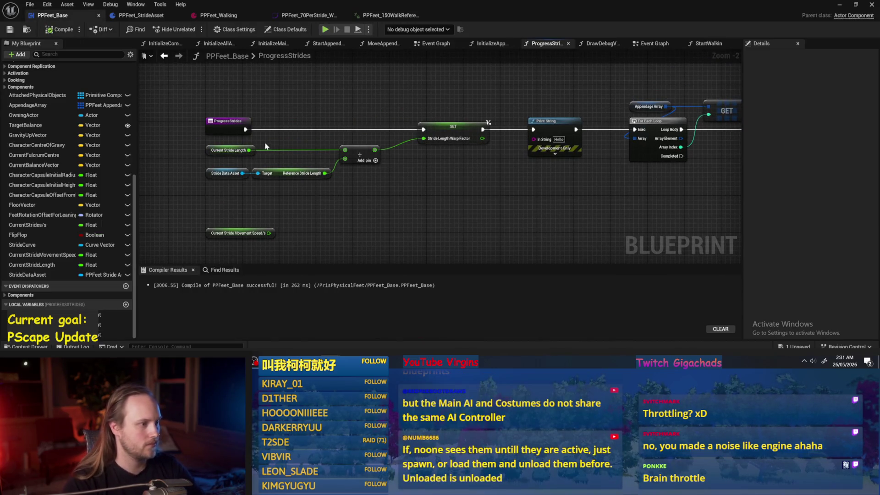
Step: Check Current Stride Length's 70.0 default and move Current Stride Movement Speed up
{"action": "left_click", "coordinate": [230, 150]}
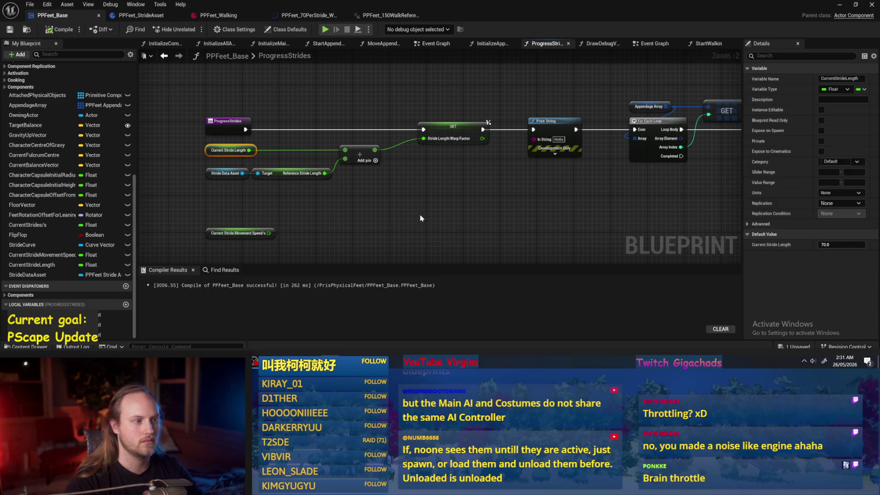
{"action": "left_click", "coordinate": [278, 211]}
{"action": "left_click_drag", "start_coordinate": [277, 211], "coordinate": [302, 207]}
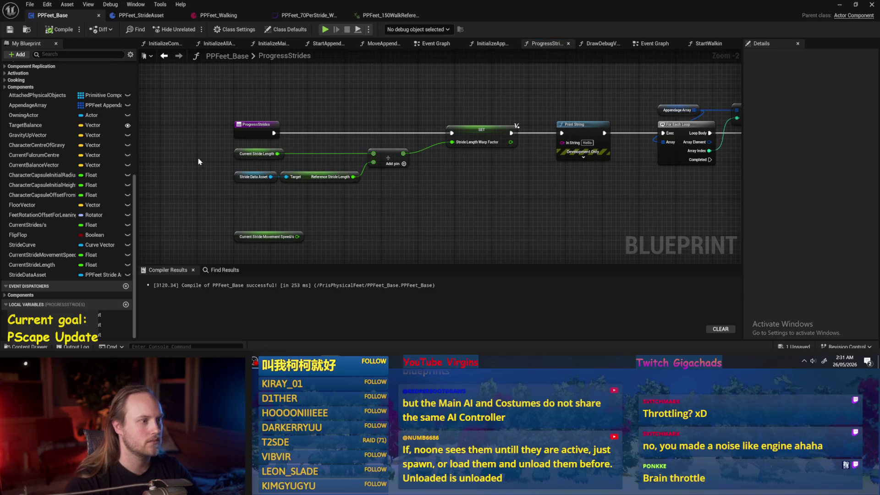
{"action": "left_click", "coordinate": [268, 157]}
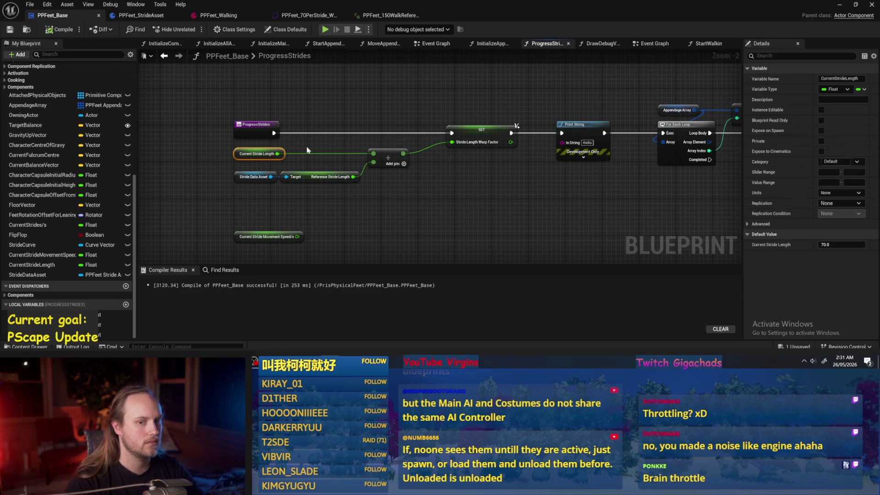
{"action": "left_click_drag", "start_coordinate": [364, 176], "coordinate": [321, 148]}
{"action": "left_click_drag", "start_coordinate": [202, 209], "coordinate": [195, 177]}
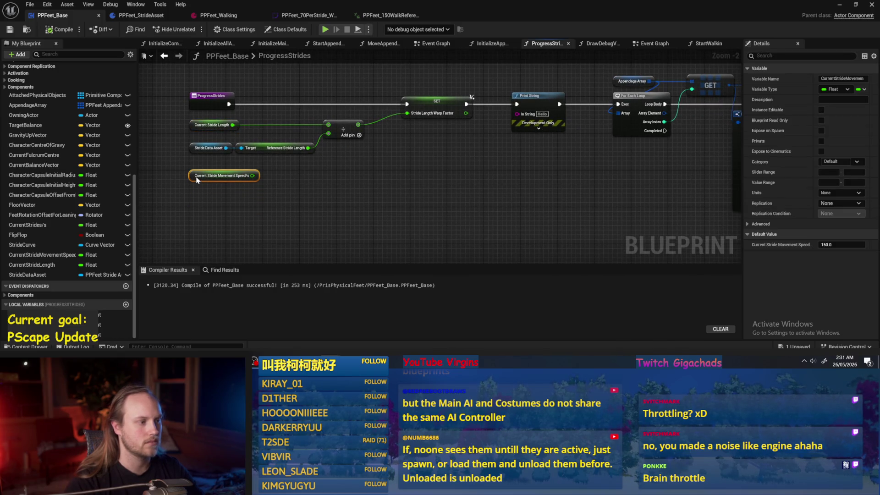
{"action": "left_click", "coordinate": [266, 189]}
{"action": "scroll", "coordinate": [267, 190], "scroll_direction": "up", "scroll_amount": 1}
{"action": "scroll", "coordinate": [268, 189], "scroll_direction": "down", "scroll_amount": 1}
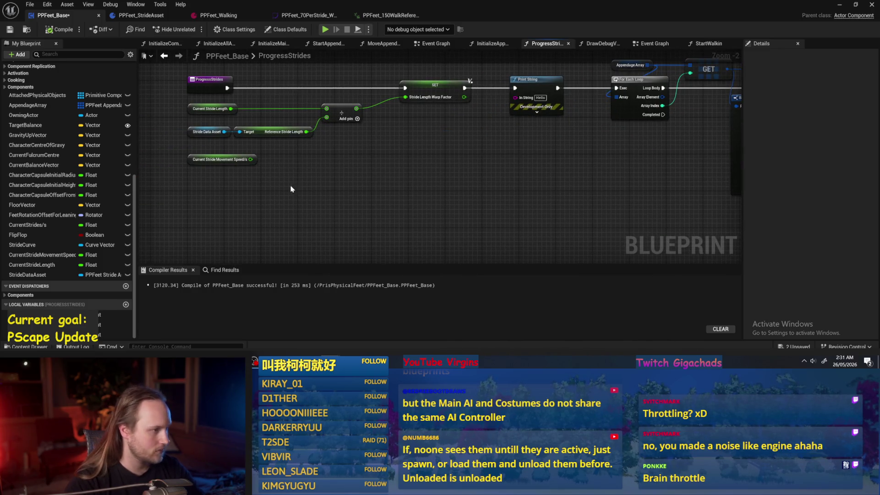
Step: Add new + math nodes off Current Stride Movement Speed and Current Stride Length
{"action": "left_click_drag", "start_coordinate": [251, 159], "coordinate": [360, 166]}
{"action": "type", "text": "+"}
{"action": "key", "text": "Return"}
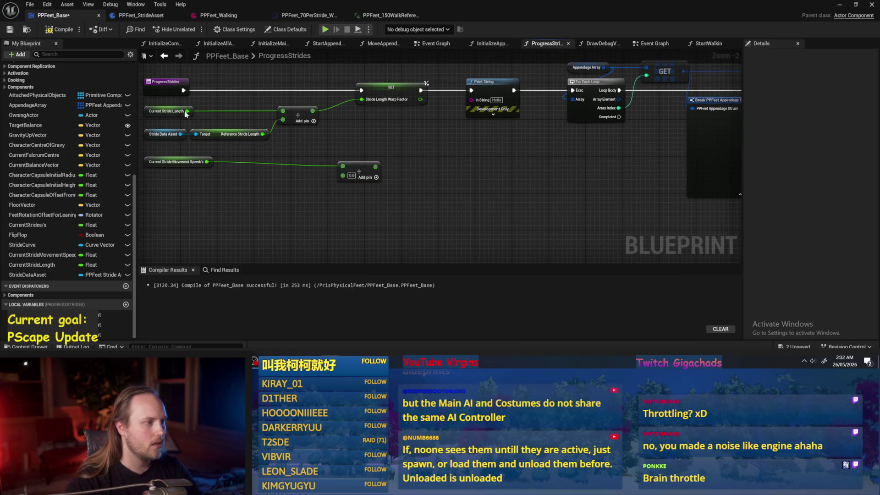
{"action": "left_click_drag", "start_coordinate": [187, 111], "coordinate": [257, 190]}
{"action": "type", "text": "+"}
{"action": "key", "text": "Return"}
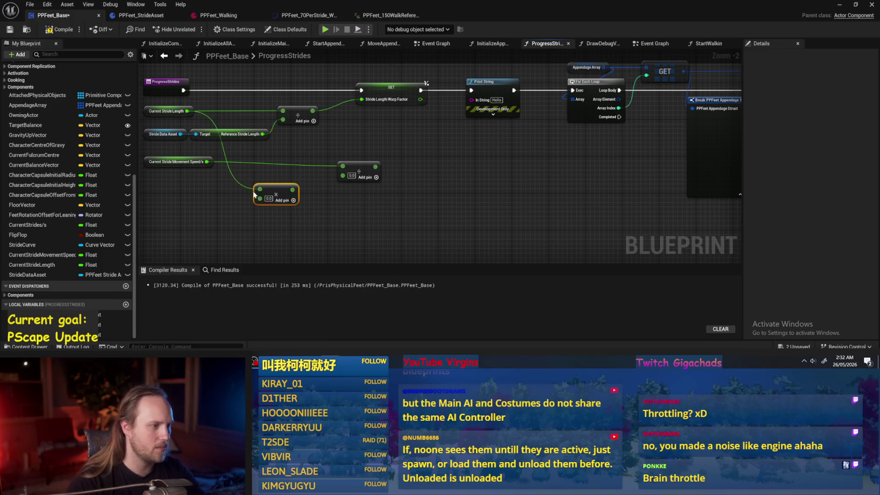
Step: Chain the Add nodes into Print String's In String, then compile and save
{"action": "left_click", "coordinate": [360, 170]}
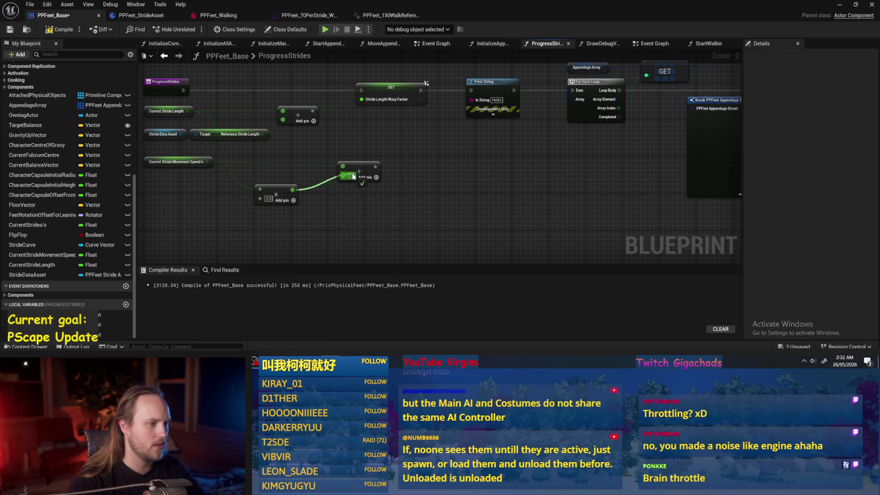
{"action": "scroll", "coordinate": [294, 166], "scroll_direction": "down", "scroll_amount": 2}
{"action": "left_click_drag", "start_coordinate": [293, 161], "coordinate": [629, 212]}
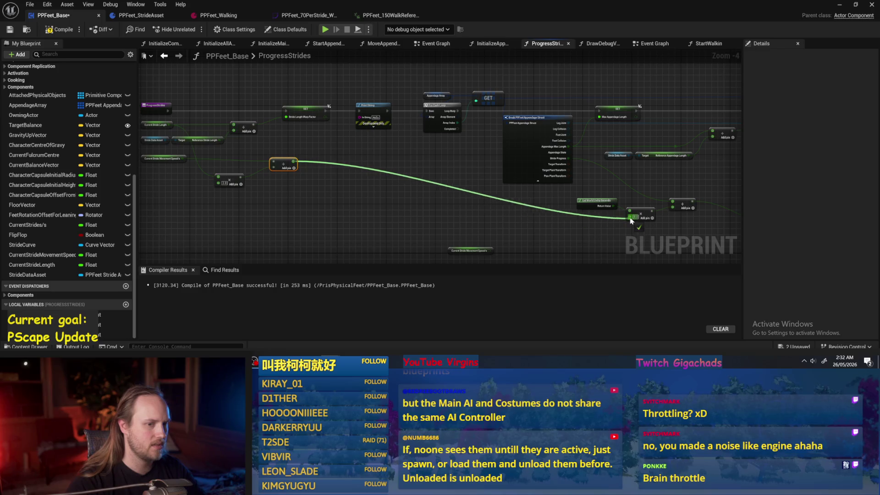
{"action": "left_click_drag", "start_coordinate": [295, 161], "coordinate": [360, 117]}
{"action": "left_click", "coordinate": [58, 29]}
{"action": "left_click", "coordinate": [9, 29]}
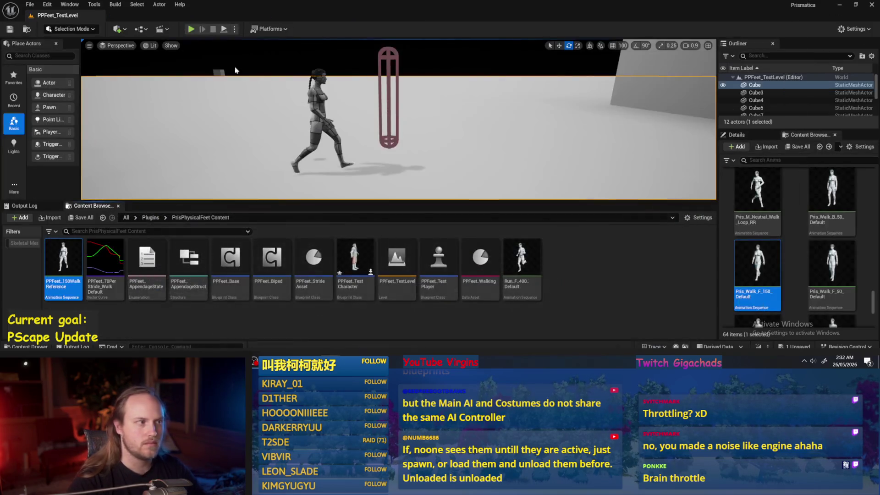
Step: Play-test the level to see the printed stride value, then reopen PPFeet_Base
{"action": "left_click", "coordinate": [840, 5]}
{"action": "key", "text": "alt+p"}
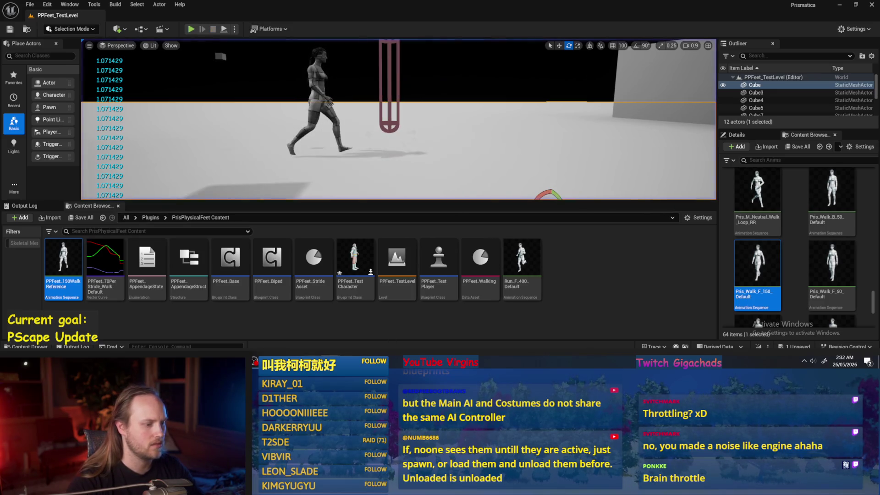
{"action": "double_click", "coordinate": [236, 275]}
Step: Rearrange the multiply and divide nodes and delete the 2.0 multiply node
{"action": "scroll", "coordinate": [338, 190], "scroll_direction": "up", "scroll_amount": 3}
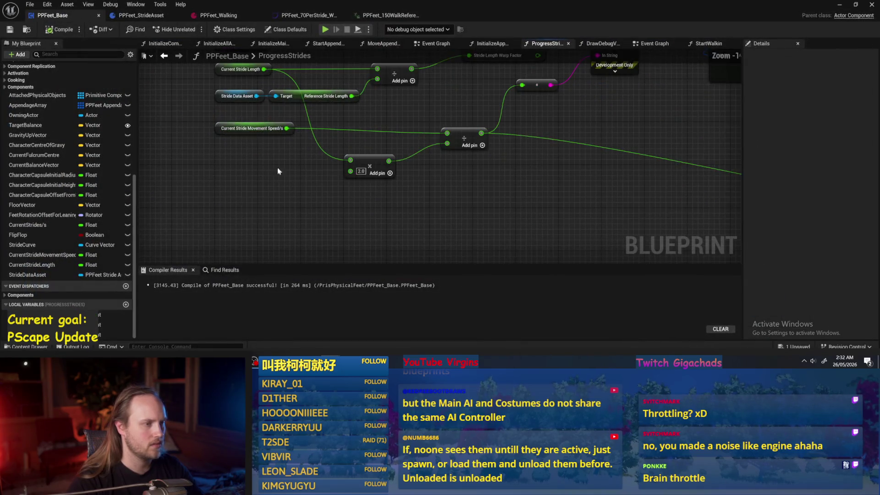
{"action": "left_click_drag", "start_coordinate": [339, 182], "coordinate": [350, 225]}
{"action": "left_click_drag", "start_coordinate": [430, 164], "coordinate": [435, 219]}
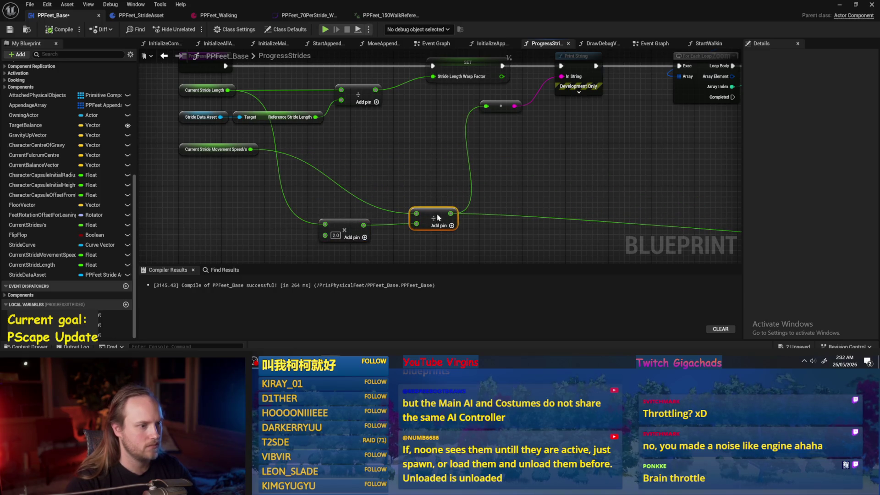
{"action": "mouse_move", "coordinate": [387, 146]}
{"action": "left_mouse_down"}
{"action": "mouse_move", "coordinate": [356, 128]}
{"action": "mouse_move", "coordinate": [361, 134]}
{"action": "left_mouse_up"}
{"action": "scroll", "coordinate": [361, 134], "scroll_direction": "down", "scroll_amount": 1}
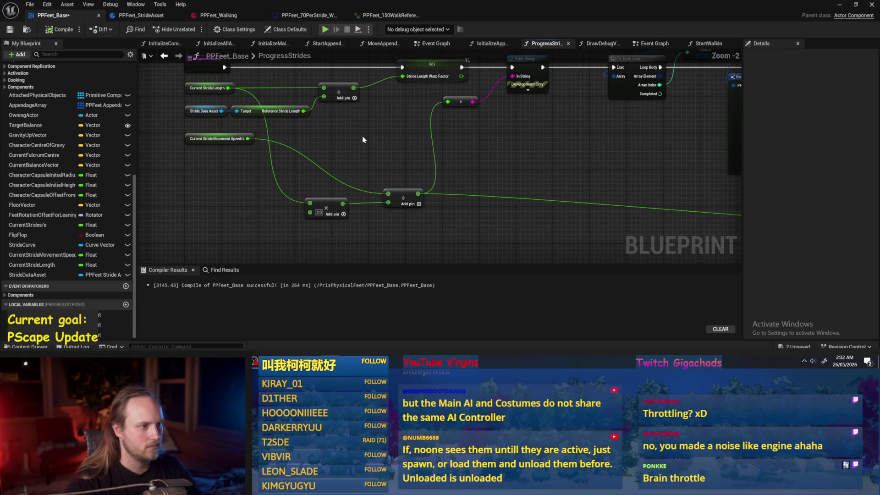
{"action": "mouse_move", "coordinate": [354, 88]}
{"action": "left_mouse_down"}
{"action": "mouse_move", "coordinate": [392, 204]}
{"action": "mouse_move", "coordinate": [320, 207]}
{"action": "left_mouse_up"}
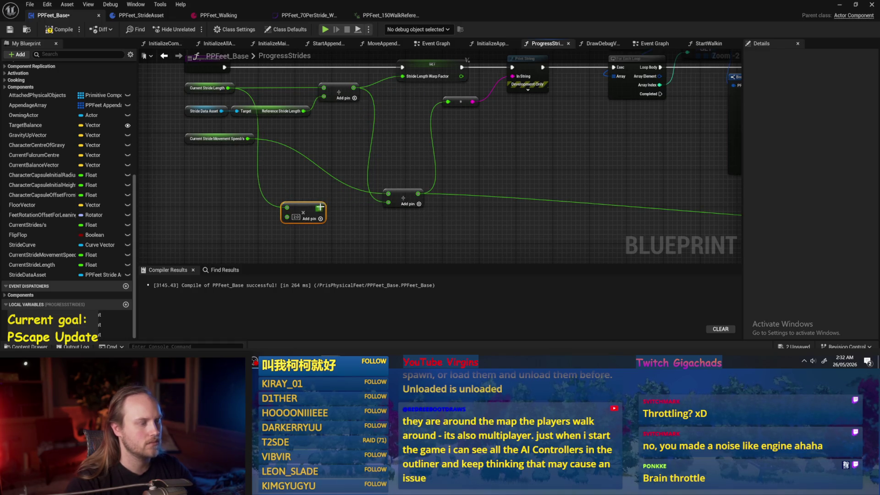
{"action": "key", "text": "Delete"}
Step: Check Current Stride Movement Speed's default and recompile PPFeet_Base
{"action": "left_click", "coordinate": [235, 159]}
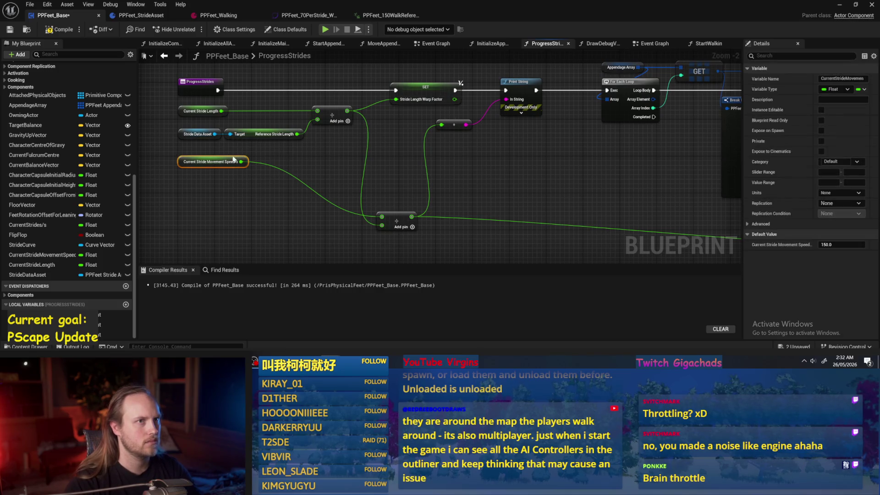
{"action": "left_click", "coordinate": [259, 203]}
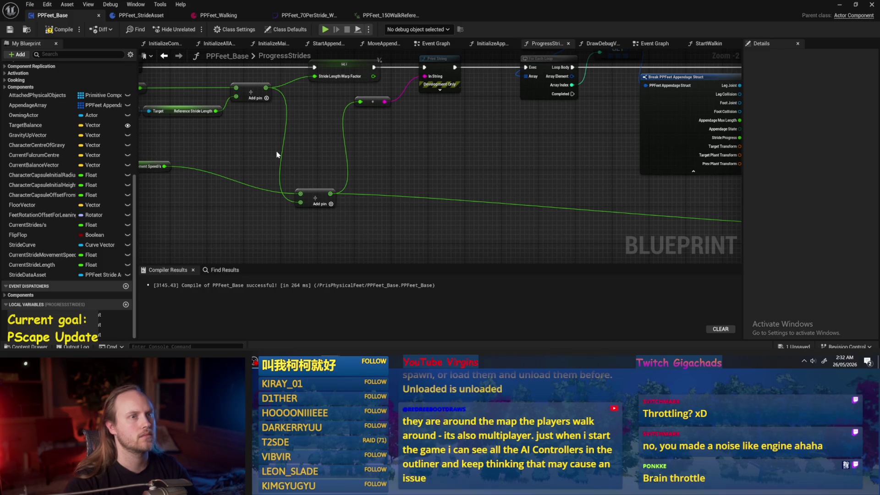
{"action": "mouse_move", "coordinate": [277, 154]}
{"action": "left_mouse_down"}
{"action": "mouse_move", "coordinate": [350, 153]}
{"action": "mouse_move", "coordinate": [292, 172]}
{"action": "left_mouse_up"}
{"action": "left_click", "coordinate": [60, 29]}
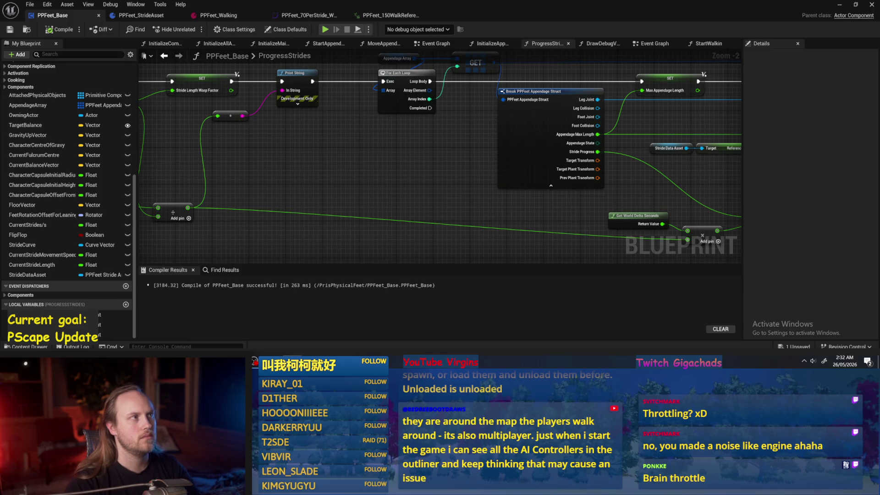
{"action": "left_click_drag", "start_coordinate": [354, 150], "coordinate": [289, 160]}
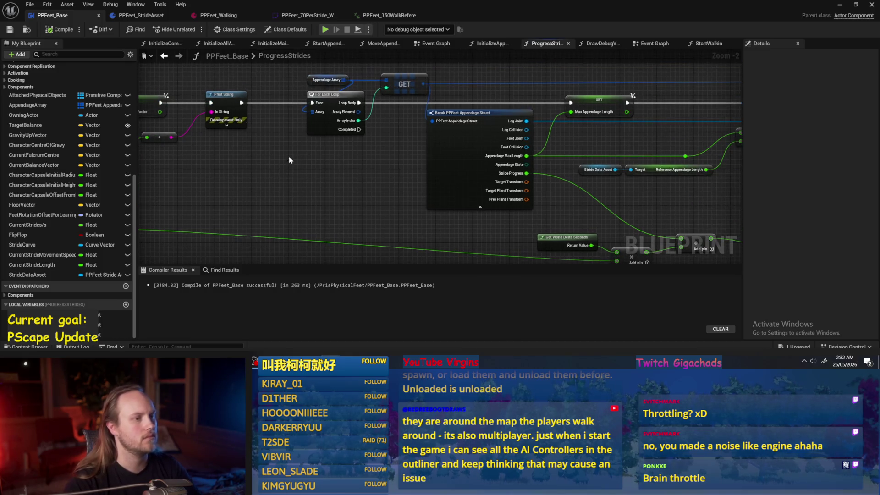
{"action": "scroll", "coordinate": [264, 153], "scroll_direction": "up", "scroll_amount": 1}
{"action": "mouse_move", "coordinate": [475, 196]}
{"action": "left_mouse_down"}
{"action": "mouse_move", "coordinate": [380, 178]}
{"action": "mouse_move", "coordinate": [371, 152]}
{"action": "left_mouse_up"}
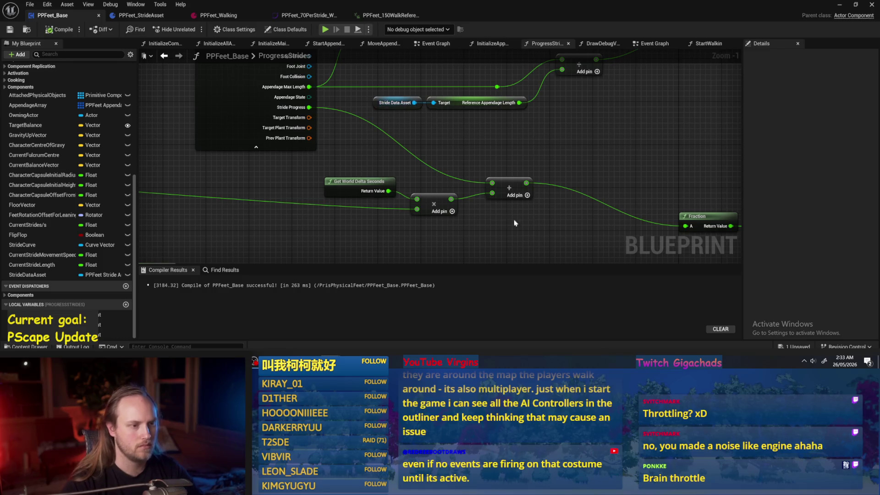
Step: Place the Fraction node beside the Add node and save the blueprint
{"action": "scroll", "coordinate": [498, 216], "scroll_direction": "down", "scroll_amount": 2}
{"action": "left_click_drag", "start_coordinate": [497, 216], "coordinate": [312, 164]}
{"action": "mouse_move", "coordinate": [476, 172]}
{"action": "left_mouse_down"}
{"action": "mouse_move", "coordinate": [373, 146]}
{"action": "mouse_move", "coordinate": [407, 168]}
{"action": "mouse_move", "coordinate": [327, 145]}
{"action": "left_mouse_up"}
{"action": "mouse_move", "coordinate": [546, 226]}
{"action": "left_mouse_down"}
{"action": "mouse_move", "coordinate": [445, 207]}
{"action": "mouse_move", "coordinate": [376, 209]}
{"action": "left_mouse_up"}
{"action": "scroll", "coordinate": [379, 205], "scroll_direction": "up", "scroll_amount": 1}
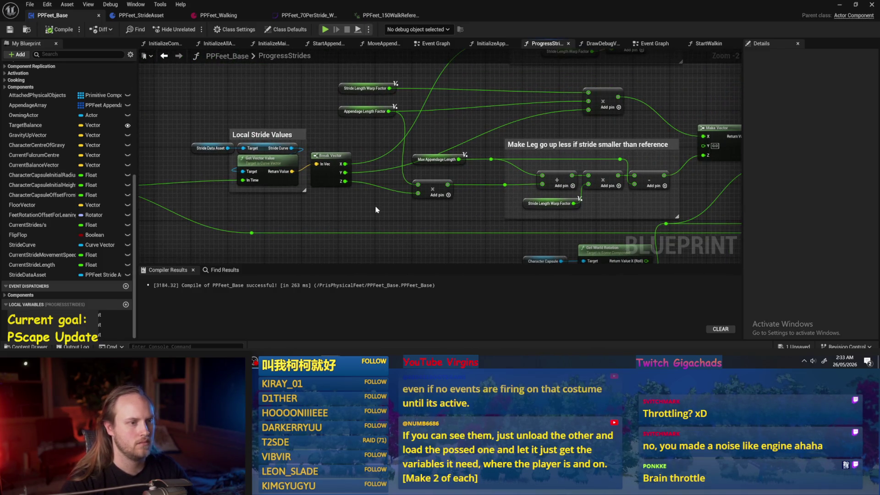
{"action": "mouse_move", "coordinate": [358, 148]}
{"action": "left_mouse_down"}
{"action": "mouse_move", "coordinate": [383, 175]}
{"action": "mouse_move", "coordinate": [281, 109]}
{"action": "left_mouse_up"}
{"action": "left_click", "coordinate": [10, 29]}
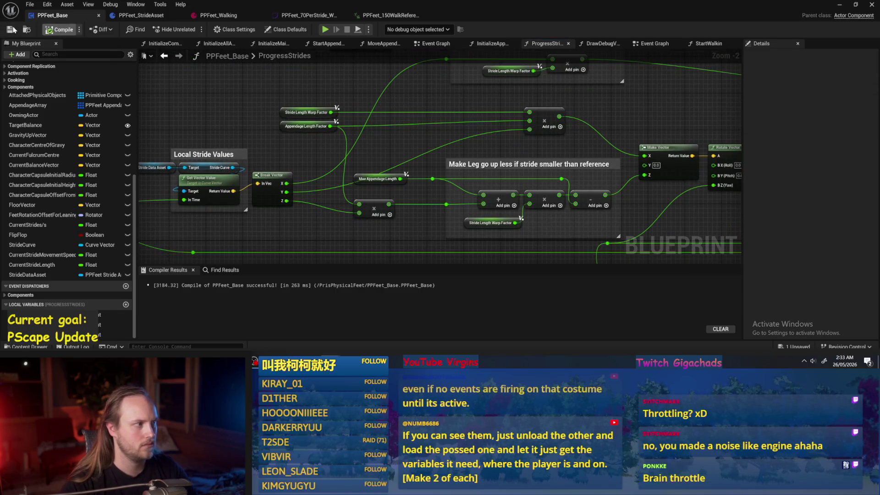
Step: Inspect Appendage Length Factor, save, and recompile PPFeet_Base
{"action": "left_click", "coordinate": [285, 126]}
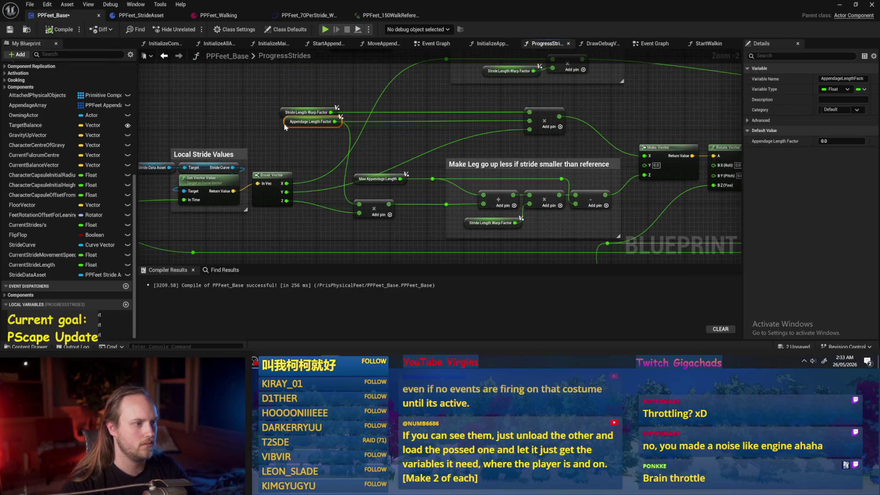
{"action": "key", "text": "ctrl+s"}
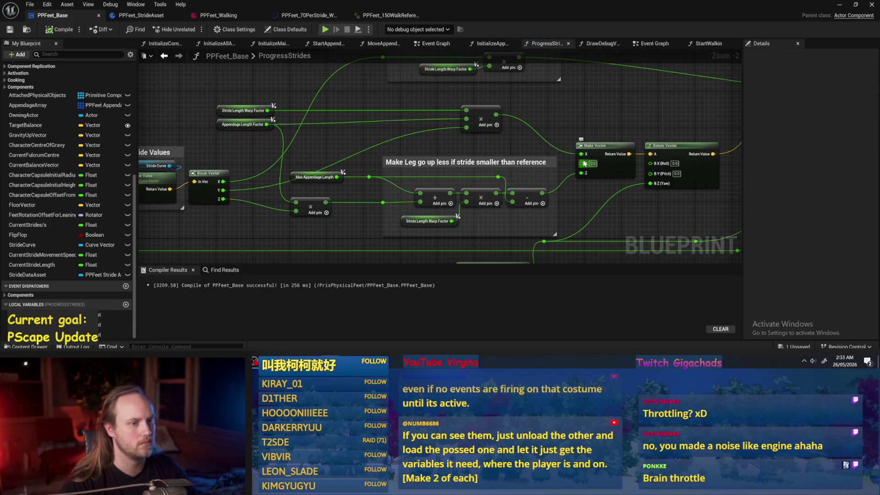
{"action": "scroll", "coordinate": [374, 177], "scroll_direction": "up", "scroll_amount": 1}
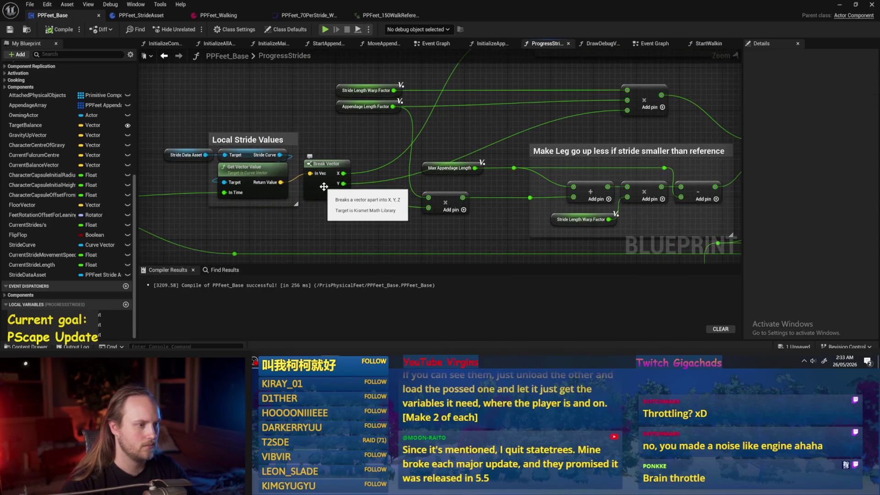
{"action": "left_click_drag", "start_coordinate": [340, 185], "coordinate": [320, 198]}
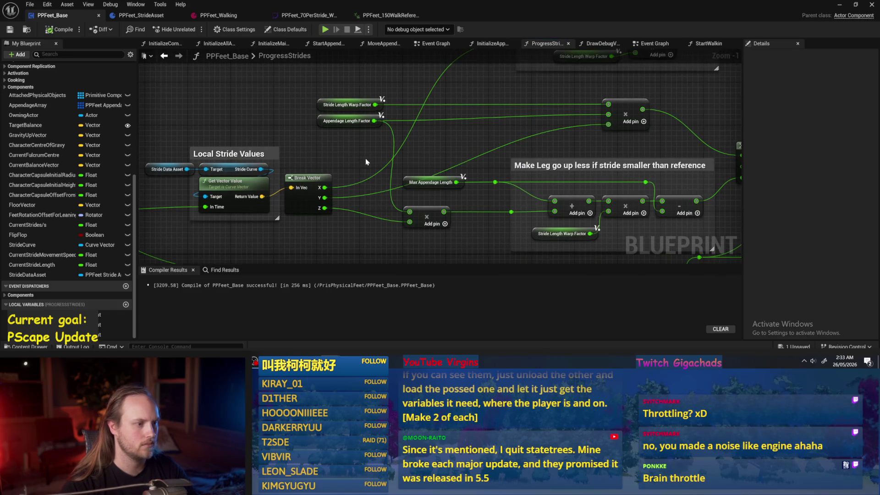
{"action": "left_click", "coordinate": [59, 30]}
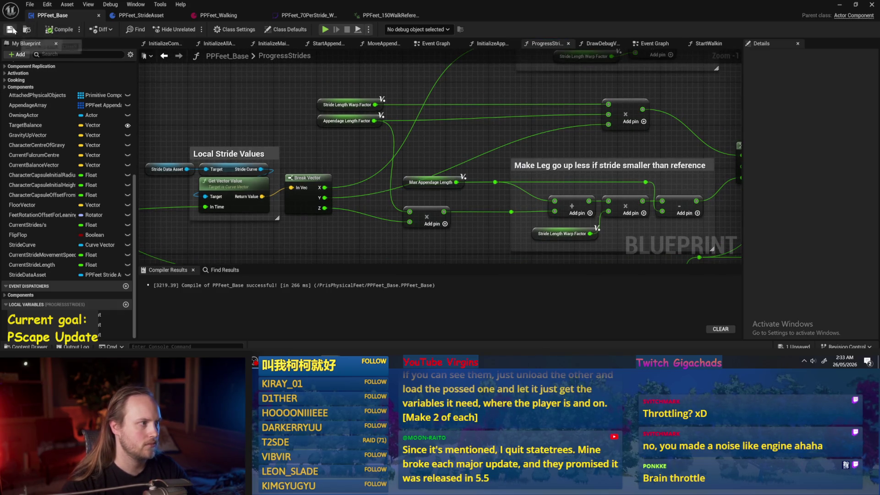
{"action": "key", "text": "F7"}
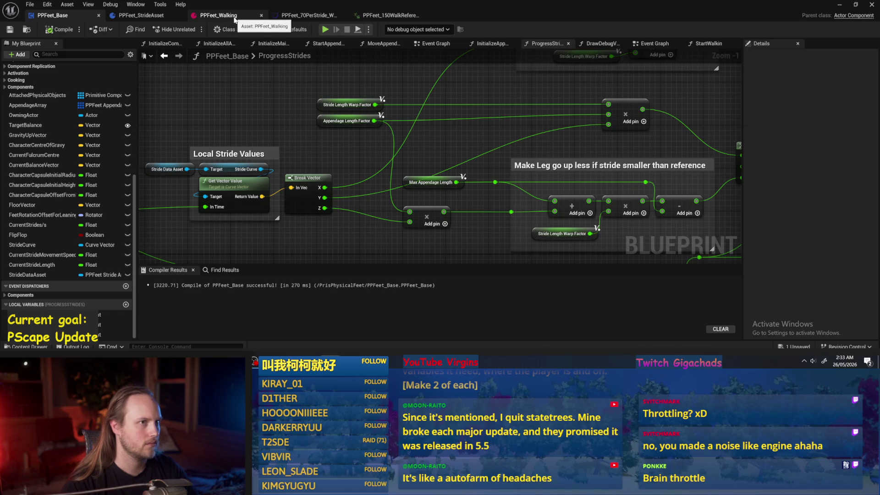
Step: Open the PPFeet_70PerStride curve and select its X and Y keys to review them
{"action": "left_click", "coordinate": [183, 19]}
{"action": "left_click", "coordinate": [308, 15]}
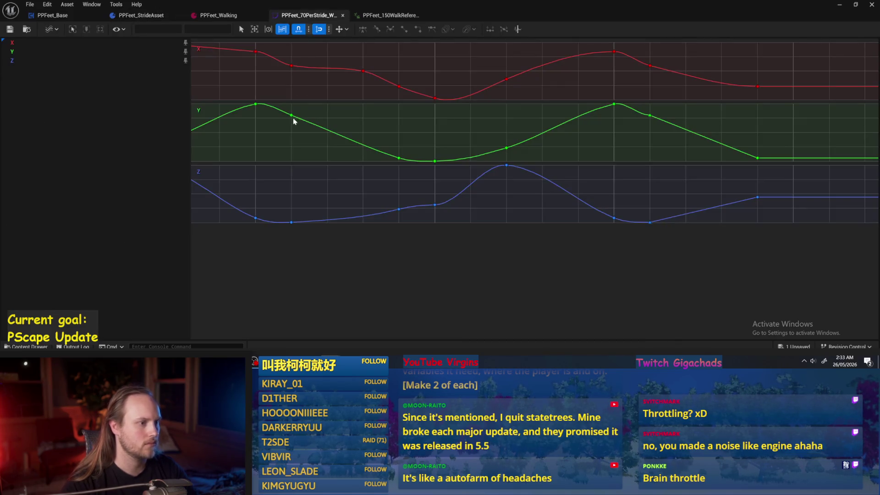
{"action": "left_click", "coordinate": [255, 52]}
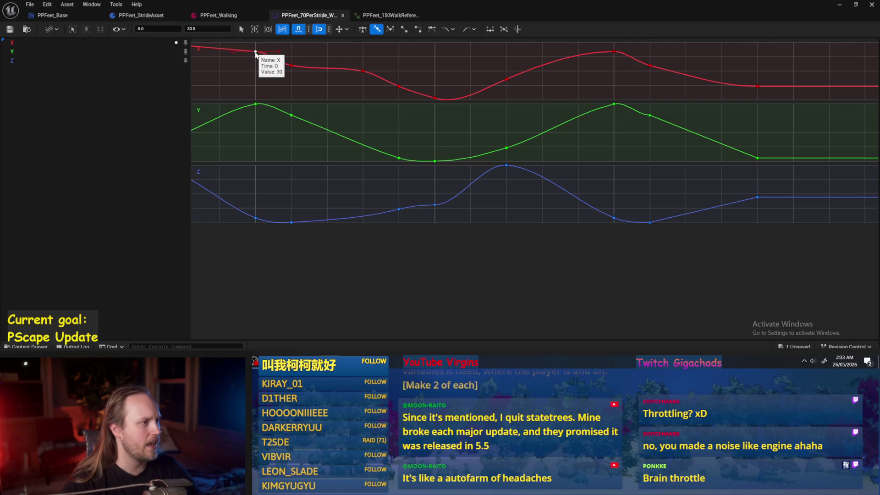
{"action": "left_click", "coordinate": [256, 104]}
{"action": "left_click_drag", "start_coordinate": [311, 107], "coordinate": [283, 138]}
{"action": "left_click_drag", "start_coordinate": [403, 164], "coordinate": [447, 169]}
{"action": "left_click_drag", "start_coordinate": [490, 107], "coordinate": [518, 157]}
{"action": "mouse_move", "coordinate": [649, 131]}
{"action": "left_mouse_down"}
{"action": "mouse_move", "coordinate": [651, 116]}
{"action": "mouse_move", "coordinate": [590, 128]}
{"action": "left_mouse_up"}
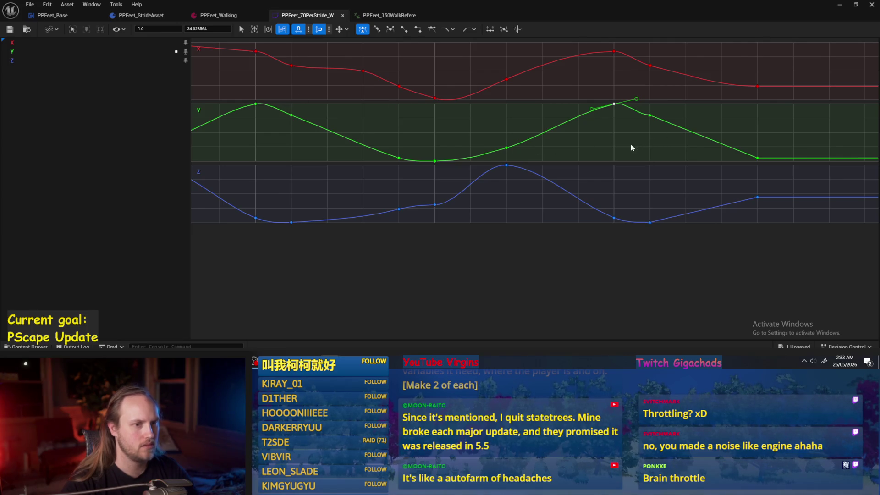
Step: Raise the key after the second Y peak to about 20 and save the curve asset
{"action": "mouse_move", "coordinate": [277, 100]}
{"action": "left_mouse_down"}
{"action": "mouse_move", "coordinate": [244, 124]}
{"action": "mouse_move", "coordinate": [389, 151]}
{"action": "mouse_move", "coordinate": [417, 120]}
{"action": "mouse_move", "coordinate": [466, 127]}
{"action": "mouse_move", "coordinate": [454, 127]}
{"action": "left_mouse_up"}
{"action": "left_click", "coordinate": [275, 124]}
{"action": "left_click_drag", "start_coordinate": [638, 94], "coordinate": [595, 122]}
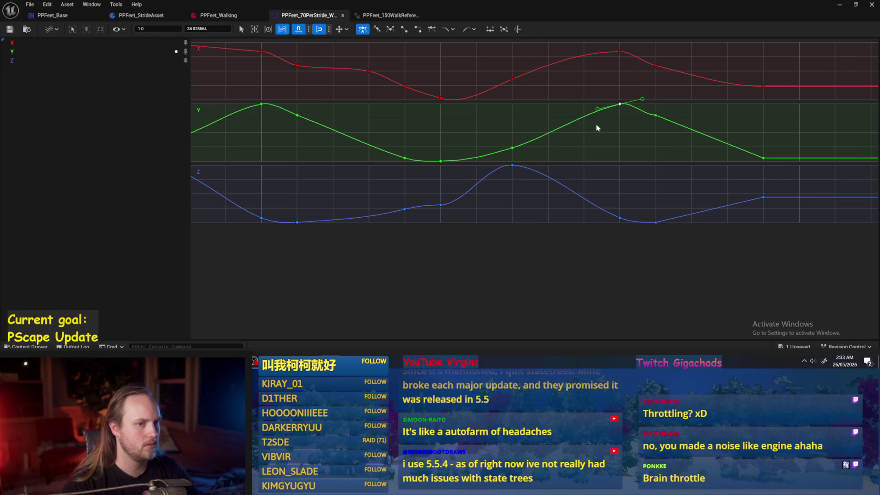
{"action": "key", "text": "w"}
{"action": "left_click_drag", "start_coordinate": [681, 107], "coordinate": [648, 122]}
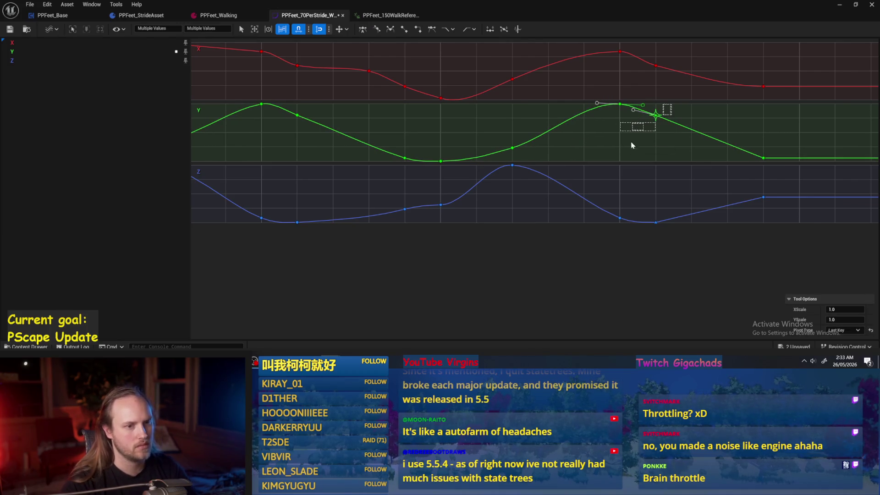
{"action": "key", "text": "ctrl+z"}
{"action": "key", "text": "q"}
{"action": "left_click", "coordinate": [655, 118]}
{"action": "mouse_move", "coordinate": [645, 119]}
{"action": "left_mouse_down"}
{"action": "mouse_move", "coordinate": [633, 113]}
{"action": "mouse_move", "coordinate": [788, 137]}
{"action": "left_mouse_up"}
{"action": "left_click", "coordinate": [10, 30]}
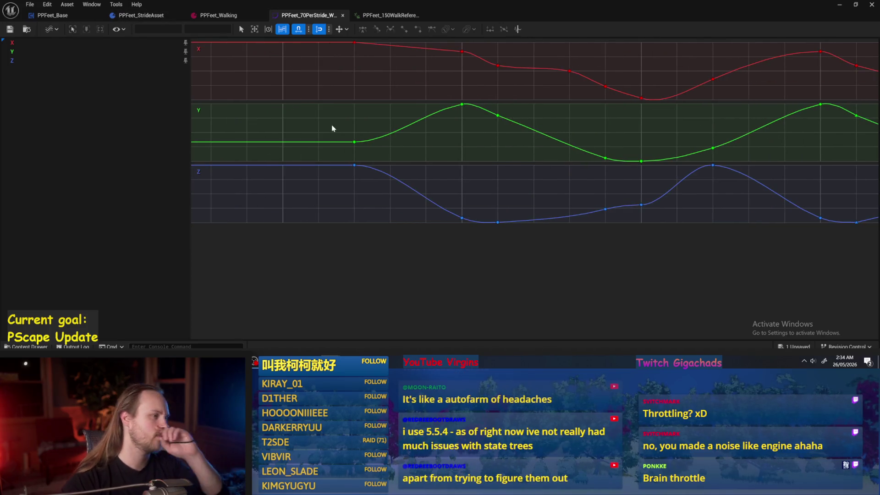
Step: Check the Z key values across the stride curves, then bring up the PPFeet_Walking asset settings
{"action": "left_click", "coordinate": [355, 165]}
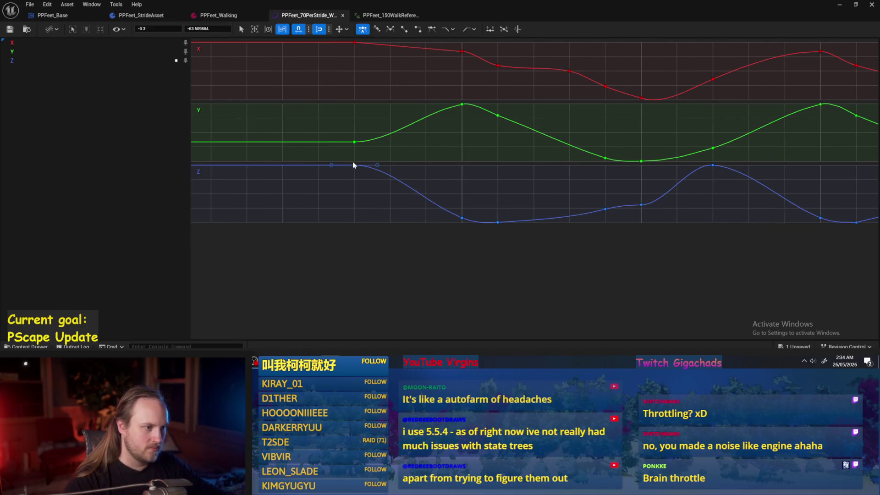
{"action": "left_click", "coordinate": [425, 205]}
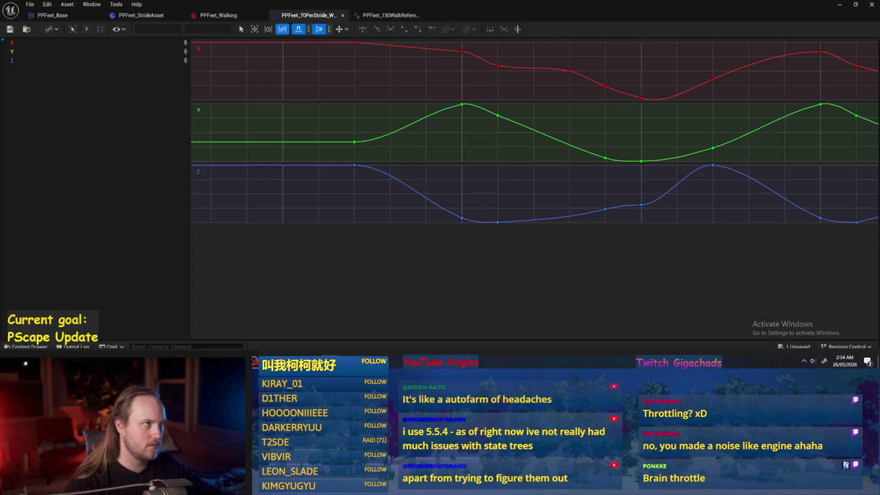
{"action": "mouse_move", "coordinate": [275, 64]}
{"action": "left_mouse_down"}
{"action": "mouse_move", "coordinate": [479, 289]}
{"action": "mouse_move", "coordinate": [663, 275]}
{"action": "left_mouse_up"}
{"action": "left_click", "coordinate": [651, 198]}
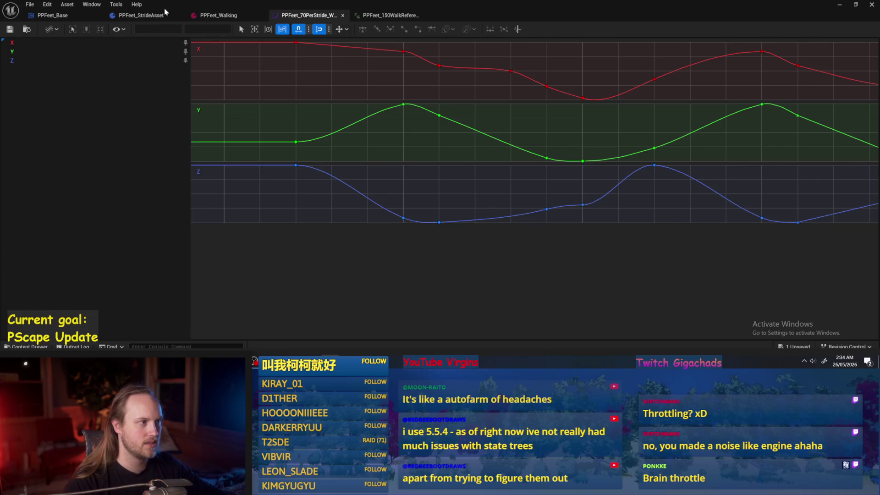
{"action": "left_click", "coordinate": [146, 15]}
{"action": "left_click", "coordinate": [212, 16]}
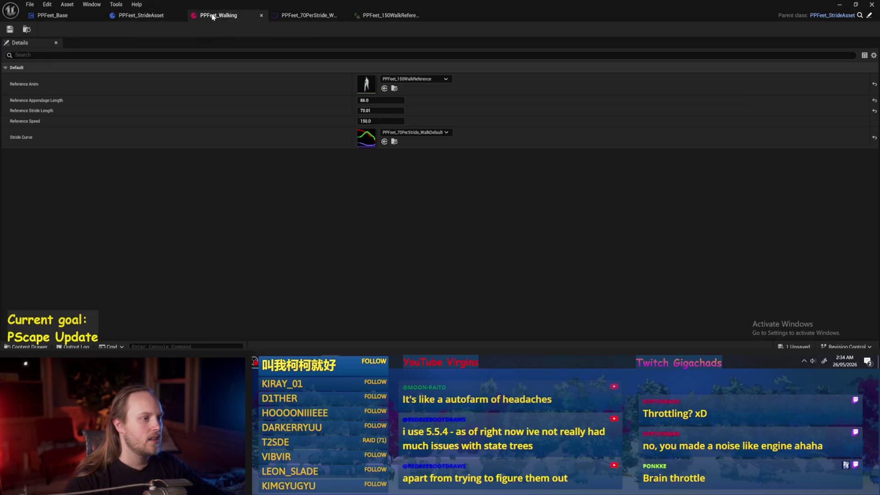
Step: Navigate PPFeet_Base's graph to the ProgressStrides entry and save the blueprint
{"action": "left_click", "coordinate": [67, 16]}
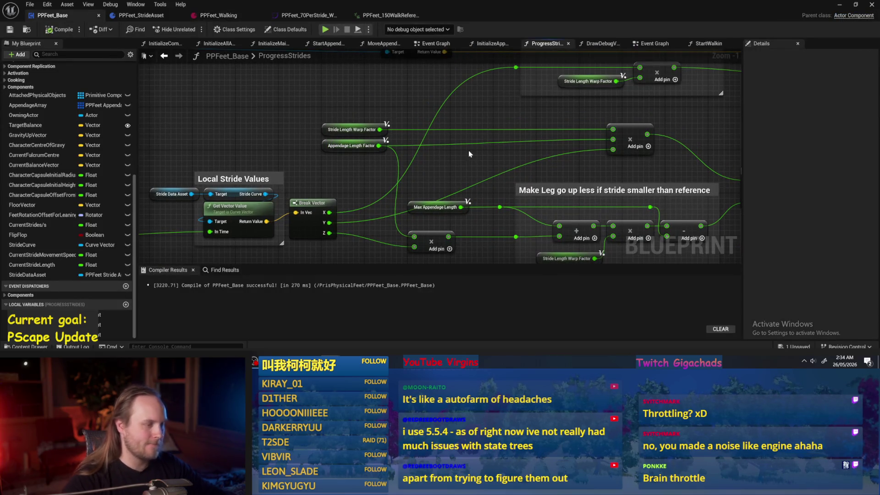
{"action": "left_click", "coordinate": [350, 130]}
{"action": "scroll", "coordinate": [351, 130], "scroll_direction": "down", "scroll_amount": 2}
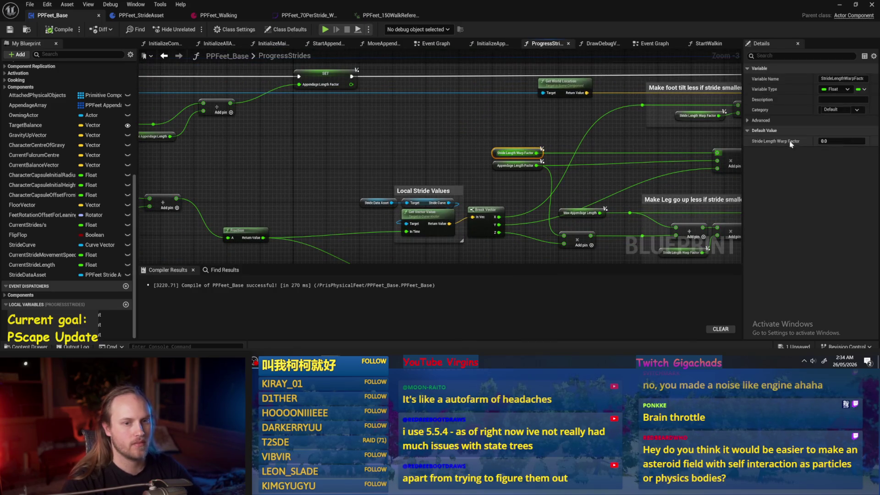
{"action": "left_click", "coordinate": [409, 135]}
{"action": "left_click_drag", "start_coordinate": [408, 135], "coordinate": [501, 185]}
{"action": "left_click_drag", "start_coordinate": [405, 174], "coordinate": [356, 171]}
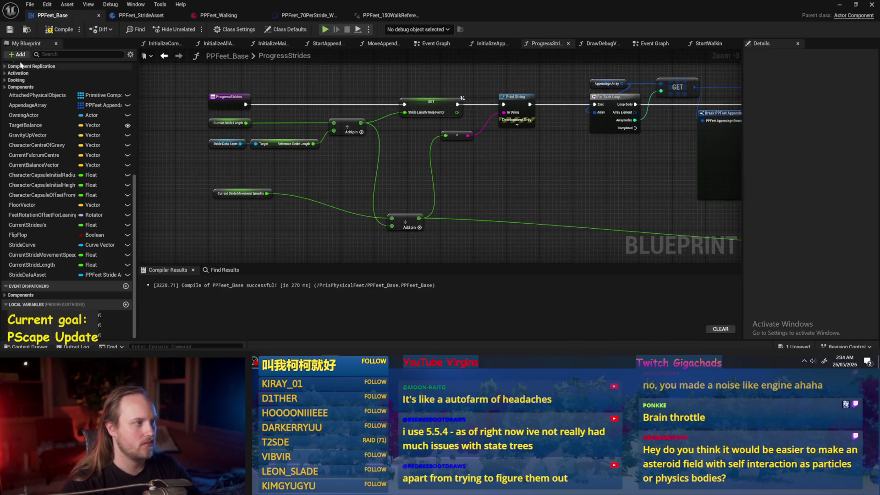
{"action": "left_click", "coordinate": [6, 31]}
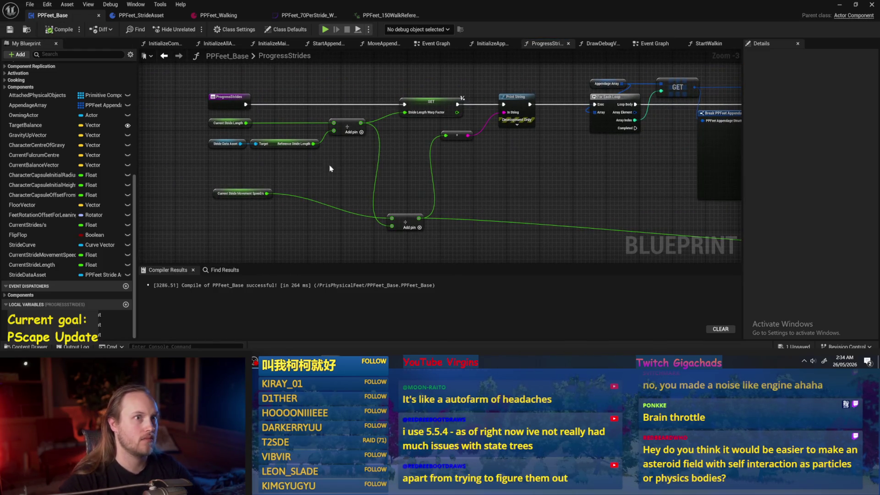
{"action": "left_click_drag", "start_coordinate": [425, 214], "coordinate": [361, 205]}
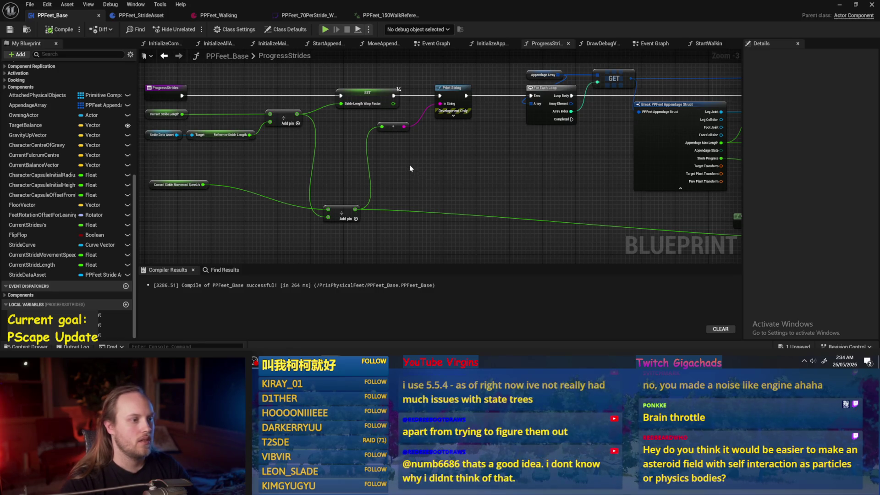
{"action": "left_click_drag", "start_coordinate": [409, 167], "coordinate": [388, 180]}
Step: Delete the Print String and reroute nodes, check Current Stride Length, and return to PPFeet_Walking
{"action": "mouse_move", "coordinate": [444, 160]}
{"action": "left_mouse_down"}
{"action": "mouse_move", "coordinate": [408, 100]}
{"action": "mouse_move", "coordinate": [356, 129]}
{"action": "mouse_move", "coordinate": [425, 151]}
{"action": "left_mouse_up"}
{"action": "key", "text": "Delete"}
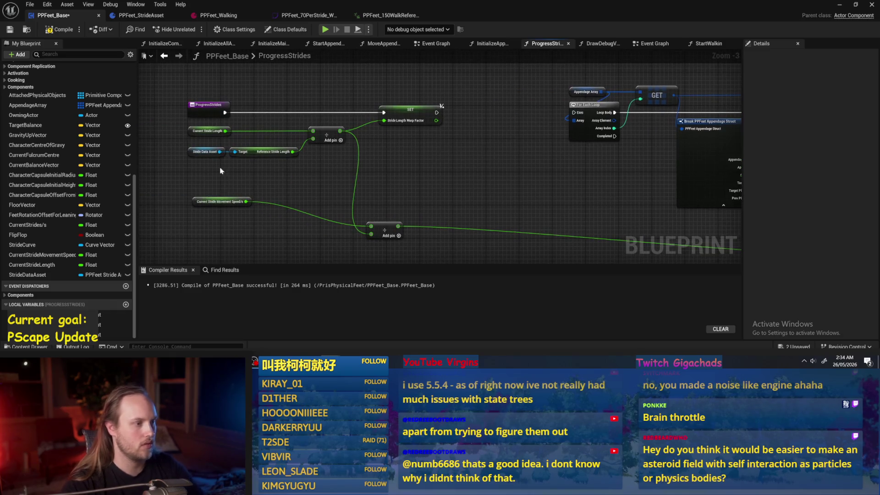
{"action": "left_click", "coordinate": [272, 150]}
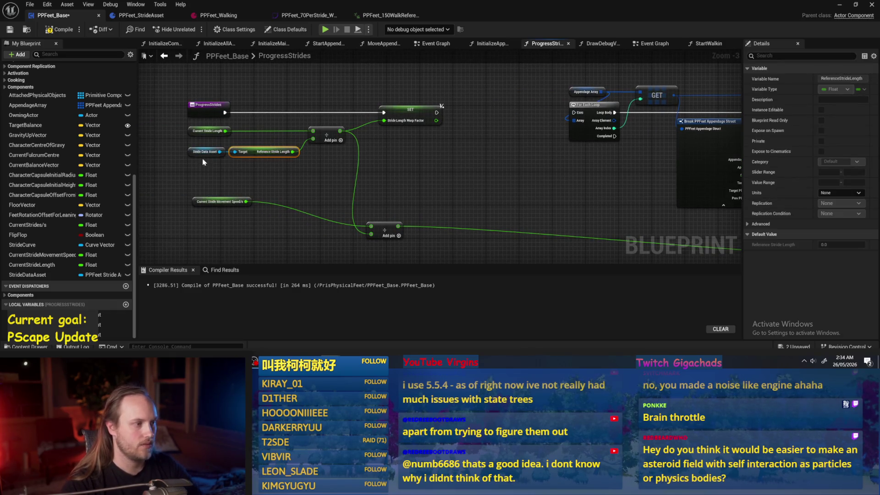
{"action": "left_click", "coordinate": [208, 131]}
{"action": "left_click", "coordinate": [272, 117]}
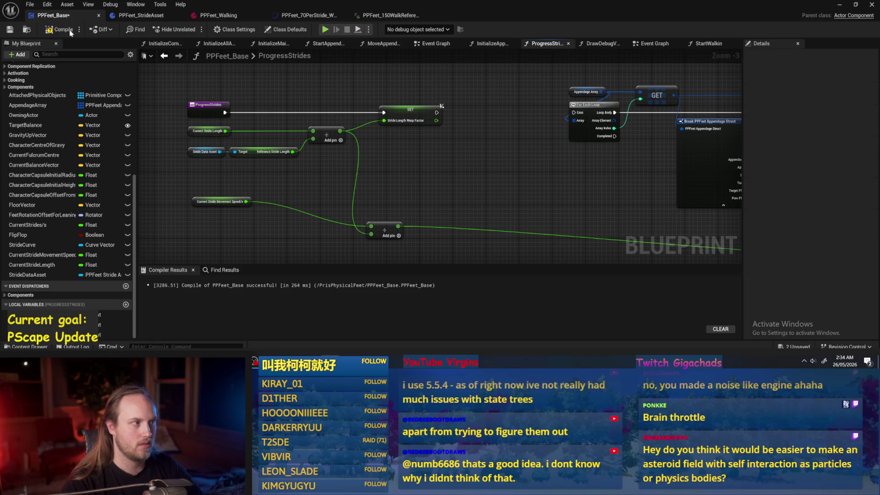
{"action": "left_click", "coordinate": [137, 15]}
{"action": "left_click", "coordinate": [215, 15]}
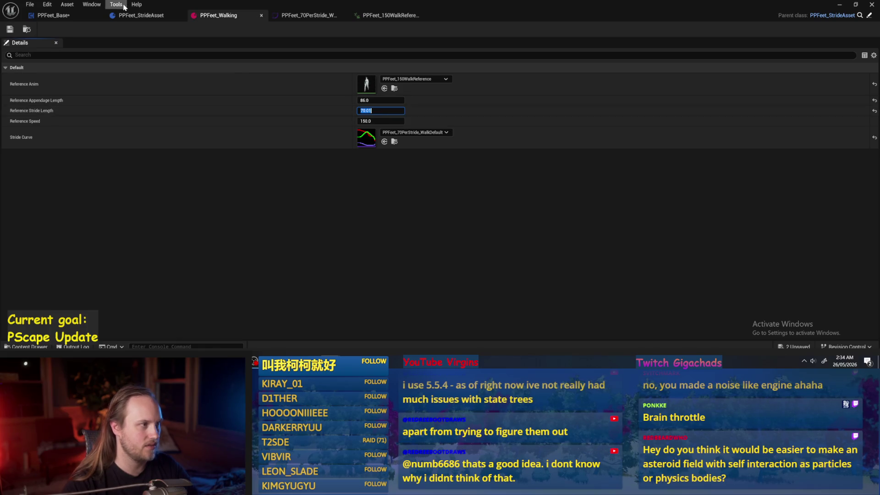
Step: Wire the warp-factor SET node's exec output into the For Each Loop and compile
{"action": "left_click", "coordinate": [82, 17]}
{"action": "left_click", "coordinate": [222, 131]}
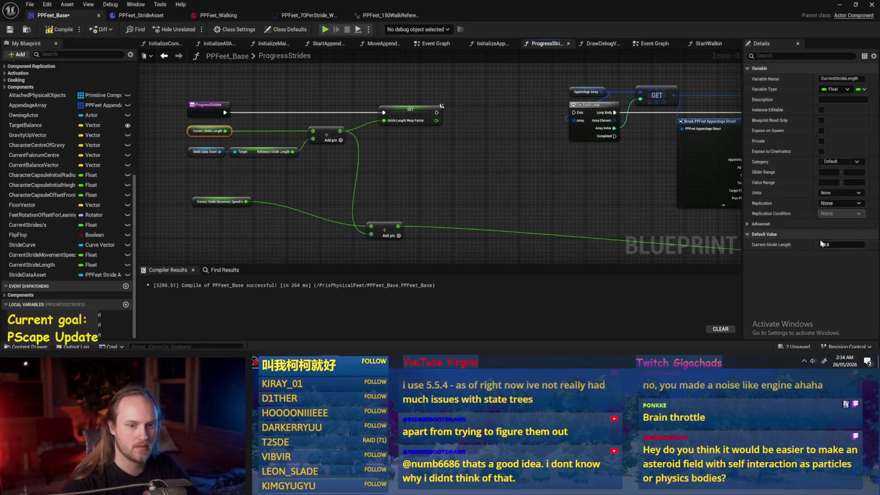
{"action": "left_click", "coordinate": [554, 158]}
{"action": "mouse_move", "coordinate": [404, 112]}
{"action": "left_mouse_down"}
{"action": "mouse_move", "coordinate": [583, 120]}
{"action": "mouse_move", "coordinate": [542, 112]}
{"action": "left_mouse_up"}
{"action": "left_click", "coordinate": [53, 30]}
Step: Move the Current Stride Movement Speed node lower, review the SET and Break Struct nodes, and compile
{"action": "left_click_drag", "start_coordinate": [256, 182], "coordinate": [255, 207]}
{"action": "left_click", "coordinate": [253, 212]}
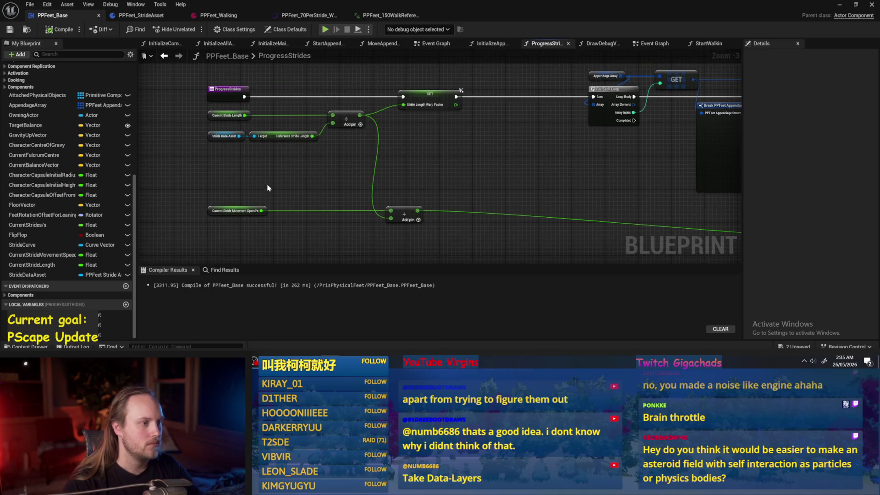
{"action": "scroll", "coordinate": [272, 161], "scroll_direction": "up", "scroll_amount": 2}
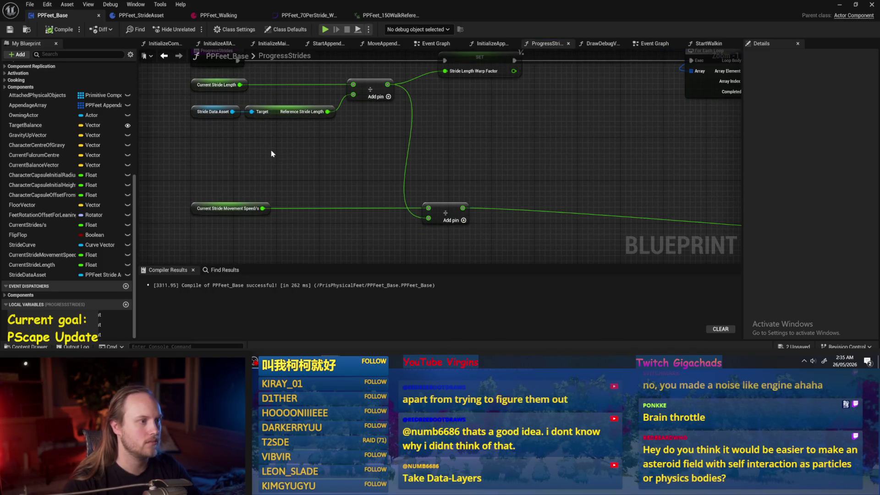
{"action": "left_click_drag", "start_coordinate": [271, 154], "coordinate": [273, 163]}
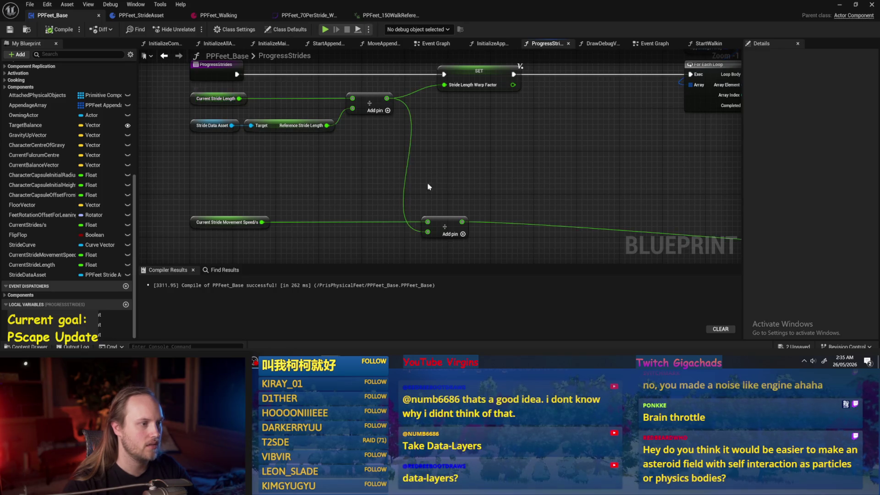
{"action": "left_click_drag", "start_coordinate": [436, 187], "coordinate": [357, 188]}
{"action": "left_click_drag", "start_coordinate": [264, 138], "coordinate": [293, 157]}
{"action": "left_click", "coordinate": [426, 98]}
{"action": "left_click", "coordinate": [438, 147]}
{"action": "scroll", "coordinate": [438, 148], "scroll_direction": "down", "scroll_amount": 2}
{"action": "left_click_drag", "start_coordinate": [438, 148], "coordinate": [306, 132]}
{"action": "mouse_move", "coordinate": [350, 159]}
{"action": "left_mouse_down"}
{"action": "mouse_move", "coordinate": [243, 147]}
{"action": "mouse_move", "coordinate": [191, 165]}
{"action": "left_mouse_up"}
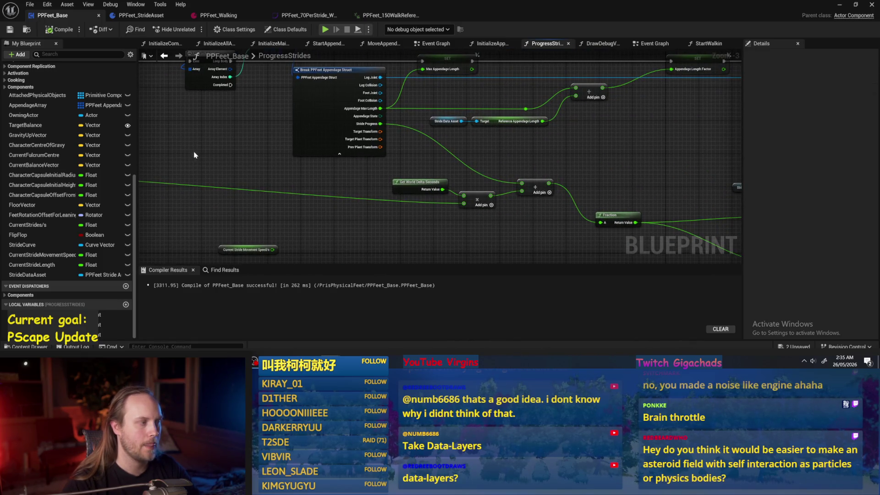
{"action": "left_click", "coordinate": [57, 30]}
Step: Move the movement speed and divide nodes lower beneath the loop and recompile
{"action": "mouse_move", "coordinate": [295, 178]}
{"action": "left_mouse_down"}
{"action": "mouse_move", "coordinate": [413, 174]}
{"action": "mouse_move", "coordinate": [453, 162]}
{"action": "mouse_move", "coordinate": [192, 197]}
{"action": "left_mouse_up"}
{"action": "mouse_move", "coordinate": [398, 180]}
{"action": "left_mouse_down"}
{"action": "mouse_move", "coordinate": [403, 207]}
{"action": "mouse_move", "coordinate": [268, 162]}
{"action": "left_mouse_up"}
{"action": "left_click_drag", "start_coordinate": [322, 153], "coordinate": [190, 179]}
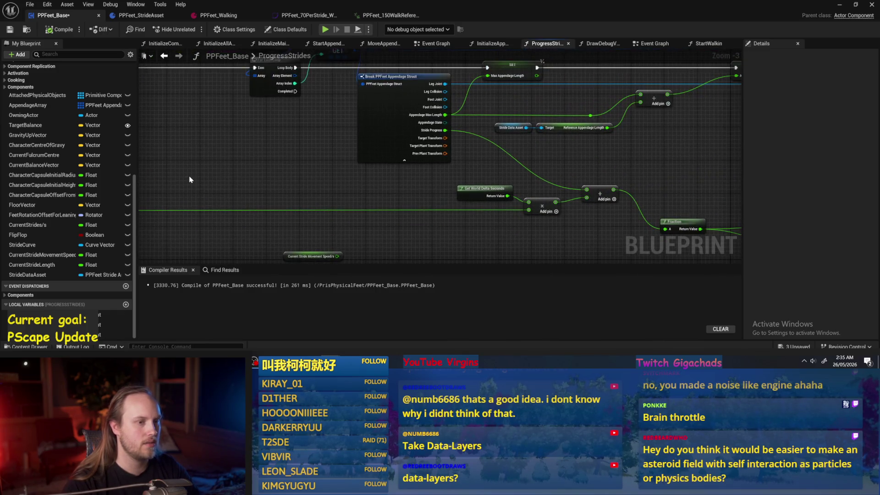
{"action": "left_click_drag", "start_coordinate": [256, 180], "coordinate": [152, 197]}
{"action": "scroll", "coordinate": [339, 103], "scroll_direction": "up", "scroll_amount": 2}
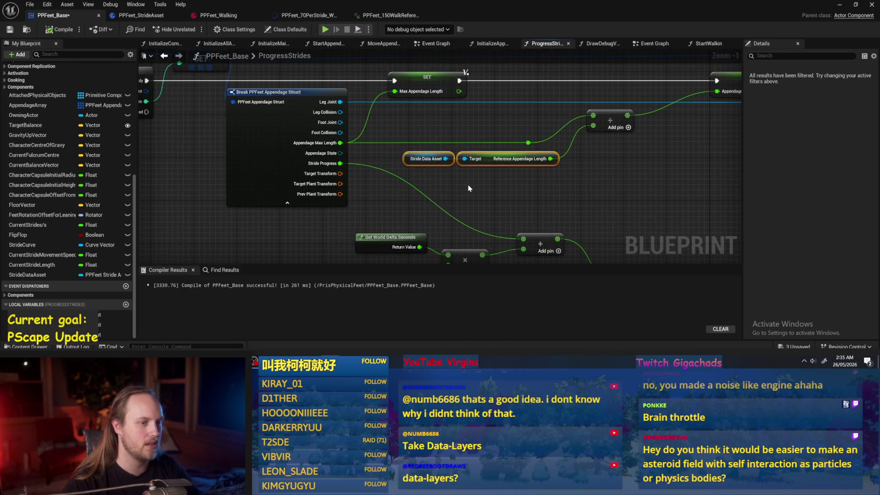
{"action": "left_click_drag", "start_coordinate": [474, 175], "coordinate": [436, 158]}
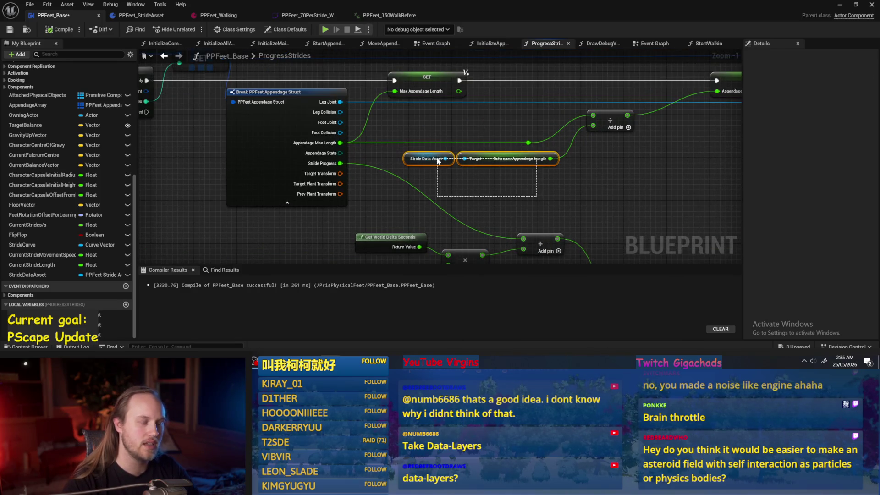
{"action": "left_click", "coordinate": [574, 197]}
{"action": "left_click_drag", "start_coordinate": [505, 112], "coordinate": [396, 125]}
{"action": "mouse_move", "coordinate": [352, 91]}
{"action": "left_mouse_down"}
{"action": "mouse_move", "coordinate": [354, 62]}
{"action": "mouse_move", "coordinate": [339, 61]}
{"action": "left_mouse_up"}
{"action": "left_click", "coordinate": [57, 31]}
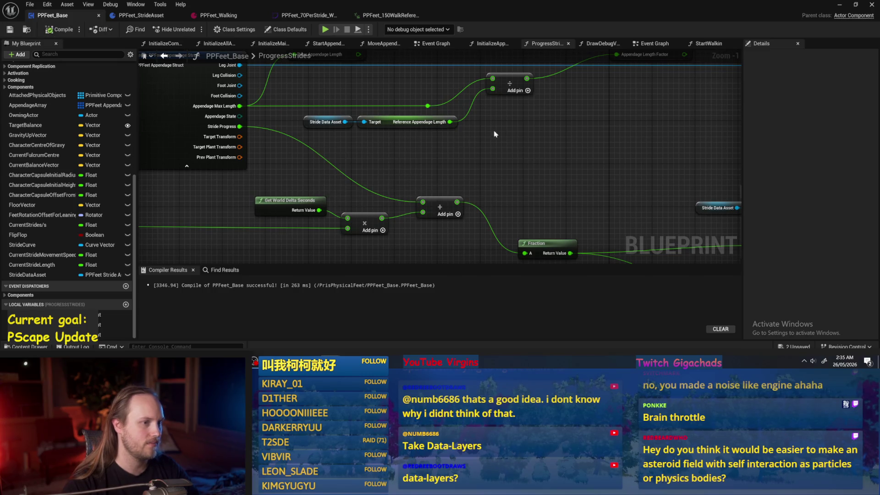
Step: Set Appendage Length Factor to 1, unwire Stride Length Warp Factor, and compile
{"action": "scroll", "coordinate": [399, 167], "scroll_direction": "down", "scroll_amount": 2}
{"action": "scroll", "coordinate": [468, 170], "scroll_direction": "up", "scroll_amount": 3}
{"action": "left_click", "coordinate": [551, 138], "text": "alt"}
{"action": "left_click", "coordinate": [545, 140]}
{"action": "type", "text": "1"}
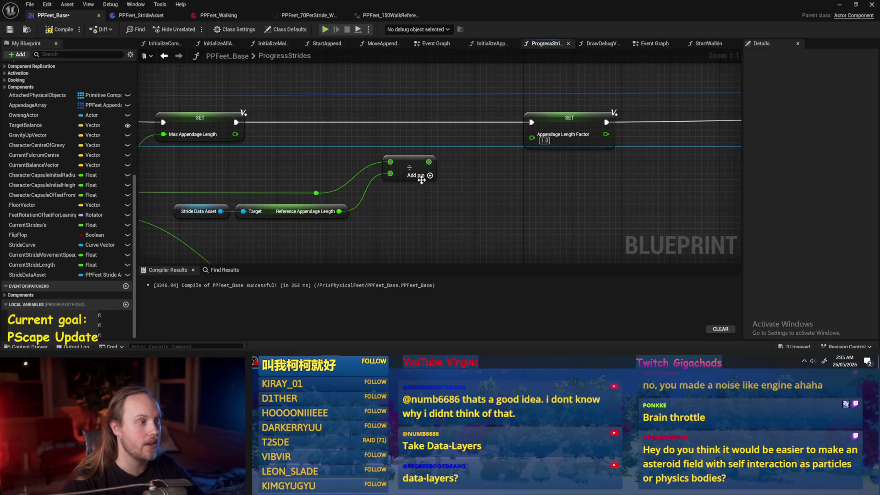
{"action": "left_click_drag", "start_coordinate": [429, 180], "coordinate": [505, 138]}
{"action": "left_click_drag", "start_coordinate": [715, 151], "coordinate": [413, 178]}
{"action": "left_click", "coordinate": [458, 118], "text": "alt"}
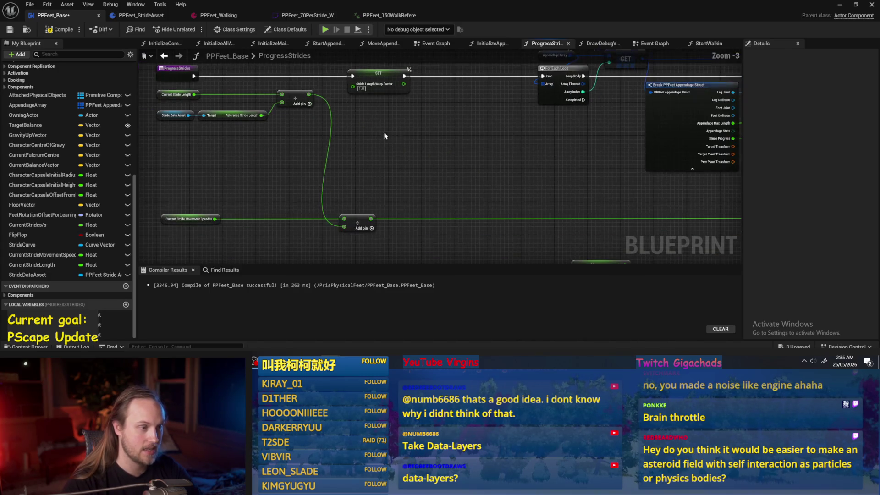
{"action": "scroll", "coordinate": [395, 140], "scroll_direction": "down", "scroll_amount": 3}
{"action": "mouse_move", "coordinate": [340, 151]}
{"action": "left_mouse_down"}
{"action": "mouse_move", "coordinate": [314, 149]}
{"action": "mouse_move", "coordinate": [340, 126]}
{"action": "left_mouse_up"}
{"action": "left_click", "coordinate": [60, 29]}
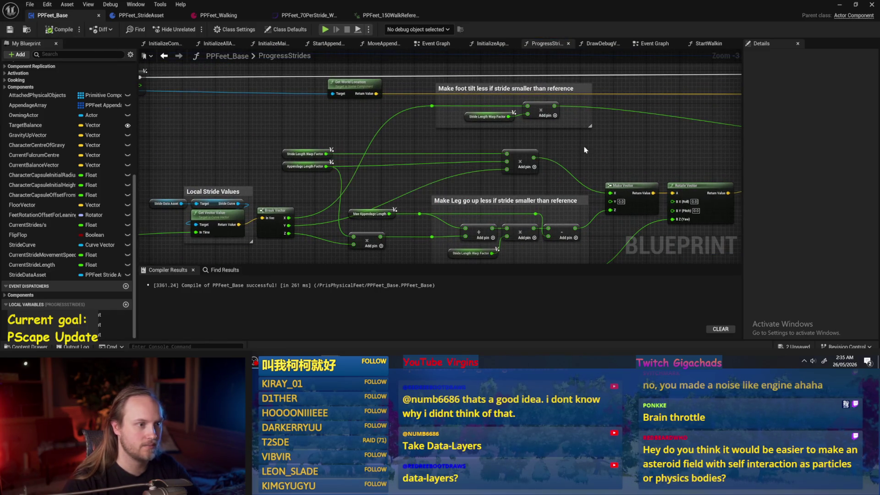
Step: Check the Make Transform node, then minimize the Blueprint editor to show PPFeet_TestLevel
{"action": "left_click_drag", "start_coordinate": [626, 148], "coordinate": [553, 153]}
{"action": "mouse_move", "coordinate": [342, 142]}
{"action": "left_mouse_down"}
{"action": "mouse_move", "coordinate": [531, 95]}
{"action": "mouse_move", "coordinate": [365, 91]}
{"action": "mouse_move", "coordinate": [295, 136]}
{"action": "mouse_move", "coordinate": [447, 143]}
{"action": "mouse_move", "coordinate": [374, 170]}
{"action": "left_mouse_up"}
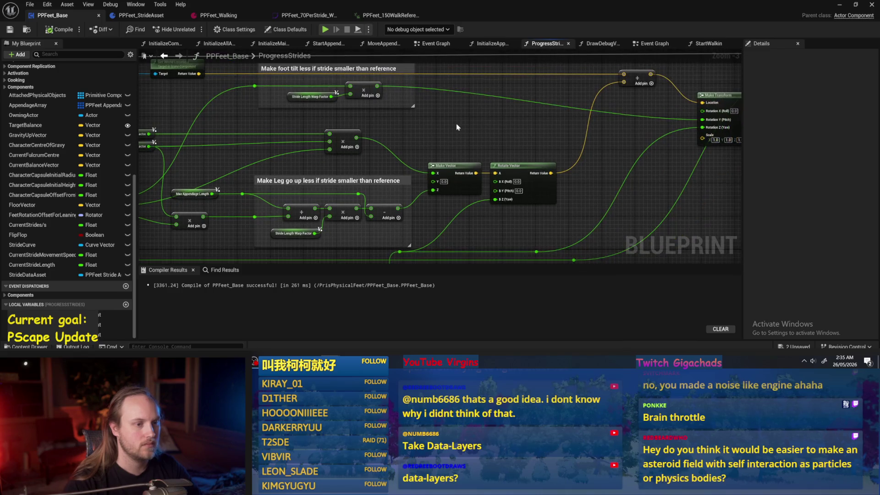
{"action": "left_click_drag", "start_coordinate": [460, 127], "coordinate": [404, 147]}
{"action": "left_click", "coordinate": [840, 4]}
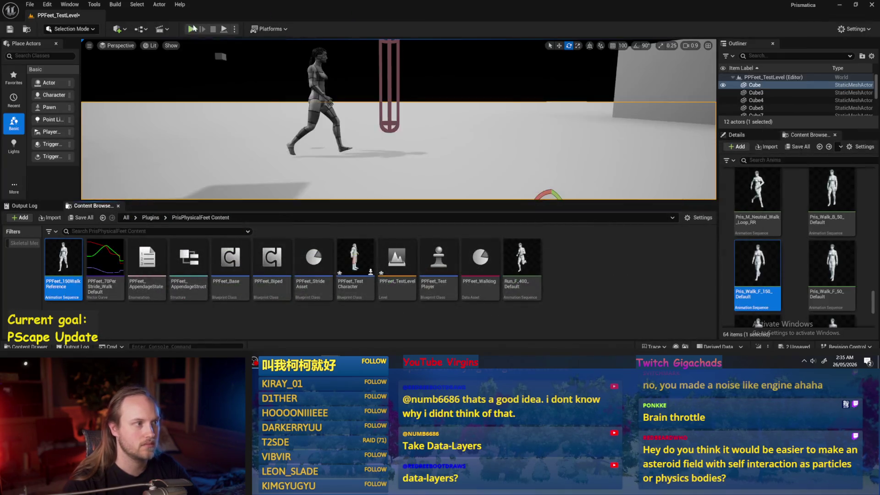
Step: Start a play-in-editor test, then return to the PPFeet_Base graph's Local Stride Values
{"action": "left_click", "coordinate": [225, 29]}
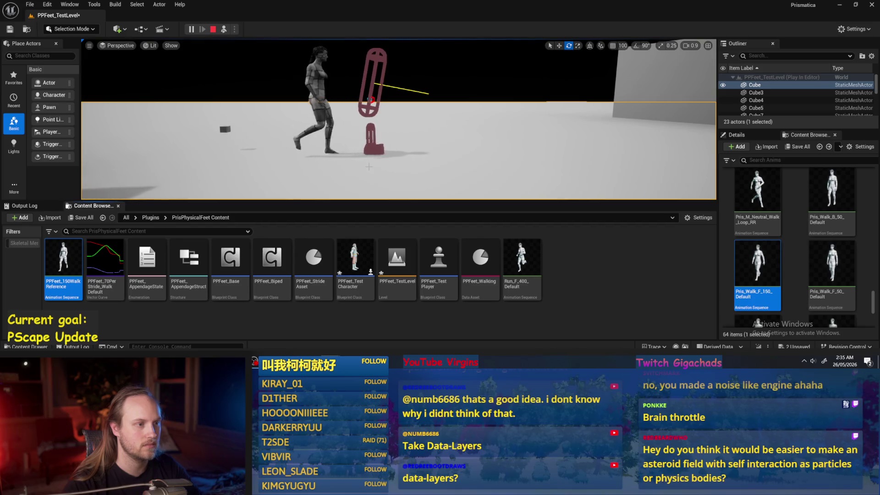
{"action": "key", "text": "shift+F1"}
{"action": "left_click", "coordinate": [293, 321]}
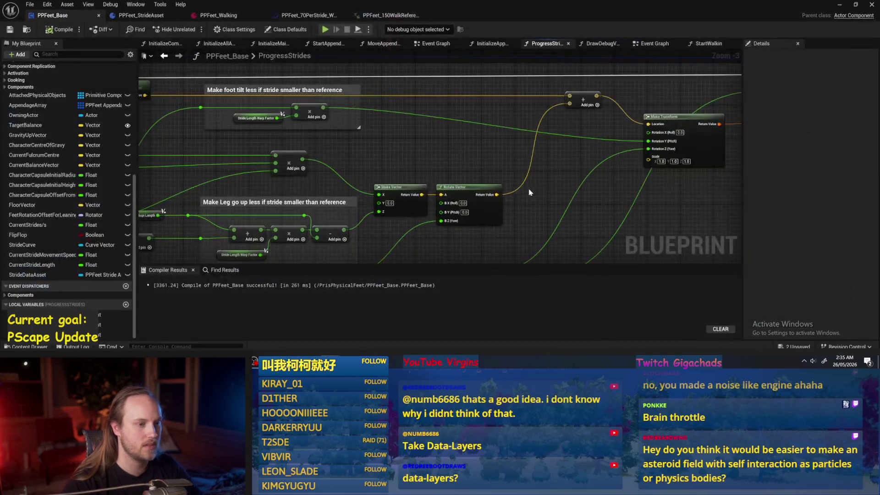
{"action": "mouse_move", "coordinate": [429, 150]}
{"action": "left_mouse_down"}
{"action": "mouse_move", "coordinate": [460, 165]}
{"action": "mouse_move", "coordinate": [328, 174]}
{"action": "mouse_move", "coordinate": [510, 110]}
{"action": "left_mouse_up"}
{"action": "left_click_drag", "start_coordinate": [506, 173], "coordinate": [693, 190]}
{"action": "scroll", "coordinate": [310, 140], "scroll_direction": "up", "scroll_amount": 1}
Step: Inspect the Appendage Length Factor variable and the stride speed calculation, then compile and save
{"action": "left_click", "coordinate": [321, 146]}
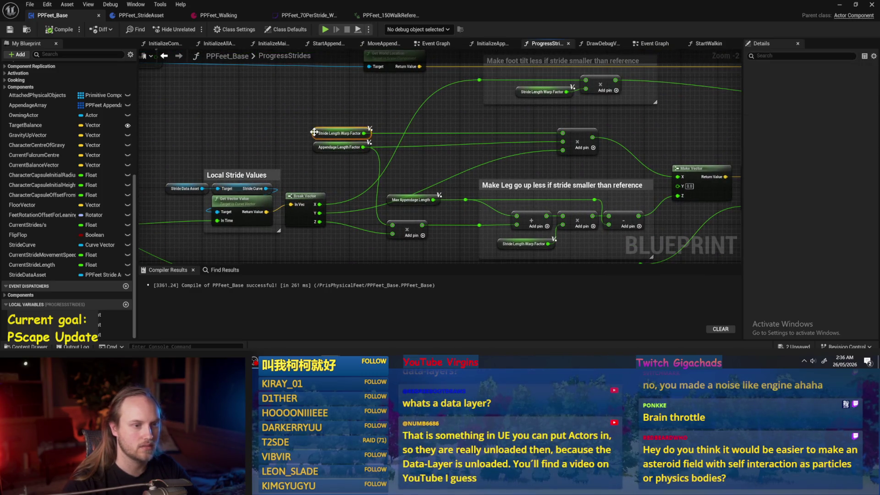
{"action": "mouse_move", "coordinate": [237, 142]}
{"action": "left_mouse_down"}
{"action": "mouse_move", "coordinate": [531, 150]}
{"action": "mouse_move", "coordinate": [333, 140]}
{"action": "left_mouse_up"}
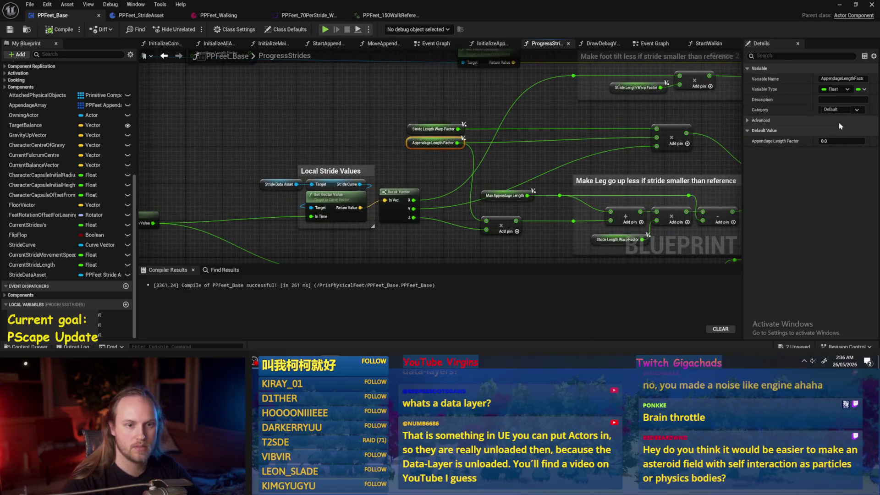
{"action": "mouse_move", "coordinate": [215, 83]}
{"action": "left_mouse_down"}
{"action": "mouse_move", "coordinate": [352, 57]}
{"action": "mouse_move", "coordinate": [485, 157]}
{"action": "mouse_move", "coordinate": [597, 153]}
{"action": "left_mouse_up"}
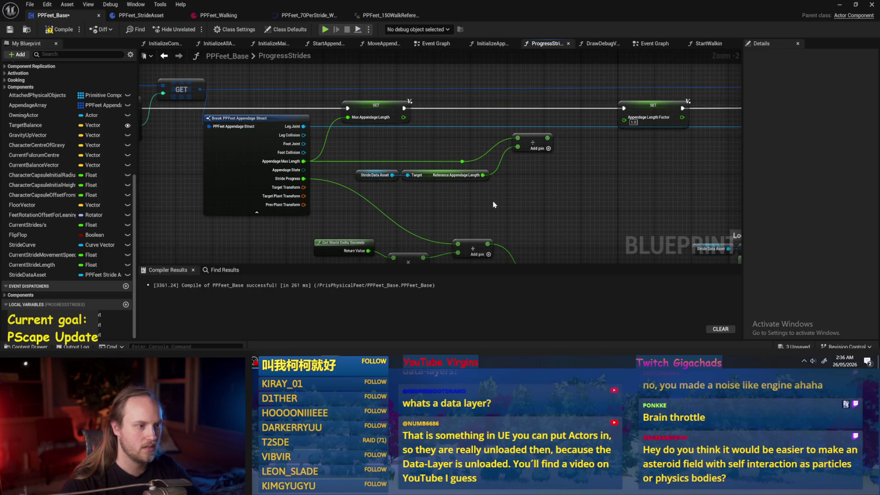
{"action": "mouse_move", "coordinate": [538, 193]}
{"action": "left_mouse_down"}
{"action": "mouse_move", "coordinate": [338, 177]}
{"action": "mouse_move", "coordinate": [424, 193]}
{"action": "mouse_move", "coordinate": [519, 120]}
{"action": "left_mouse_up"}
{"action": "scroll", "coordinate": [519, 119], "scroll_direction": "down", "scroll_amount": 1}
{"action": "mouse_move", "coordinate": [566, 138]}
{"action": "left_mouse_down"}
{"action": "mouse_move", "coordinate": [515, 183]}
{"action": "mouse_move", "coordinate": [411, 130]}
{"action": "left_mouse_up"}
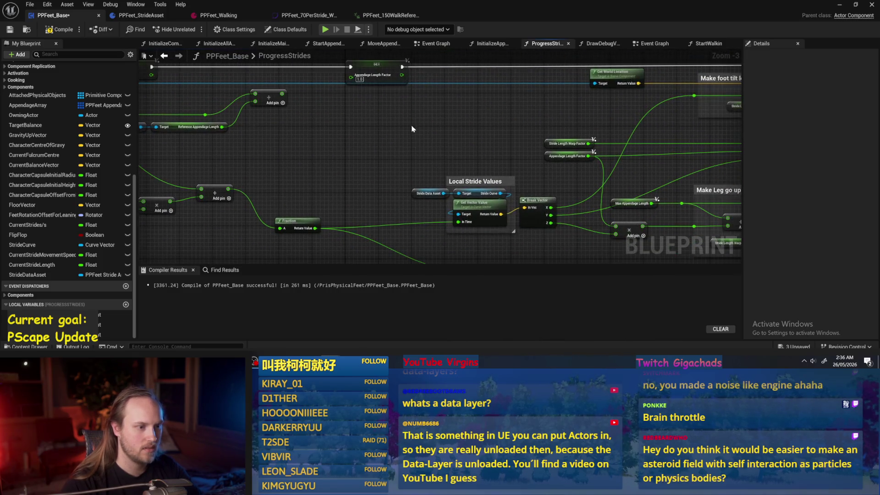
{"action": "left_click", "coordinate": [10, 31]}
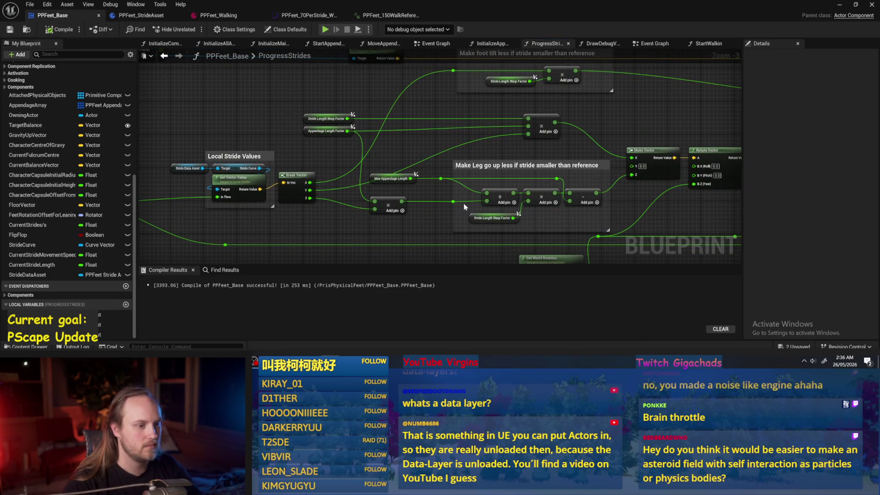
Step: Replace the multiply node's wired delta-seconds input with a constant 1.0, then compile and save
{"action": "left_click", "coordinate": [493, 218]}
{"action": "left_click_drag", "start_coordinate": [346, 202], "coordinate": [482, 151]}
{"action": "mouse_move", "coordinate": [326, 81]}
{"action": "left_mouse_down"}
{"action": "mouse_move", "coordinate": [353, 83]}
{"action": "mouse_move", "coordinate": [417, 151]}
{"action": "mouse_move", "coordinate": [581, 143]}
{"action": "mouse_move", "coordinate": [734, 155]}
{"action": "left_mouse_up"}
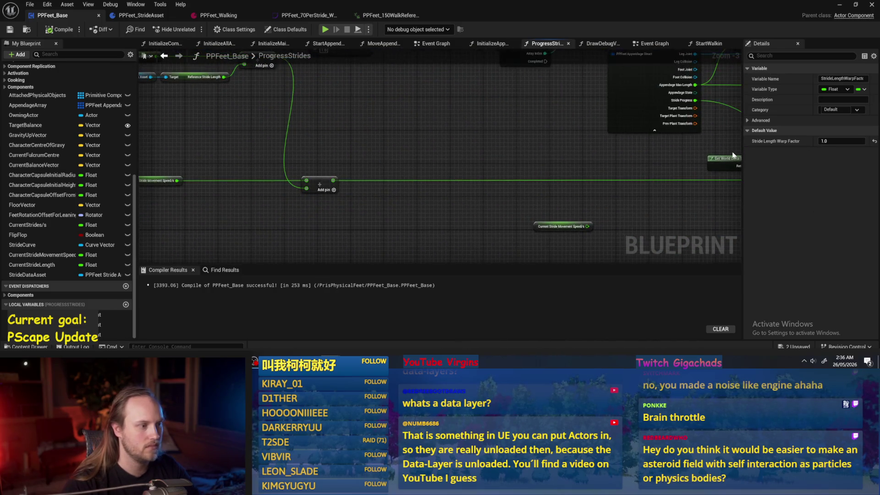
{"action": "scroll", "coordinate": [734, 155], "scroll_direction": "up", "scroll_amount": 3}
{"action": "left_click", "coordinate": [460, 187], "text": "alt"}
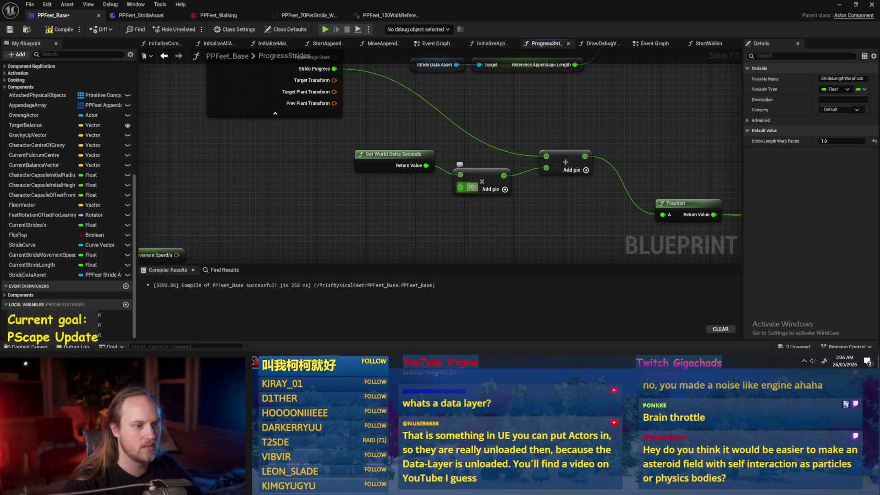
{"action": "type", "text": "1"}
{"action": "key", "text": "Return"}
{"action": "left_click", "coordinate": [10, 30]}
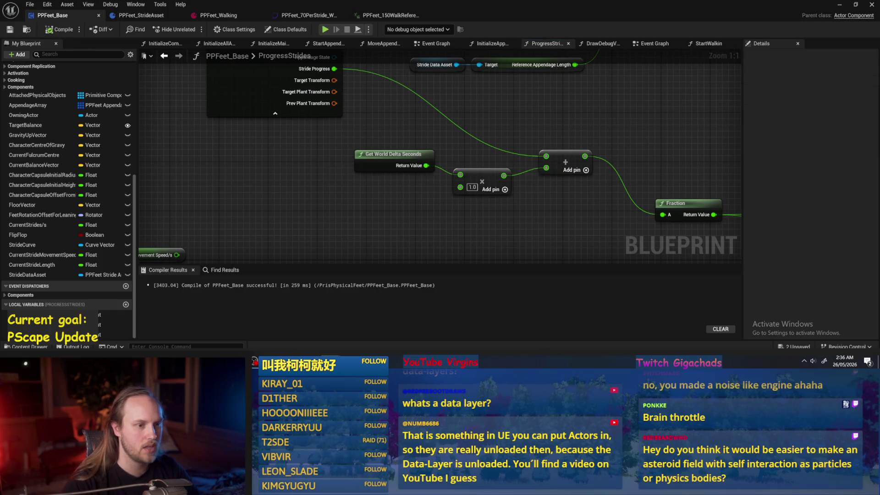
Step: Place the multiply node beside Get World Delta Seconds and tidy the surrounding math nodes
{"action": "scroll", "coordinate": [540, 136], "scroll_direction": "down", "scroll_amount": 1}
{"action": "mouse_move", "coordinate": [301, 186]}
{"action": "left_mouse_down"}
{"action": "mouse_move", "coordinate": [219, 176]}
{"action": "mouse_move", "coordinate": [225, 169]}
{"action": "left_mouse_up"}
{"action": "left_click_drag", "start_coordinate": [451, 207], "coordinate": [374, 181]}
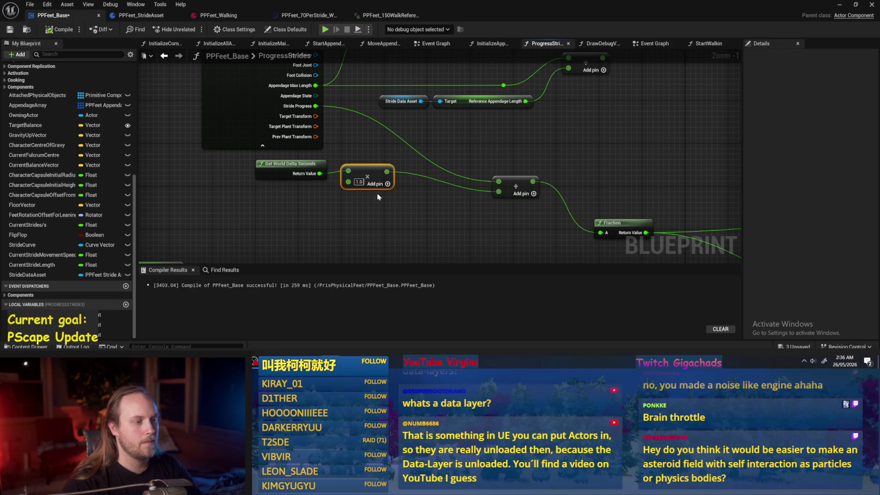
{"action": "left_click", "coordinate": [371, 150]}
{"action": "scroll", "coordinate": [454, 137], "scroll_direction": "down", "scroll_amount": 1}
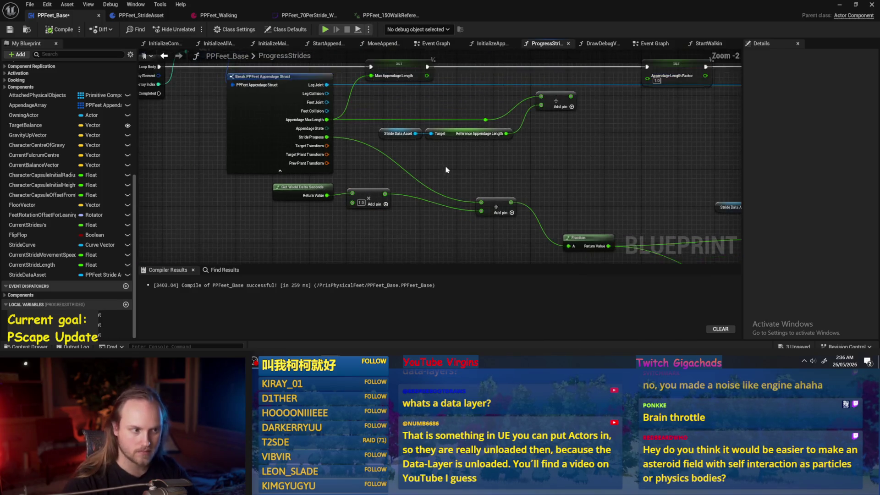
{"action": "left_click_drag", "start_coordinate": [477, 170], "coordinate": [471, 144]}
{"action": "left_click", "coordinate": [566, 206]}
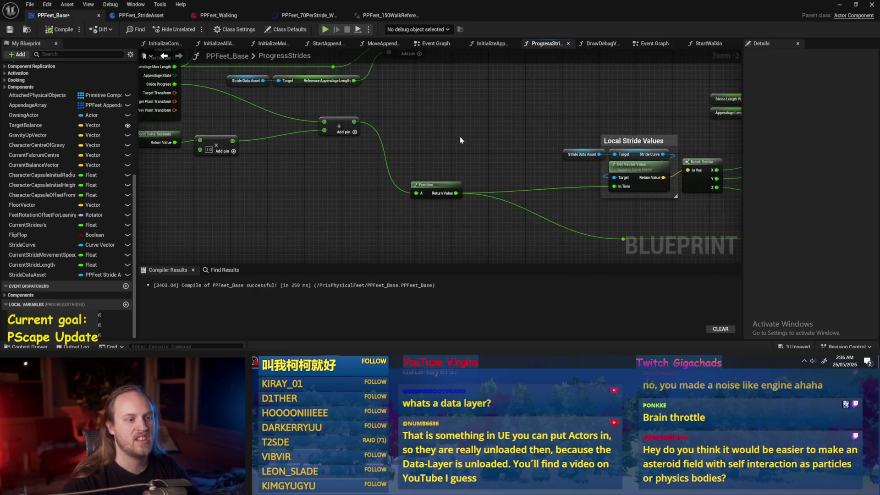
{"action": "left_click_drag", "start_coordinate": [412, 84], "coordinate": [504, 188]}
{"action": "left_click", "coordinate": [437, 184]}
Step: Check the PPFeet_Walking asset and PPFeet_70PerStride curve, then compile and save PPFeet_Base
{"action": "left_click", "coordinate": [212, 17]}
{"action": "left_click", "coordinate": [301, 17]}
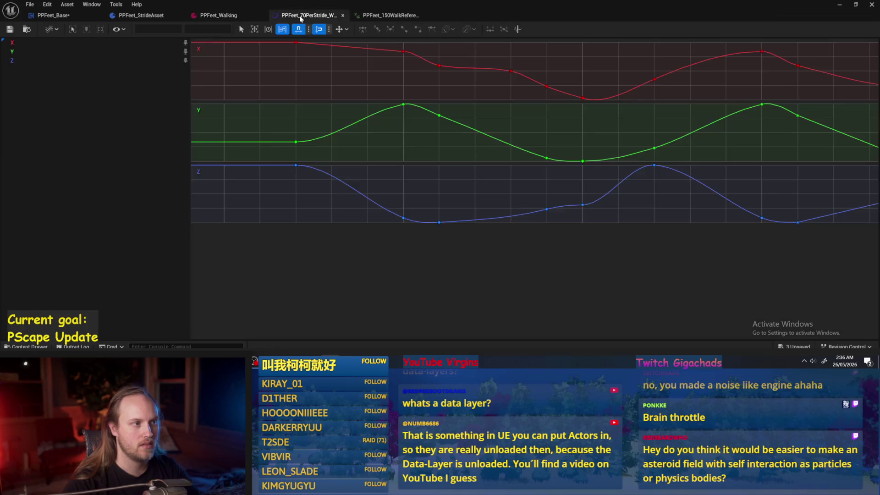
{"action": "left_click", "coordinate": [80, 18]}
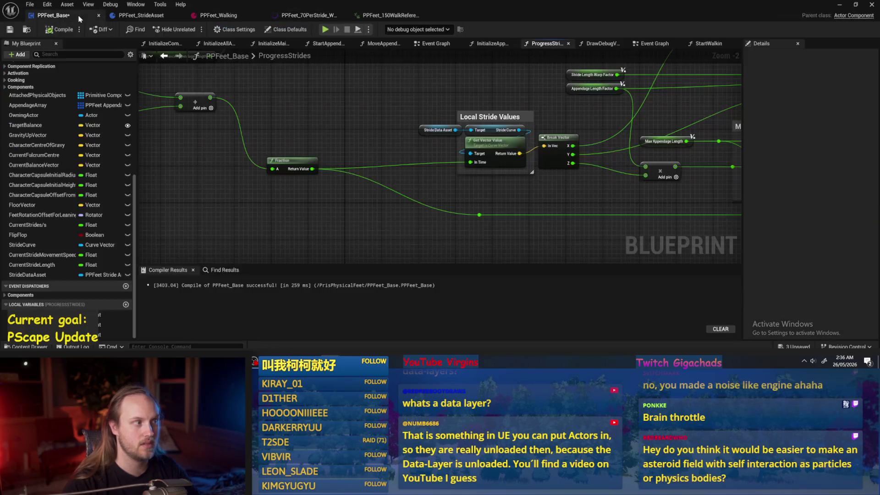
{"action": "mouse_move", "coordinate": [350, 127]}
{"action": "left_mouse_down"}
{"action": "mouse_move", "coordinate": [247, 136]}
{"action": "mouse_move", "coordinate": [156, 160]}
{"action": "left_mouse_up"}
{"action": "left_click", "coordinate": [60, 29]}
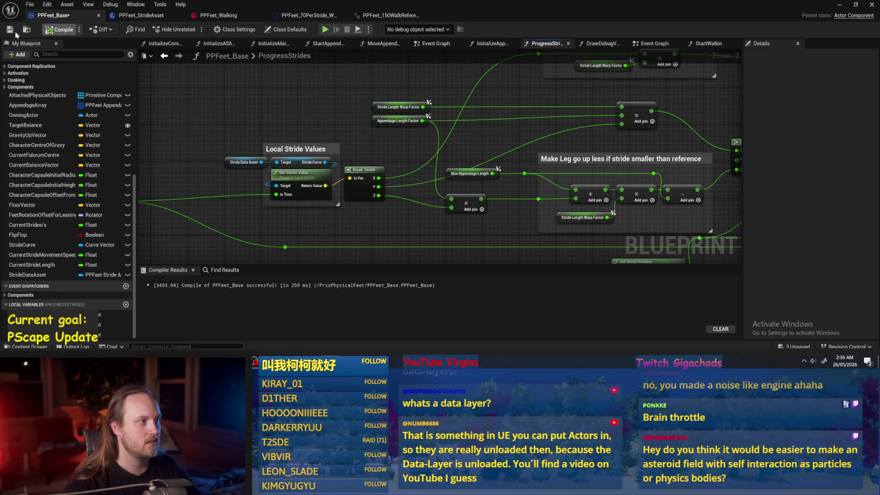
Step: Review the Fraction node area, then minimize the Blueprint editor to return to the level
{"action": "left_click_drag", "start_coordinate": [237, 118], "coordinate": [307, 157]}
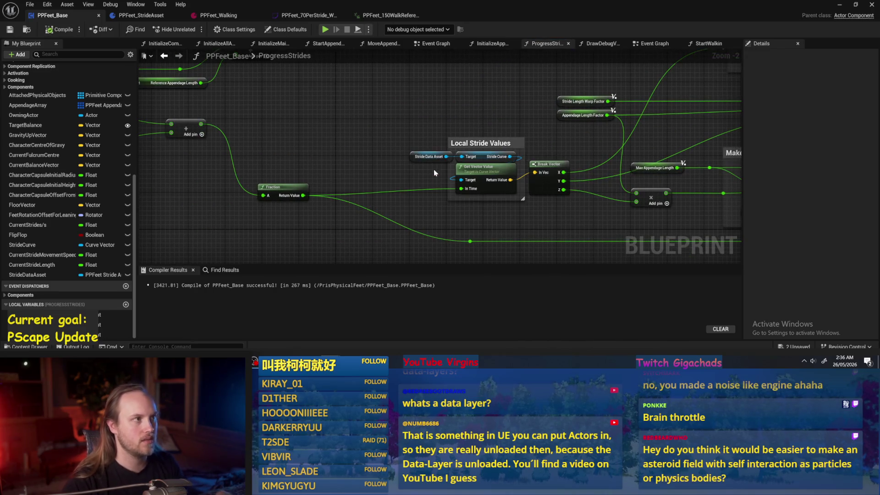
{"action": "left_click_drag", "start_coordinate": [433, 172], "coordinate": [544, 137]}
{"action": "mouse_move", "coordinate": [463, 205]}
{"action": "left_mouse_down"}
{"action": "mouse_move", "coordinate": [562, 244]}
{"action": "mouse_move", "coordinate": [440, 206]}
{"action": "left_mouse_up"}
{"action": "left_click_drag", "start_coordinate": [440, 206], "coordinate": [360, 136]}
{"action": "left_click", "coordinate": [360, 136]}
{"action": "mouse_move", "coordinate": [437, 110]}
{"action": "left_mouse_down"}
{"action": "mouse_move", "coordinate": [418, 164]}
{"action": "mouse_move", "coordinate": [433, 143]}
{"action": "left_mouse_up"}
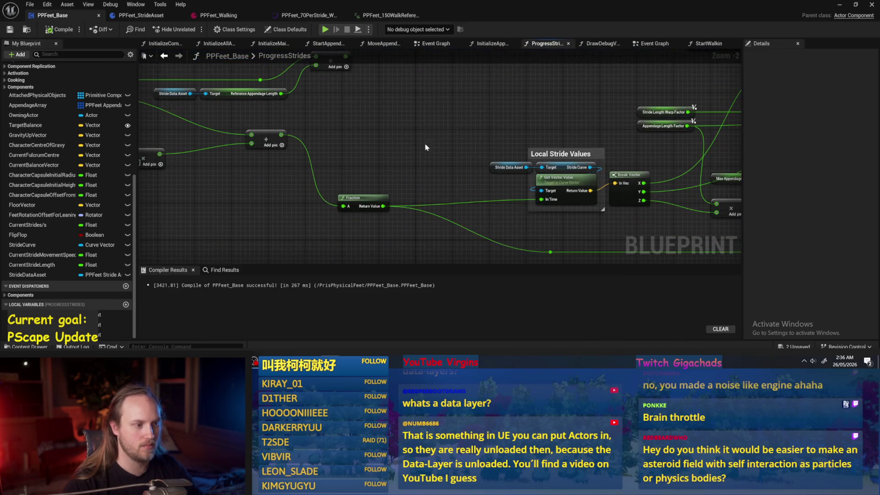
{"action": "left_click", "coordinate": [367, 196]}
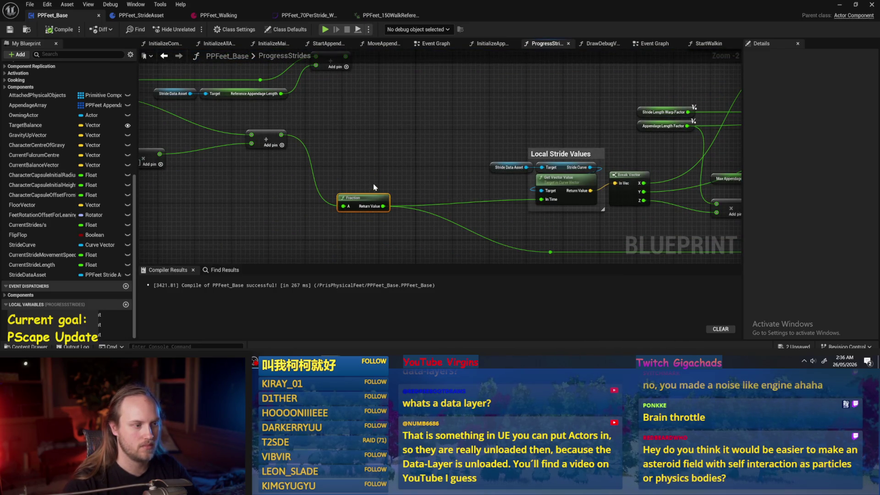
{"action": "left_click_drag", "start_coordinate": [588, 116], "coordinate": [434, 123]}
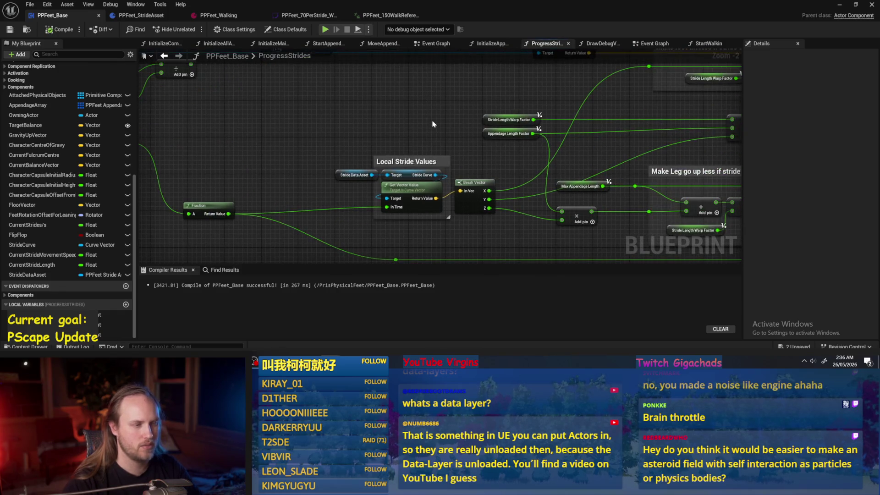
{"action": "left_click", "coordinate": [839, 4]}
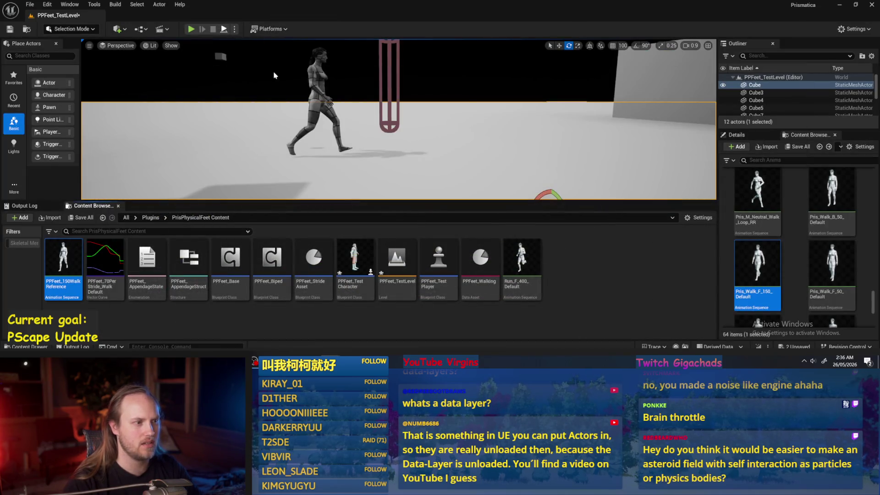
Step: Play-test the level three times to watch the harness walk, stopping each with Esc
{"action": "key", "text": "alt+p"}
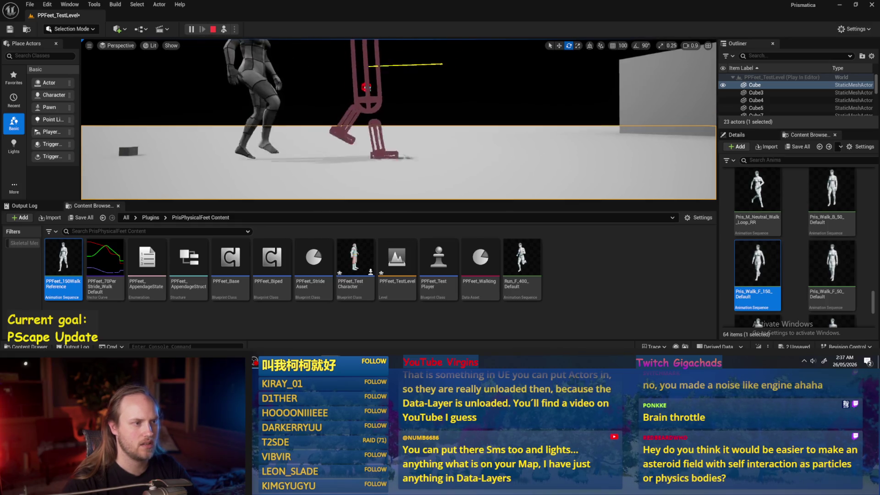
{"action": "key", "text": "Escape"}
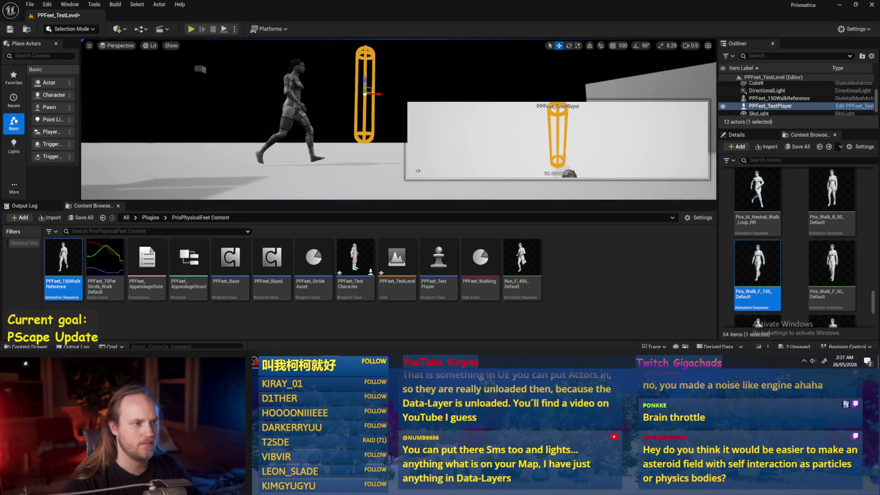
{"action": "left_click", "coordinate": [226, 28]}
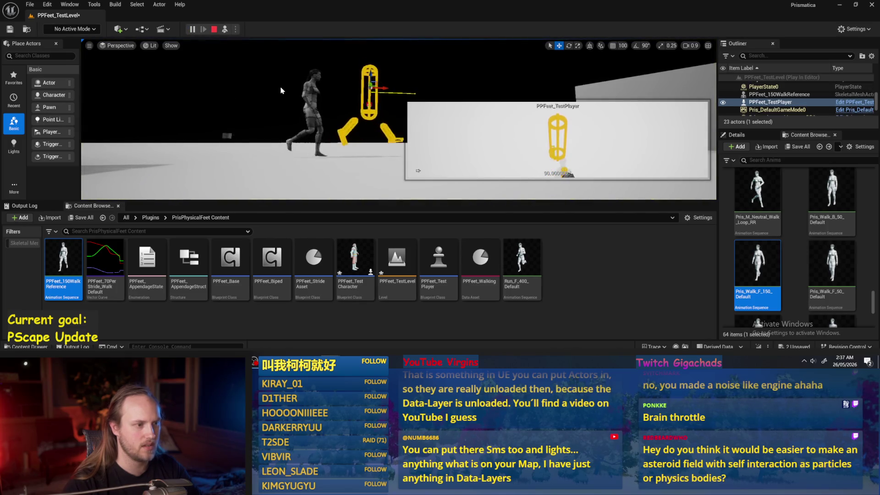
{"action": "key", "text": "Escape"}
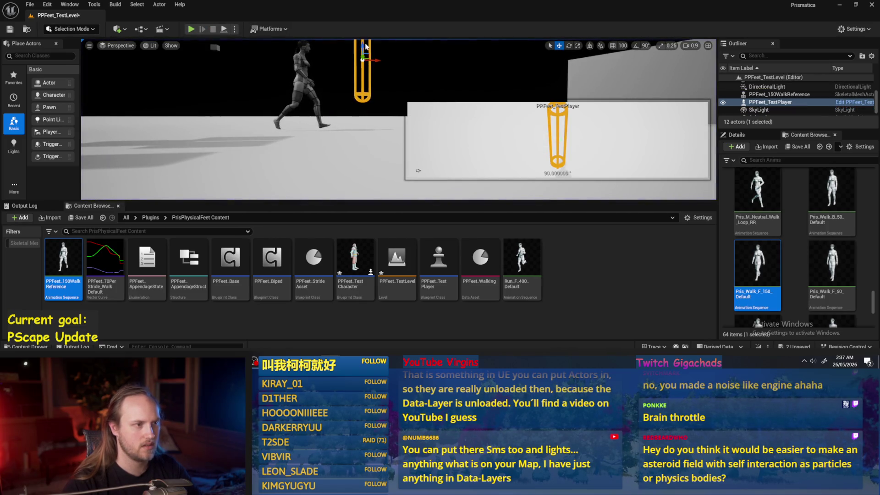
{"action": "left_click", "coordinate": [225, 29]}
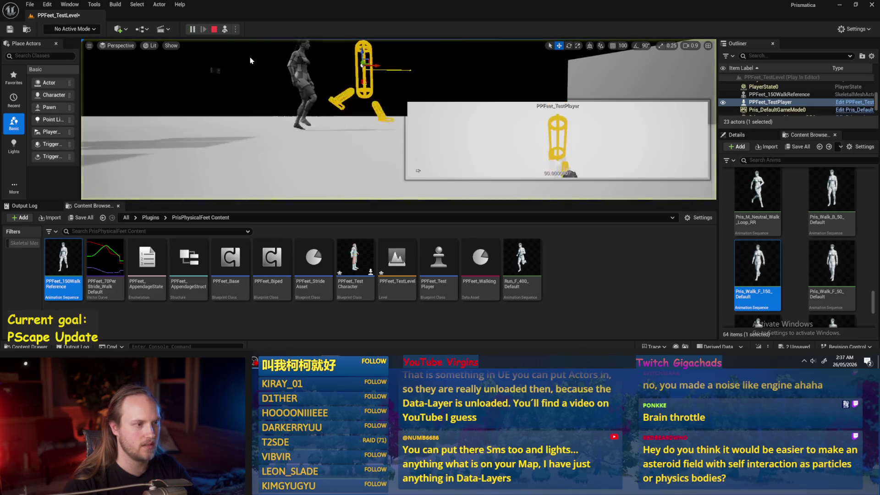
{"action": "key", "text": "Escape"}
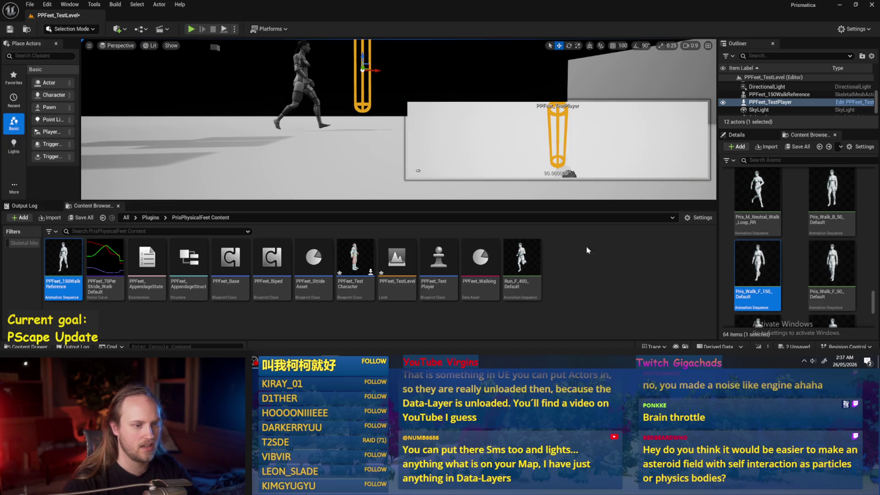
Step: Open the PPFeet_TestPlayer blueprint from the Content Browser, then view PPFeet_StrideAsset's graph
{"action": "left_click", "coordinate": [630, 277]}
{"action": "double_click", "coordinate": [441, 260]}
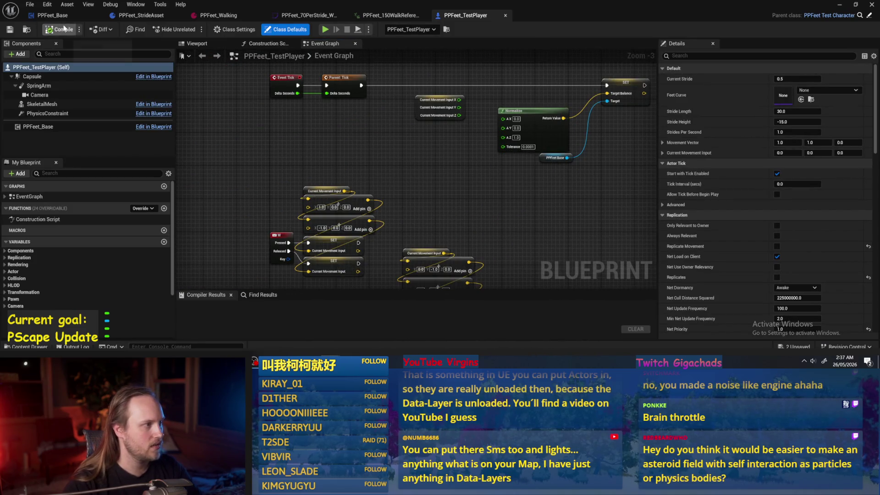
{"action": "left_click", "coordinate": [141, 15]}
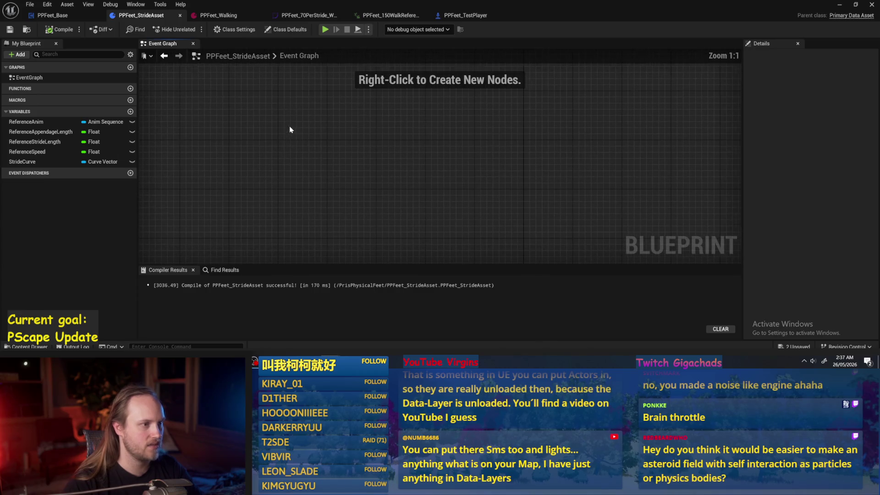
Step: Return to the PPFeet_Base Event Graph and shift the Start Walkin node right
{"action": "left_click", "coordinate": [465, 15]}
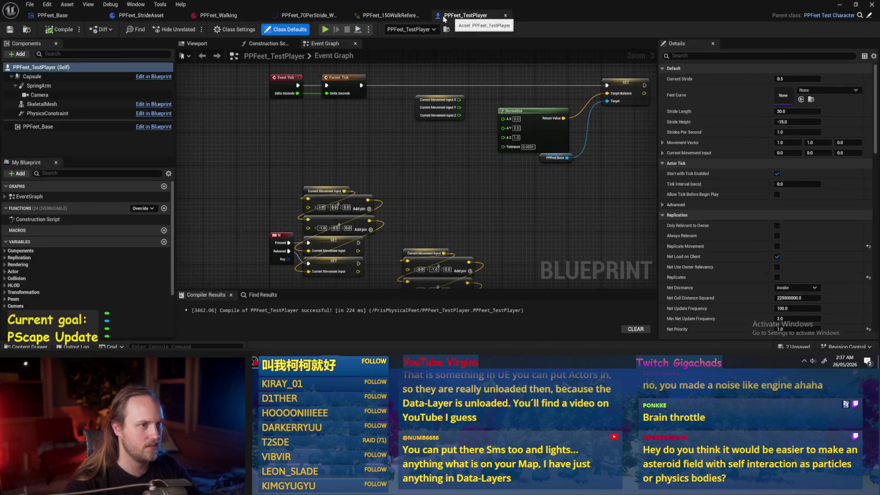
{"action": "left_click", "coordinate": [389, 15]}
{"action": "left_click", "coordinate": [54, 17]}
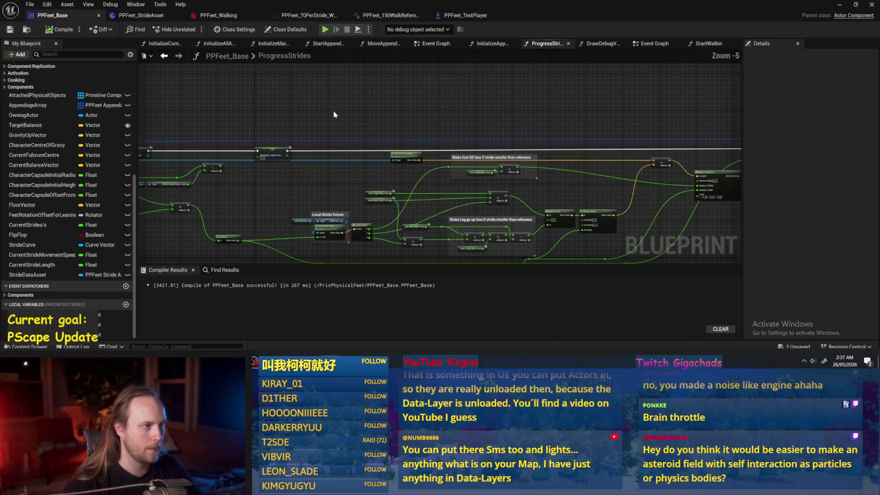
{"action": "left_click", "coordinate": [667, 46]}
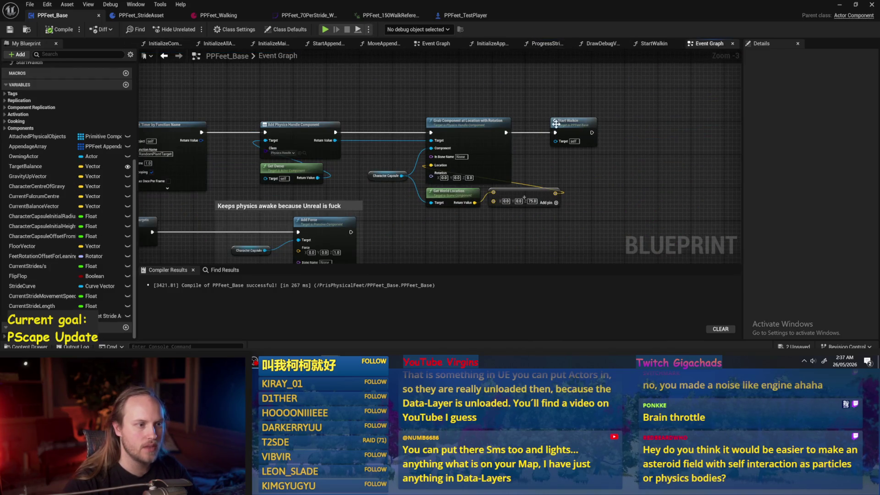
{"action": "mouse_move", "coordinate": [577, 118]}
{"action": "left_mouse_down"}
{"action": "mouse_move", "coordinate": [736, 121]}
{"action": "mouse_move", "coordinate": [587, 122]}
{"action": "left_mouse_up"}
{"action": "scroll", "coordinate": [350, 135], "scroll_direction": "up", "scroll_amount": 2}
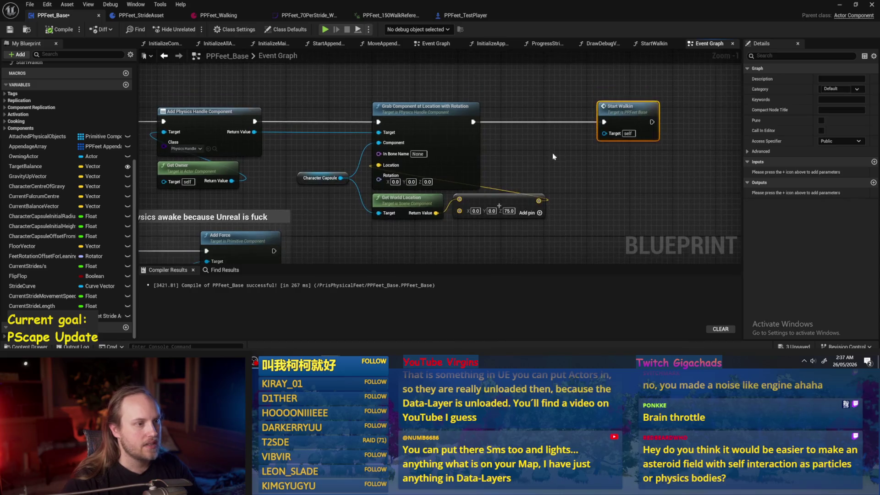
Step: Promote the Add Physics Handle Component return value to a variable named RehabilitationHarness
{"action": "left_click", "coordinate": [454, 145]}
{"action": "left_click_drag", "start_coordinate": [453, 144], "coordinate": [449, 145]}
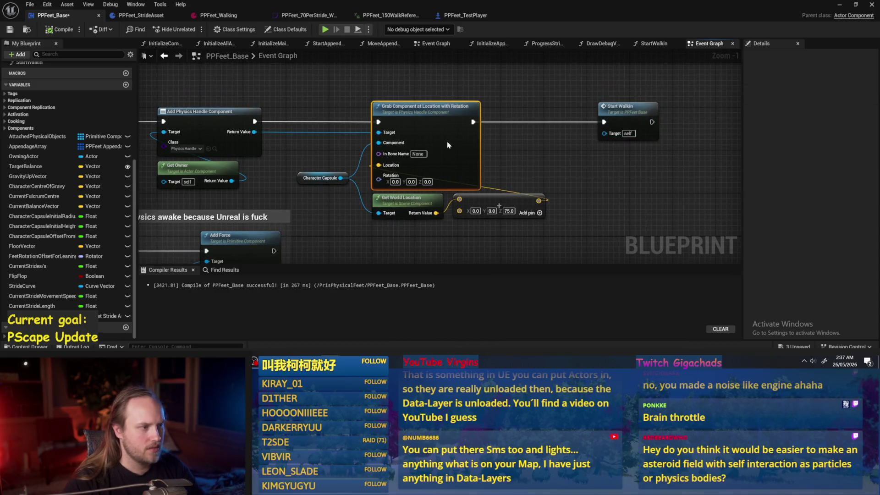
{"action": "left_click_drag", "start_coordinate": [356, 138], "coordinate": [436, 130]}
{"action": "right_click", "coordinate": [338, 127]}
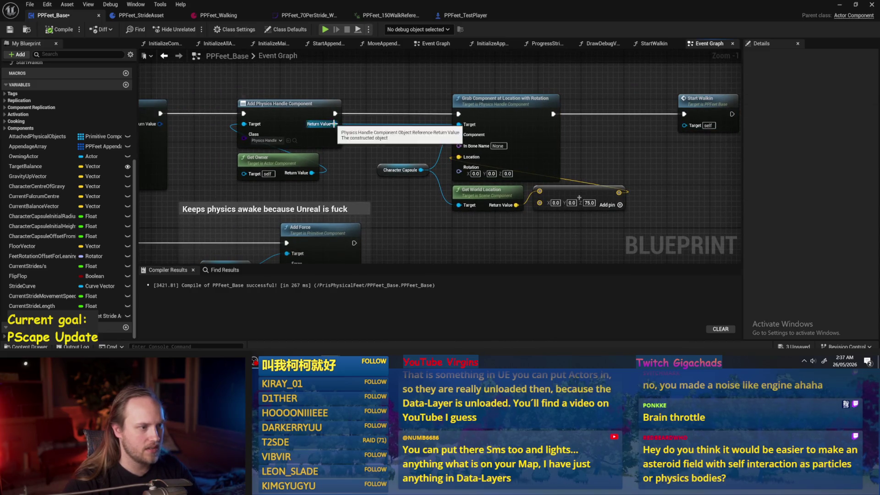
{"action": "left_click", "coordinate": [366, 182]}
{"action": "type", "text": "RehabilitationHarness"}
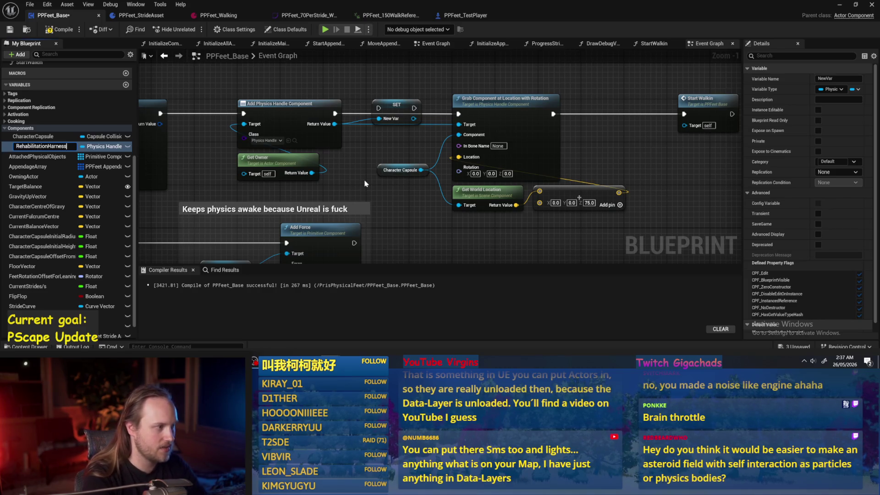
{"action": "key", "text": "Return"}
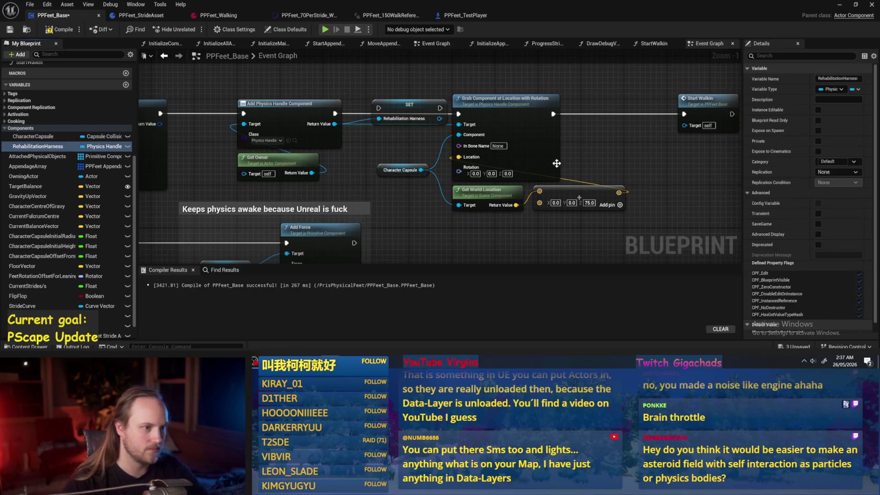
{"action": "left_click", "coordinate": [353, 116]}
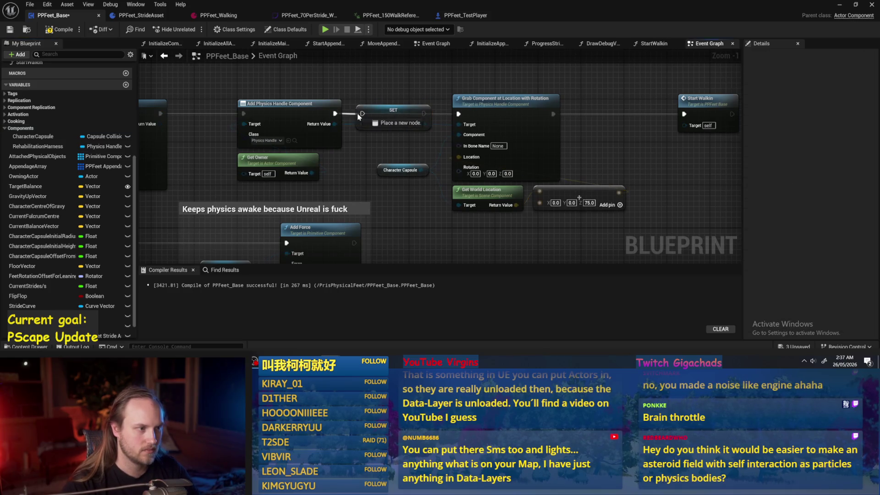
Step: Wire the SET node into Grab Component at Location with Rotation, then save and compile
{"action": "mouse_move", "coordinate": [425, 114]}
{"action": "left_mouse_down"}
{"action": "mouse_move", "coordinate": [459, 113]}
{"action": "mouse_move", "coordinate": [461, 128]}
{"action": "left_mouse_up"}
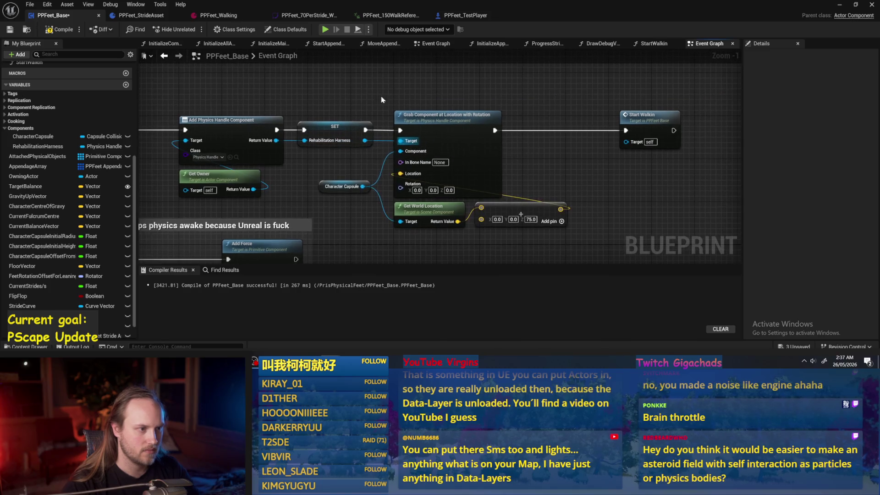
{"action": "key", "text": "ctrl+s"}
{"action": "left_click", "coordinate": [60, 29]}
Step: Rename the variable to ReabilitationHarness in the Details panel and compile
{"action": "left_click", "coordinate": [335, 133]}
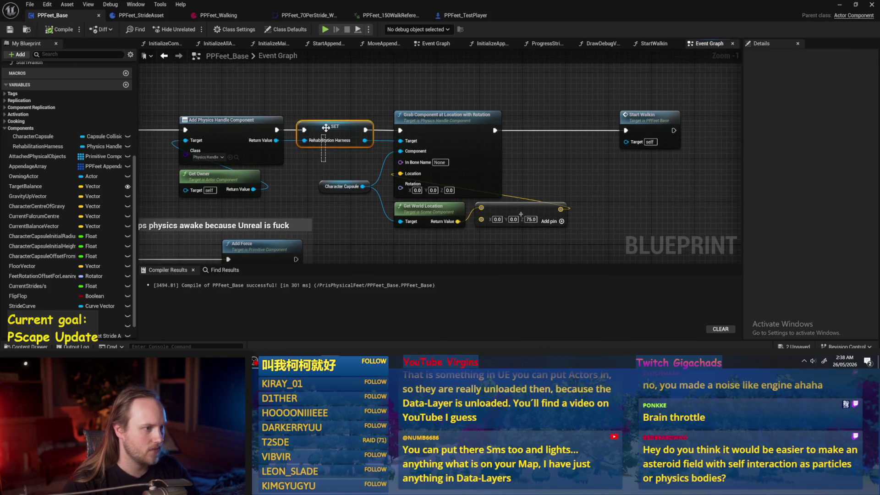
{"action": "left_click", "coordinate": [822, 78]}
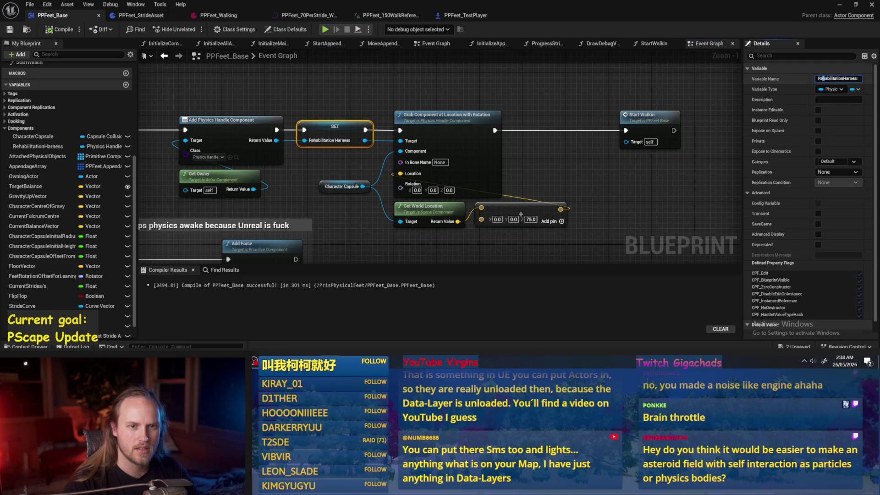
{"action": "key", "text": "Delete"}
{"action": "key", "text": "Return"}
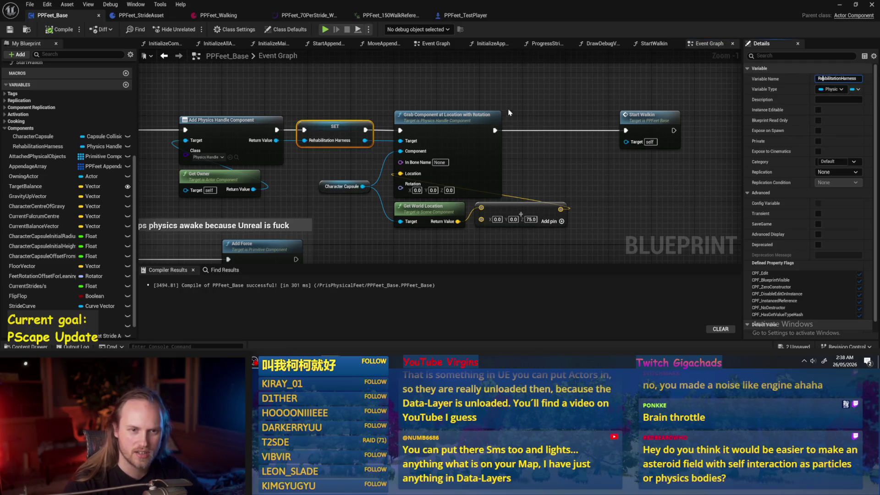
{"action": "left_click", "coordinate": [53, 30]}
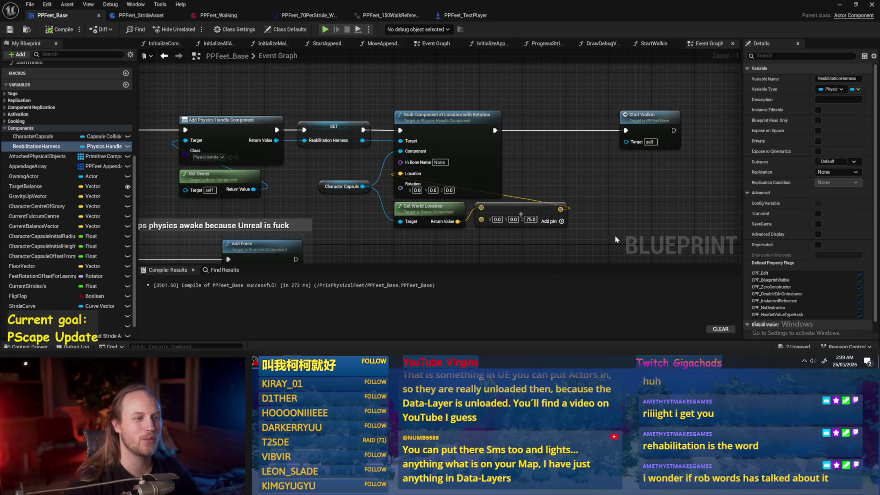
Step: Compile the blueprint and move the Start Walkin node further right
{"action": "left_click_drag", "start_coordinate": [624, 179], "coordinate": [596, 203]}
{"action": "left_click_drag", "start_coordinate": [531, 144], "coordinate": [383, 131]}
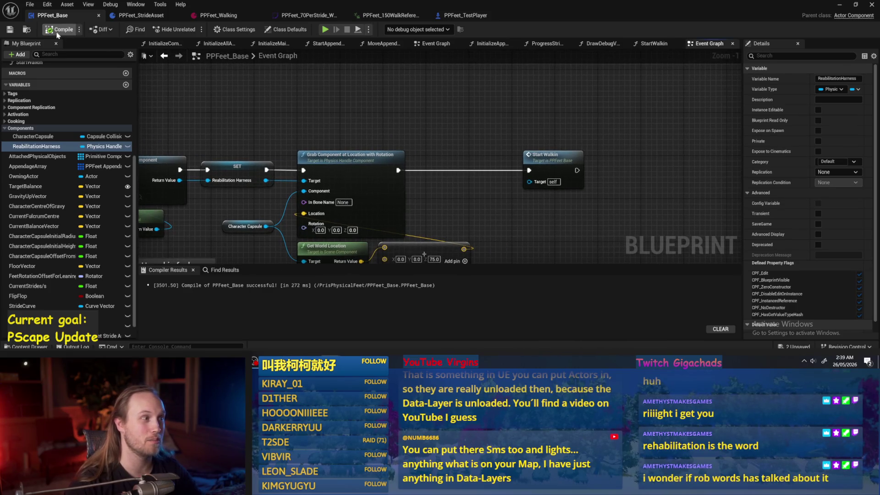
{"action": "left_click", "coordinate": [13, 30]}
{"action": "left_click_drag", "start_coordinate": [485, 133], "coordinate": [405, 120]}
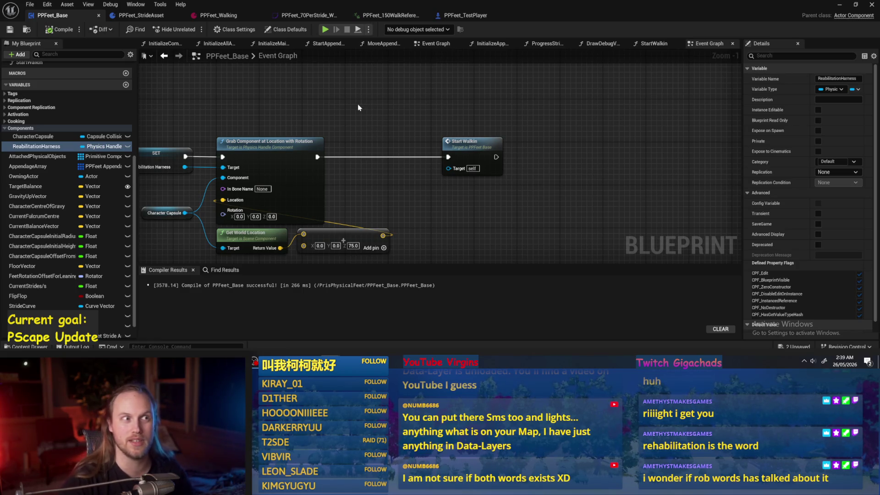
{"action": "left_click_drag", "start_coordinate": [365, 95], "coordinate": [386, 117]}
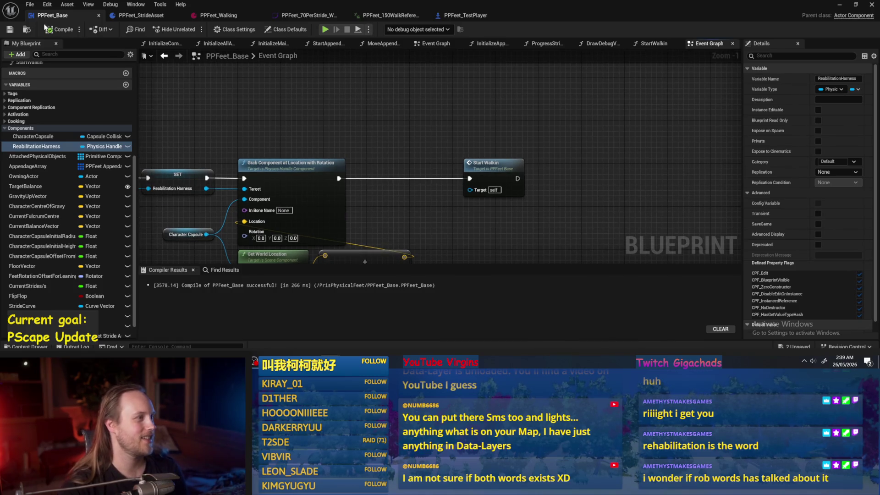
{"action": "scroll", "coordinate": [445, 155], "scroll_direction": "down", "scroll_amount": 2}
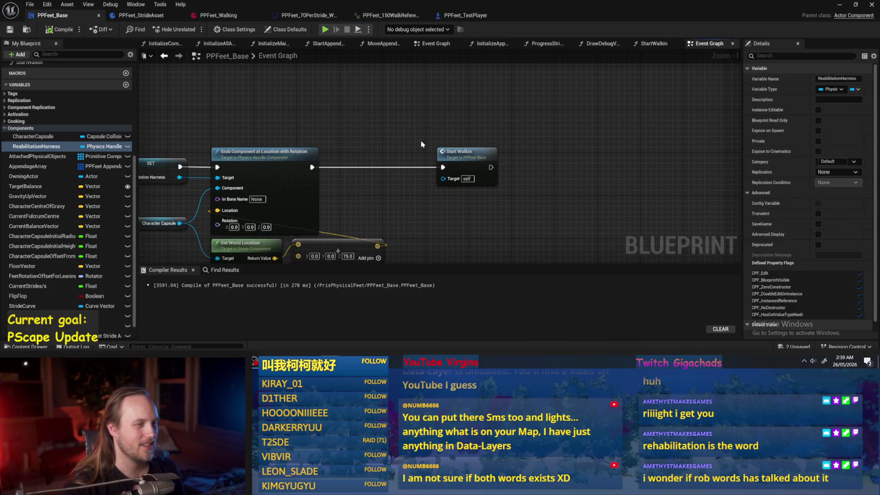
{"action": "left_click_drag", "start_coordinate": [437, 140], "coordinate": [676, 146]}
{"action": "left_click", "coordinate": [530, 133]}
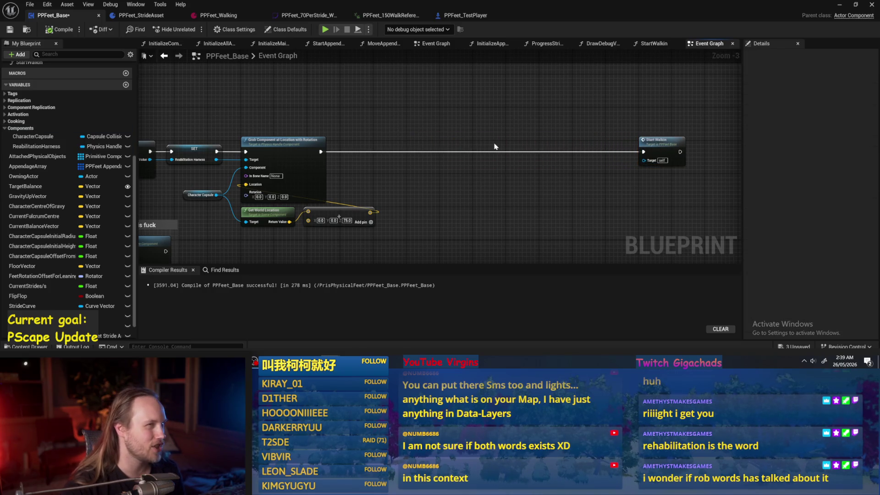
Step: Move Grab Component further right and Character Capsule up beside the SET node
{"action": "left_click_drag", "start_coordinate": [494, 147], "coordinate": [574, 132]}
{"action": "left_click_drag", "start_coordinate": [393, 169], "coordinate": [557, 168]}
{"action": "left_click", "coordinate": [468, 176]}
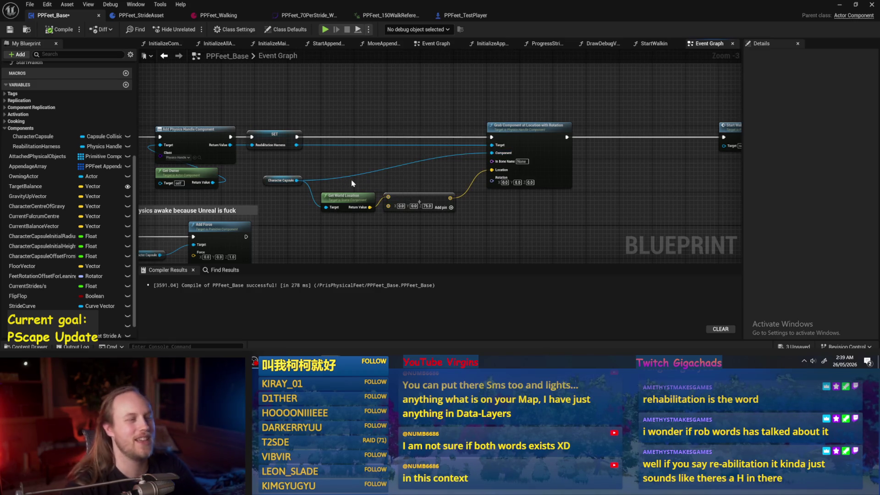
{"action": "left_click_drag", "start_coordinate": [287, 177], "coordinate": [296, 157]}
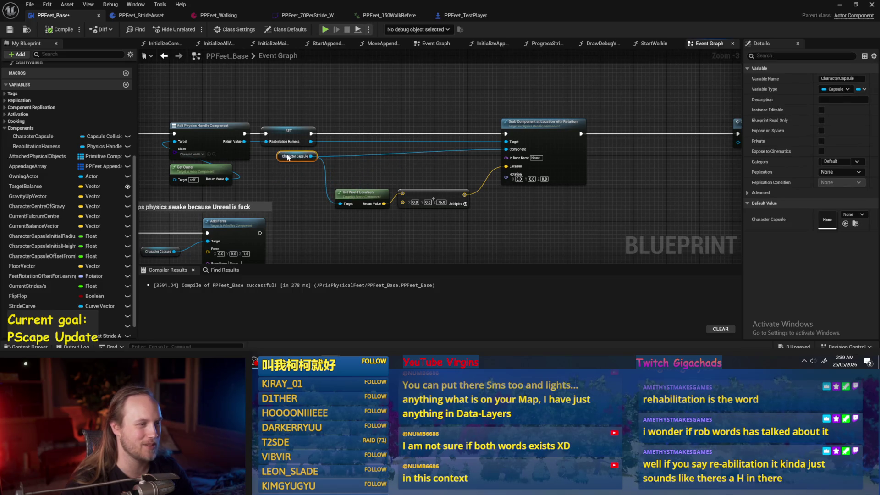
{"action": "left_click", "coordinate": [321, 175]}
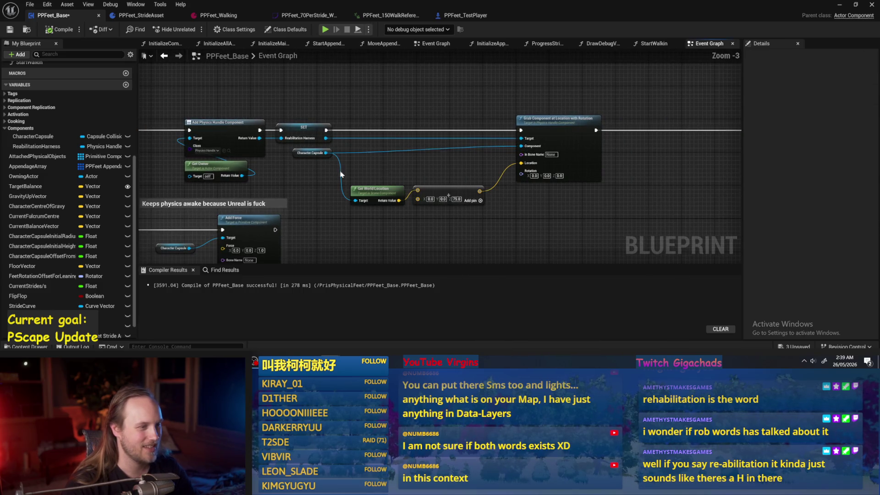
{"action": "scroll", "coordinate": [531, 122], "scroll_direction": "down", "scroll_amount": 1}
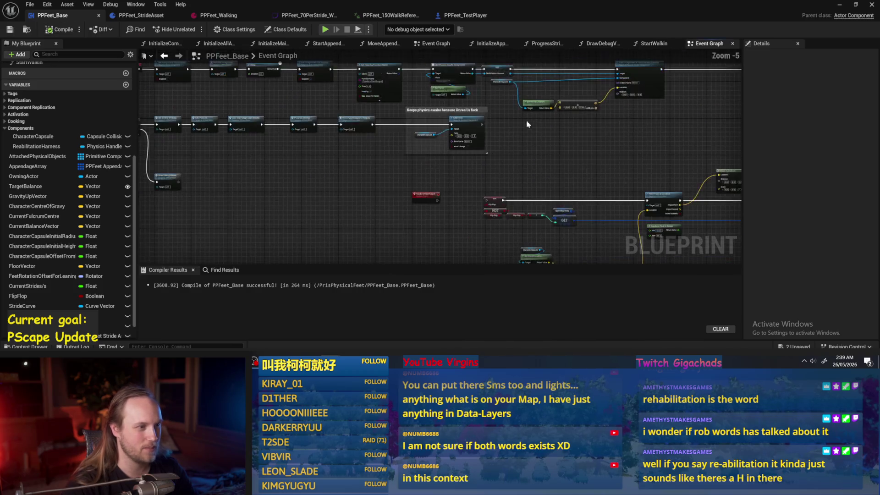
{"action": "mouse_move", "coordinate": [531, 123]}
{"action": "left_mouse_down"}
{"action": "mouse_move", "coordinate": [424, 161]}
{"action": "mouse_move", "coordinate": [368, 201]}
{"action": "left_mouse_up"}
{"action": "scroll", "coordinate": [424, 161], "scroll_direction": "up", "scroll_amount": 1}
Step: Rename the SET node's variable back to RehabilitationHarness in the Details panel
{"action": "left_click", "coordinate": [324, 129]}
{"action": "left_click", "coordinate": [307, 144]}
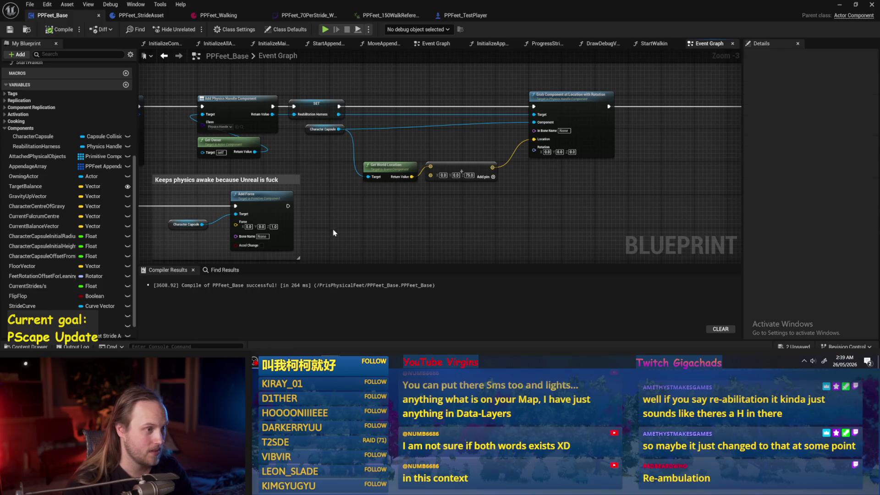
{"action": "left_click", "coordinate": [316, 104]}
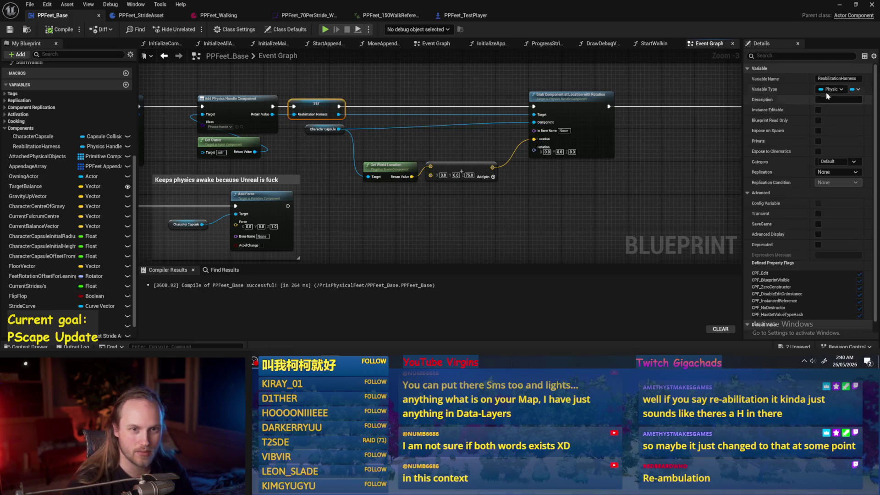
{"action": "left_click", "coordinate": [821, 78]}
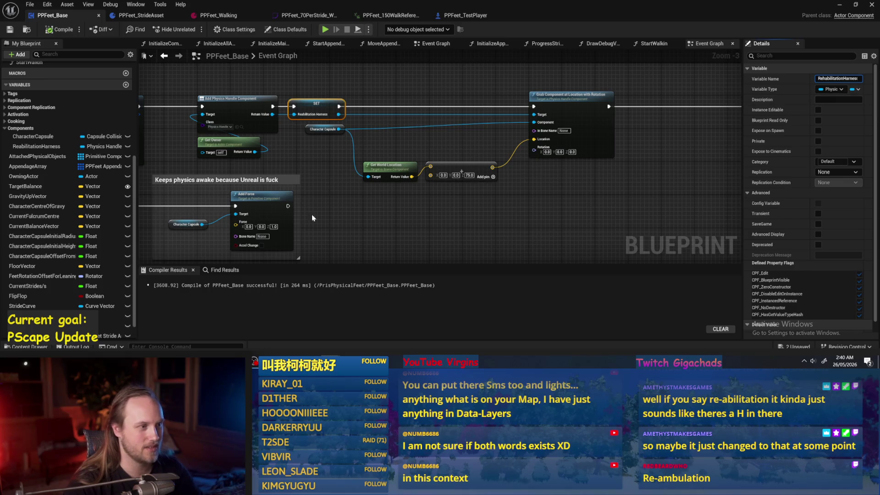
{"action": "key", "text": "Return"}
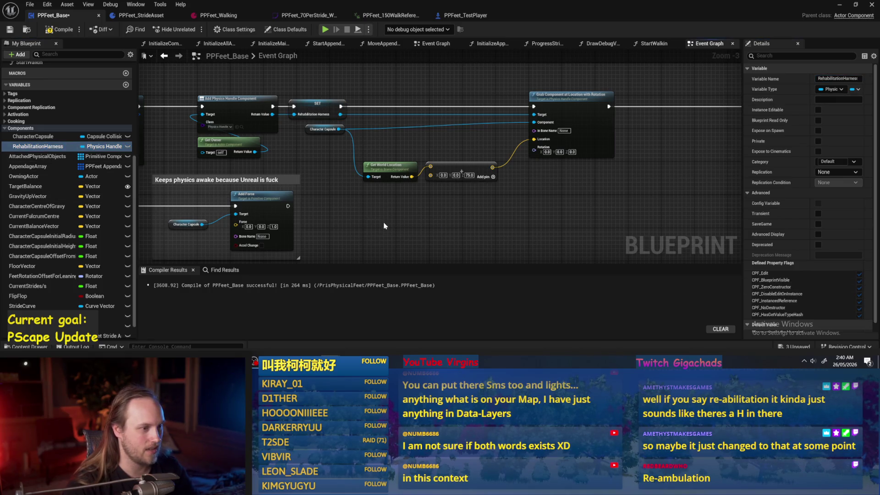
{"action": "left_click_drag", "start_coordinate": [38, 146], "coordinate": [451, 211]}
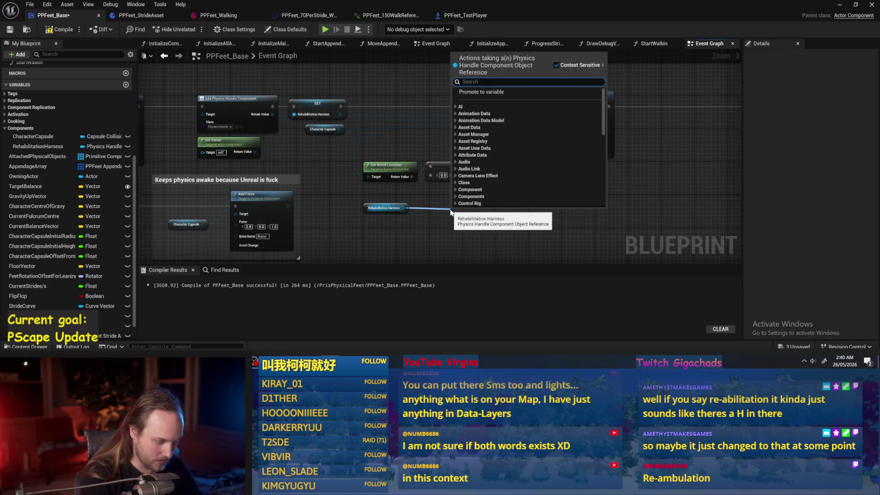
{"action": "type", "text": "add off"}
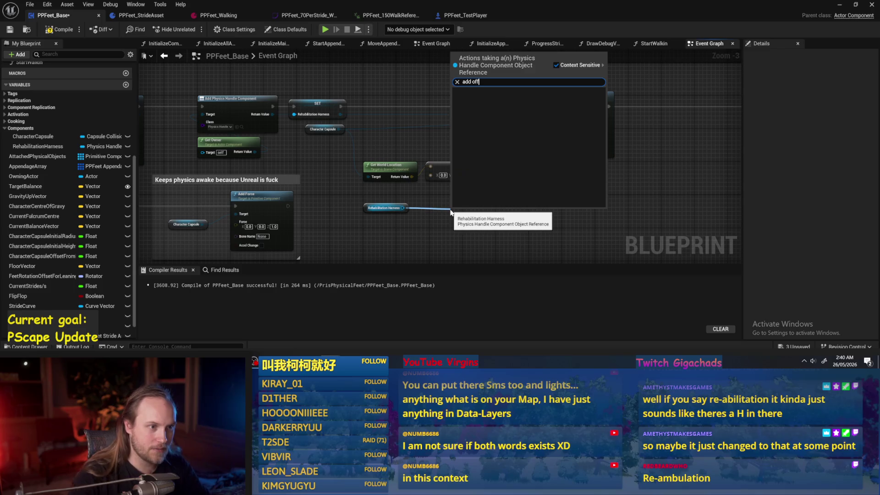
{"action": "key", "text": "BackSpace"}
{"action": "key", "text": "BackSpace"}
{"action": "key", "text": "BackSpace"}
{"action": "type", "text": "world"}
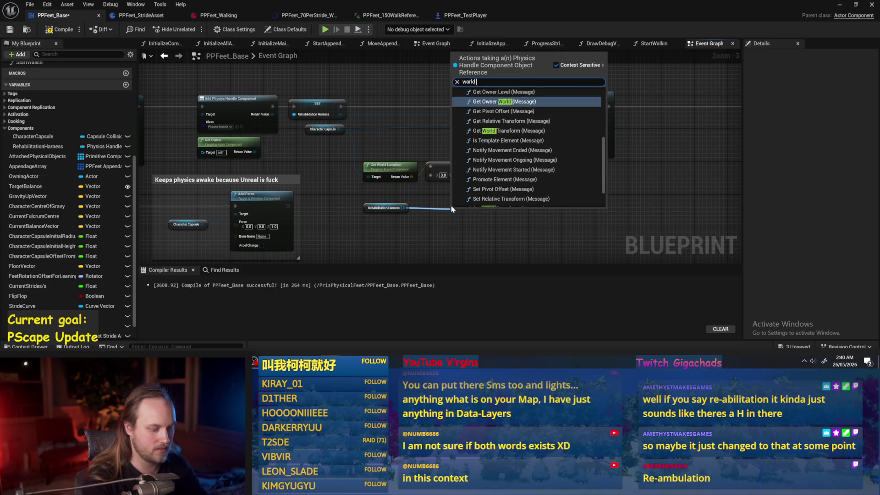
{"action": "type", "text": " location"}
{"action": "left_click", "coordinate": [428, 223]}
{"action": "scroll", "coordinate": [435, 215], "scroll_direction": "up", "scroll_amount": 2}
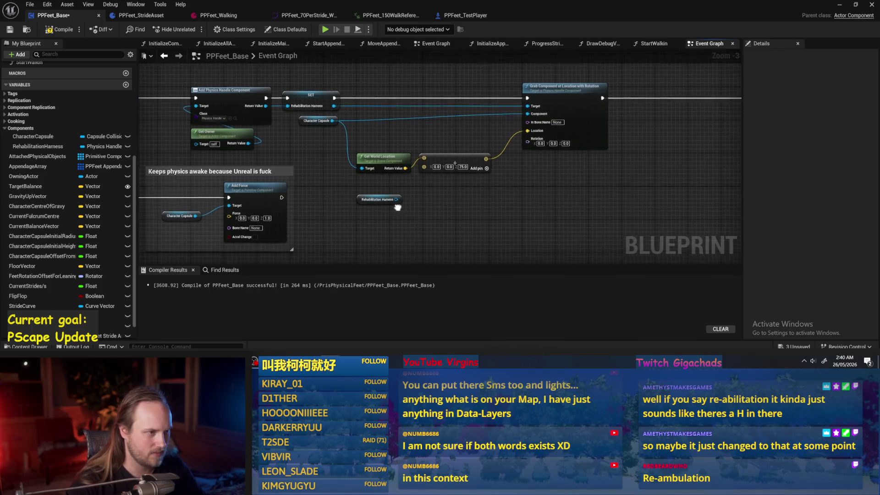
{"action": "left_click_drag", "start_coordinate": [416, 113], "coordinate": [444, 137]}
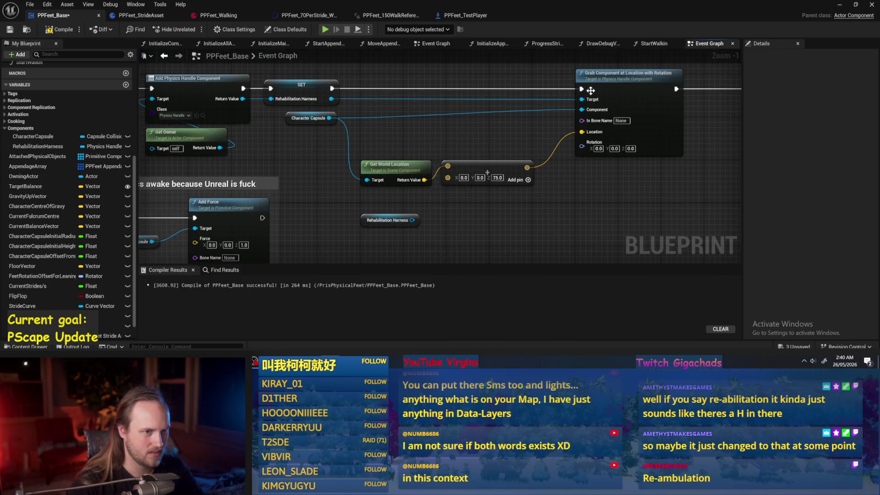
{"action": "left_click_drag", "start_coordinate": [334, 100], "coordinate": [521, 243]}
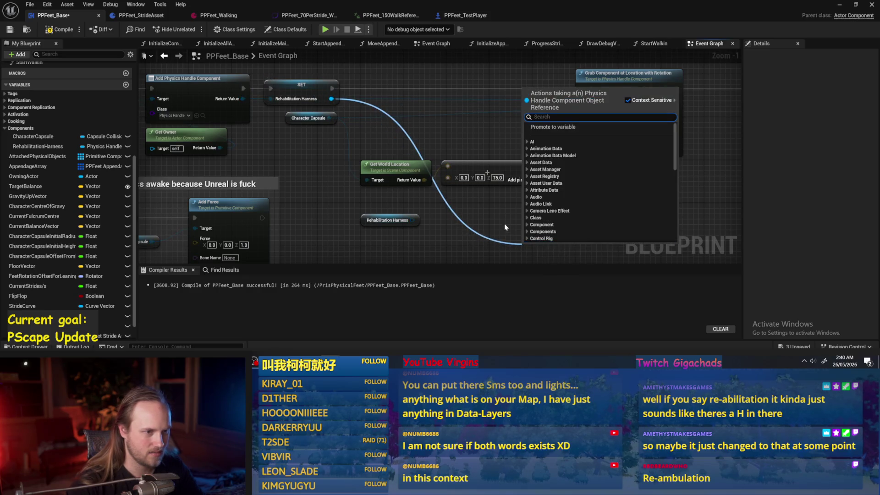
{"action": "type", "text": "location"}
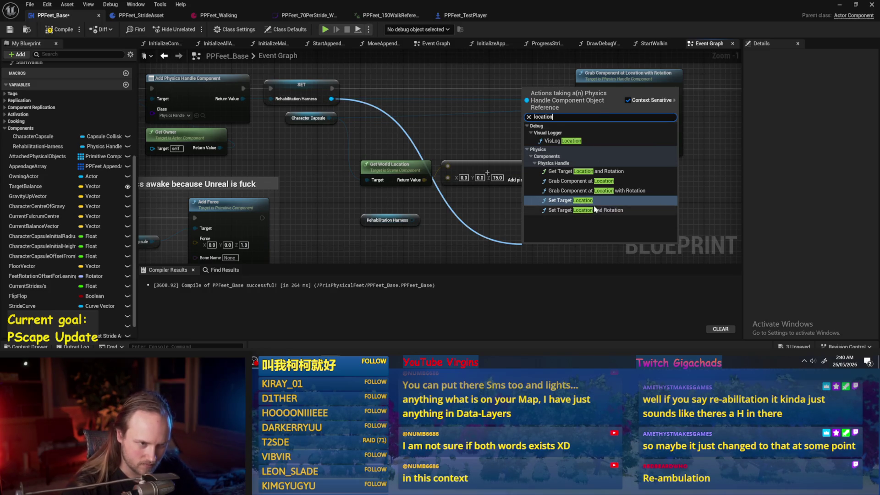
{"action": "left_click", "coordinate": [570, 200]}
{"action": "mouse_move", "coordinate": [377, 174]}
{"action": "left_mouse_down"}
{"action": "mouse_move", "coordinate": [404, 185]}
{"action": "mouse_move", "coordinate": [477, 183]}
{"action": "left_mouse_up"}
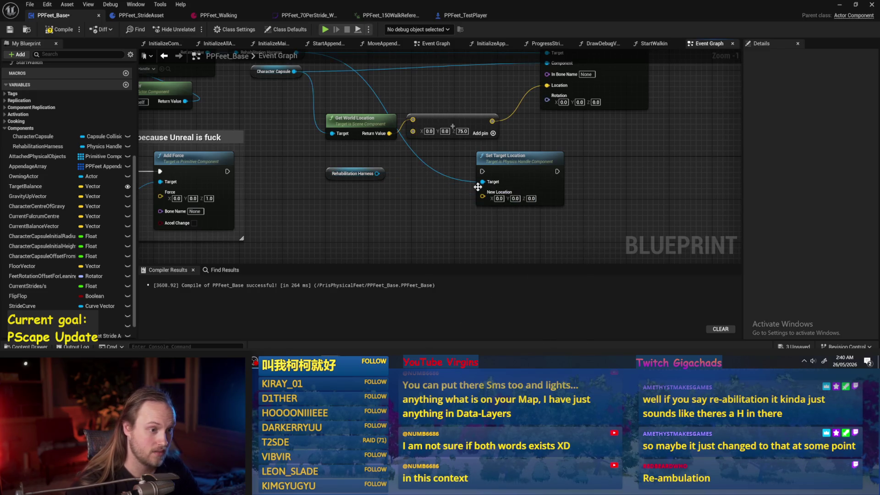
{"action": "left_click_drag", "start_coordinate": [377, 174], "coordinate": [414, 192]}
{"action": "type", "text": "target loca"}
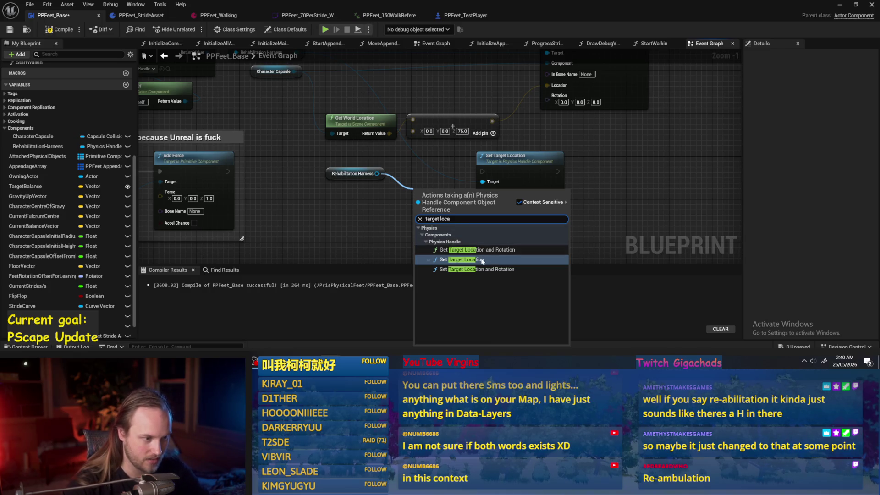
{"action": "left_click", "coordinate": [425, 242]}
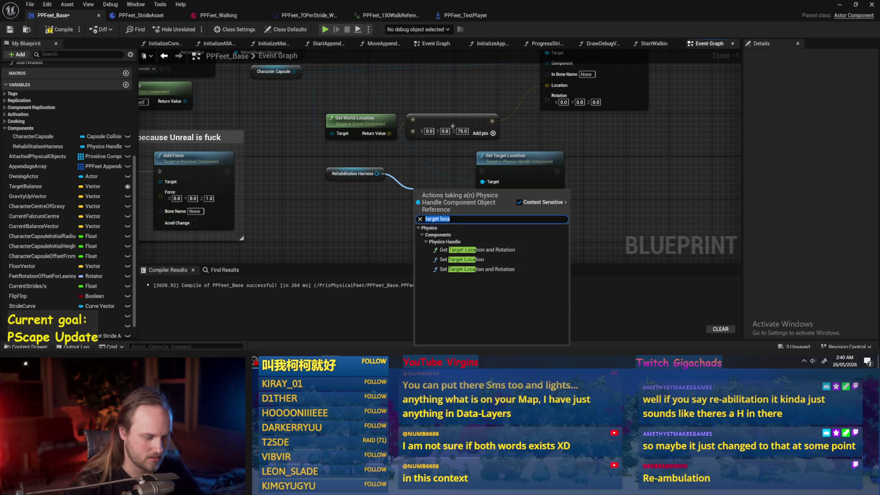
{"action": "type", "text": "get"}
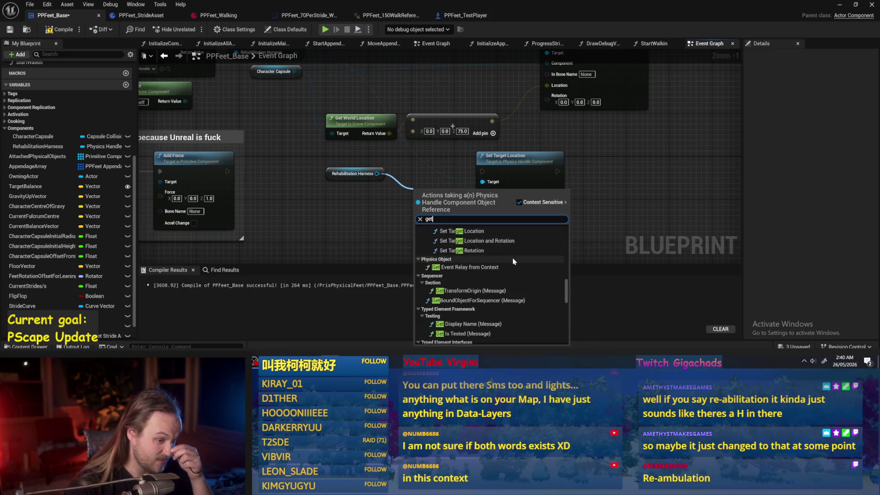
{"action": "scroll", "coordinate": [504, 254], "scroll_direction": "down", "scroll_amount": 3}
{"action": "scroll", "coordinate": [499, 255], "scroll_direction": "down", "scroll_amount": 10}
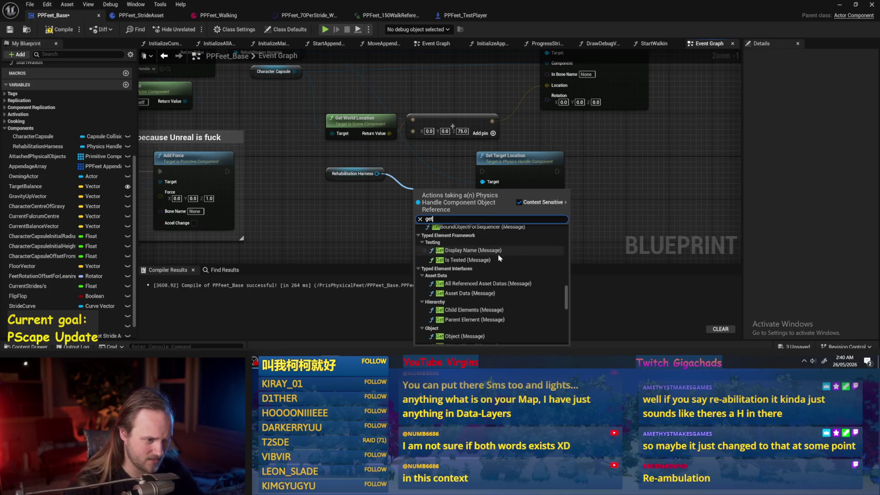
{"action": "scroll", "coordinate": [503, 277], "scroll_direction": "up", "scroll_amount": 20}
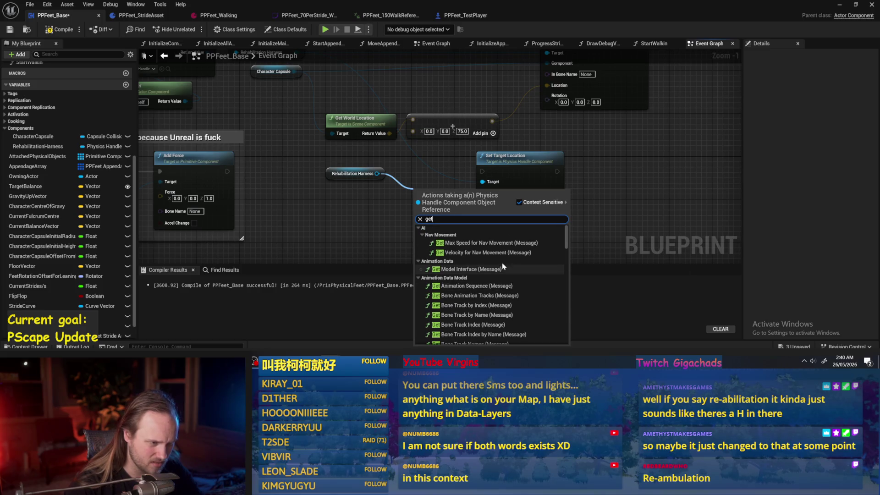
{"action": "scroll", "coordinate": [398, 171], "scroll_direction": "down", "scroll_amount": 2}
{"action": "scroll", "coordinate": [398, 170], "scroll_direction": "up", "scroll_amount": 2}
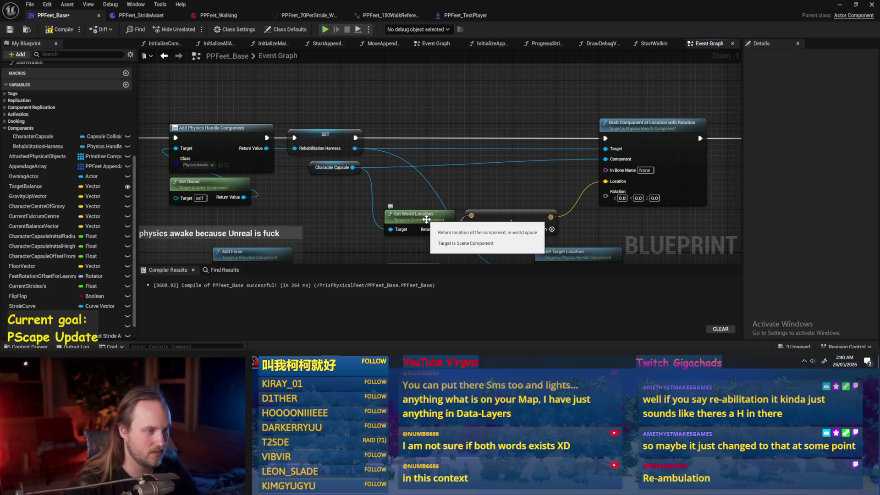
Step: Promote the offset vector to a HarnessLocation variable, set after SET Rehabilitation Harness
{"action": "left_click_drag", "start_coordinate": [557, 217], "coordinate": [486, 191]}
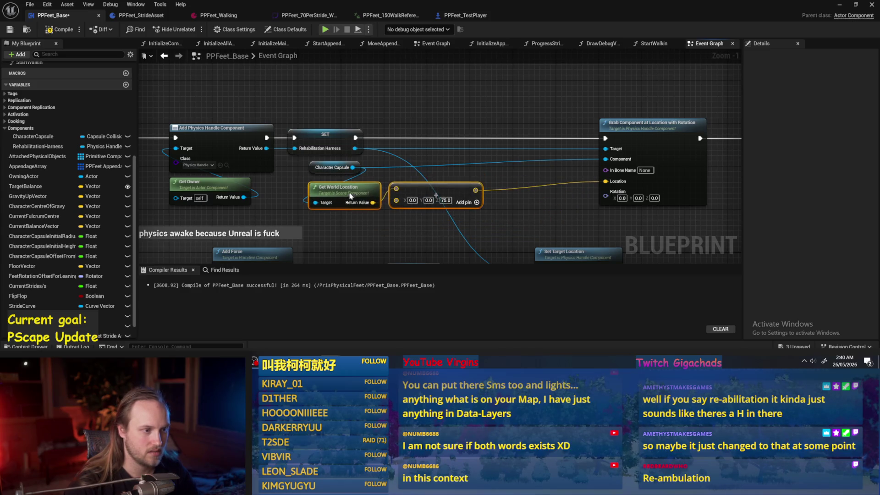
{"action": "right_click", "coordinate": [476, 191]}
{"action": "left_click", "coordinate": [496, 214]}
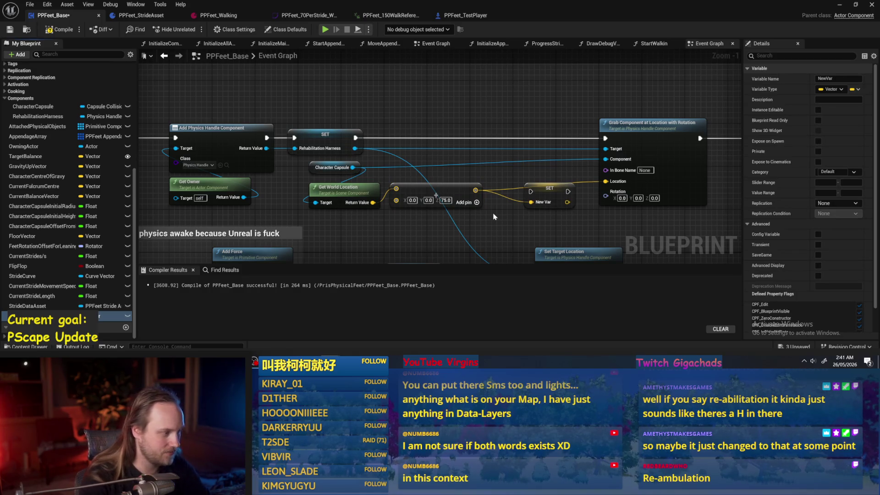
{"action": "key", "text": "Return"}
{"action": "mouse_move", "coordinate": [110, 316]}
{"action": "left_mouse_down"}
{"action": "mouse_move", "coordinate": [540, 150]}
{"action": "mouse_move", "coordinate": [489, 114]}
{"action": "left_mouse_up"}
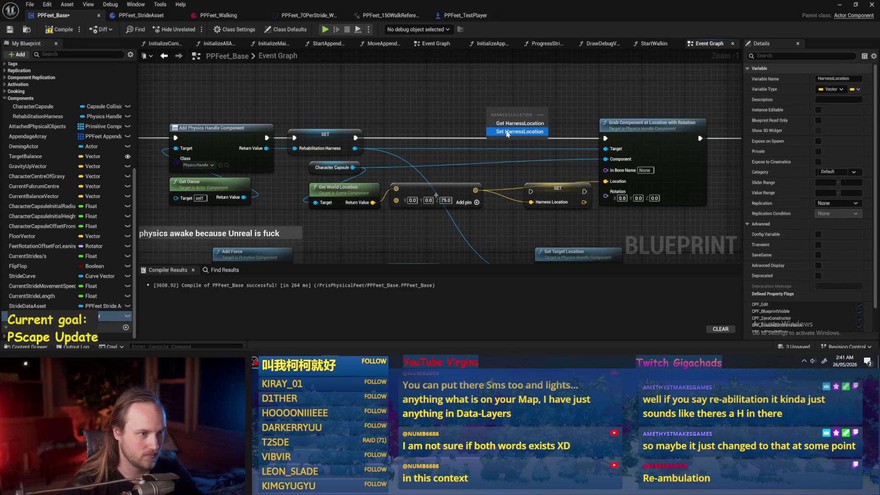
{"action": "left_click", "coordinate": [506, 132]}
{"action": "mouse_move", "coordinate": [560, 190]}
{"action": "left_mouse_down"}
{"action": "mouse_move", "coordinate": [505, 150]}
{"action": "mouse_move", "coordinate": [504, 133]}
{"action": "left_mouse_up"}
{"action": "left_click_drag", "start_coordinate": [355, 138], "coordinate": [477, 133]}
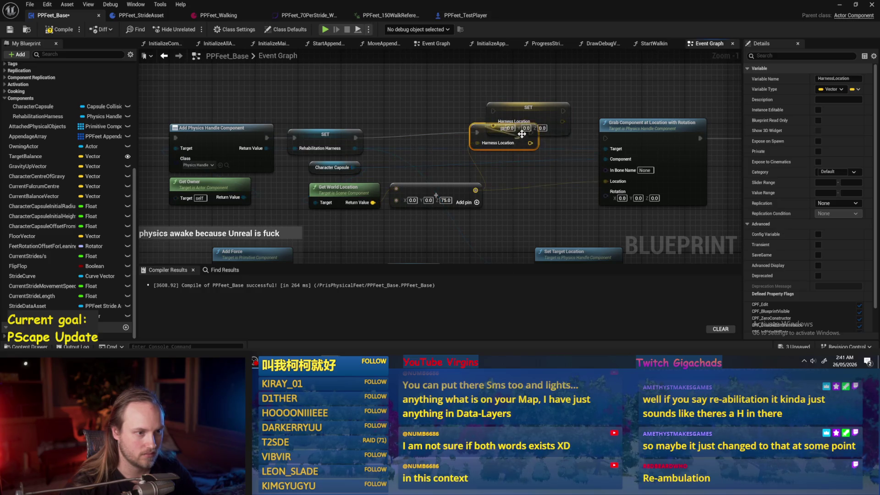
{"action": "left_click", "coordinate": [528, 108]}
{"action": "key", "text": "Delete"}
{"action": "left_click", "coordinate": [501, 134]}
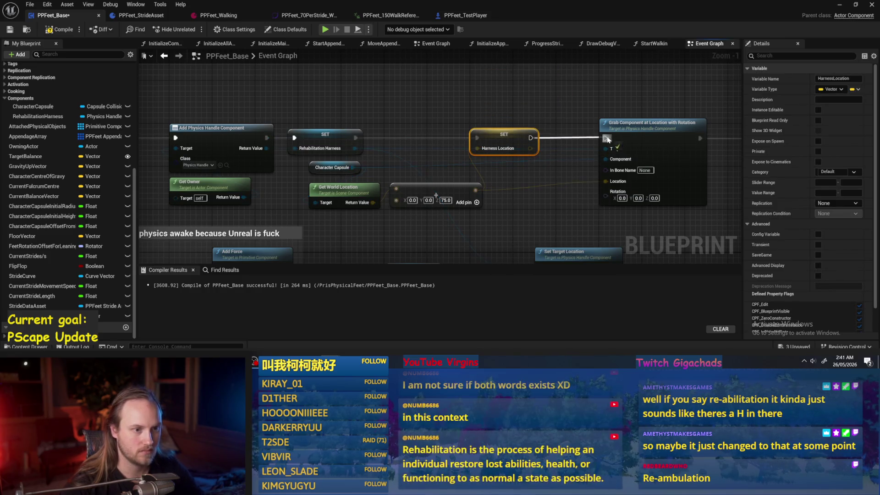
{"action": "left_click", "coordinate": [530, 154]}
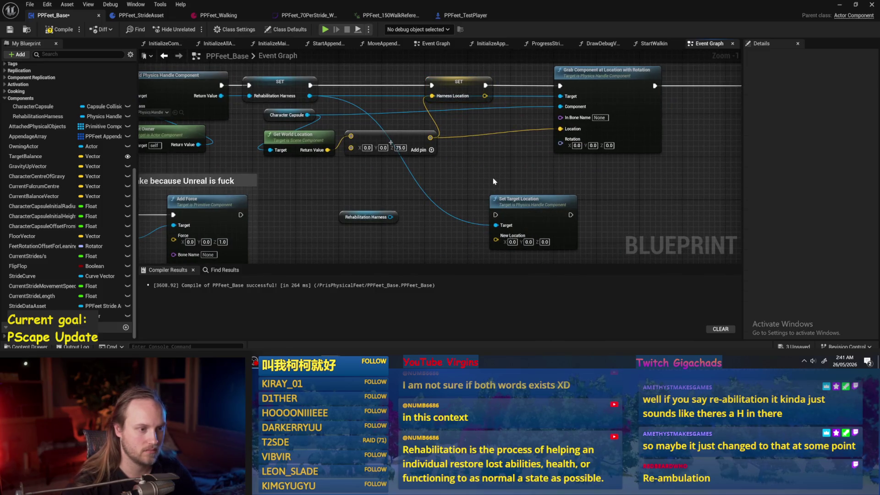
Step: Add a Harness Location getter and a Get World Delta Seconds node
{"action": "mouse_move", "coordinate": [514, 194]}
{"action": "left_mouse_down"}
{"action": "mouse_move", "coordinate": [655, 168]}
{"action": "mouse_move", "coordinate": [592, 171]}
{"action": "left_mouse_up"}
{"action": "scroll", "coordinate": [591, 172], "scroll_direction": "down", "scroll_amount": 1}
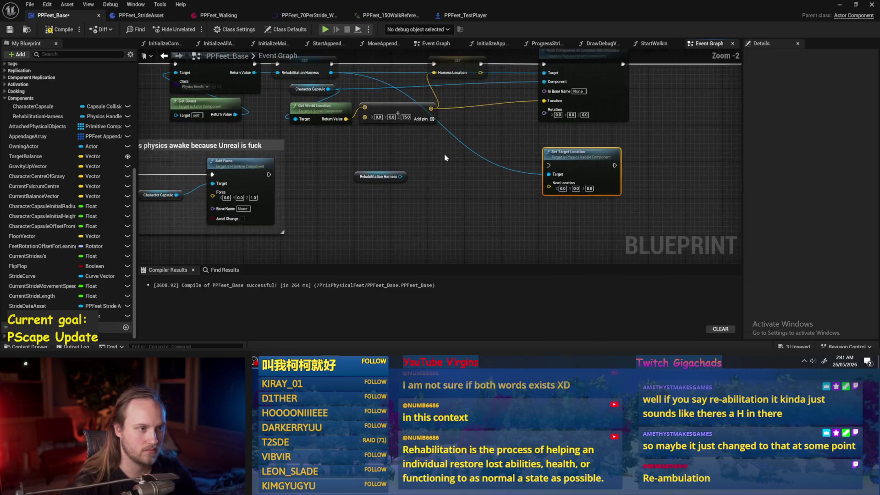
{"action": "left_click", "coordinate": [402, 164]}
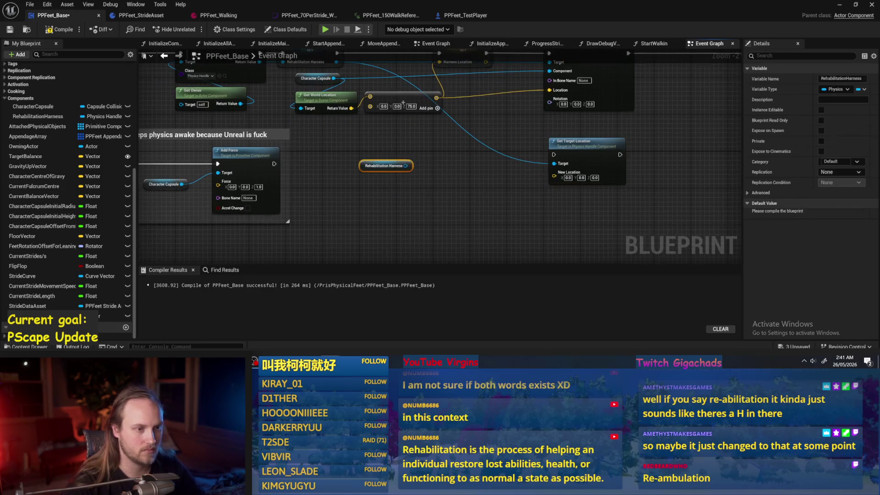
{"action": "right_click", "coordinate": [422, 49]}
{"action": "type", "text": "harness"}
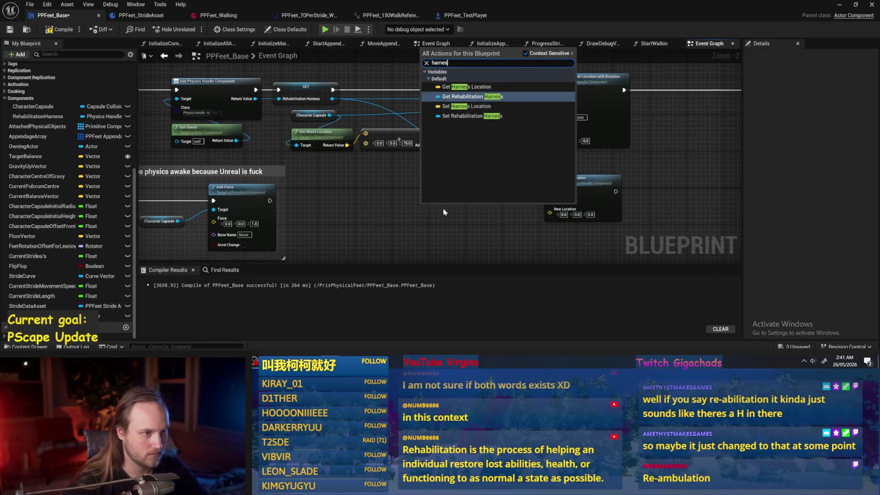
{"action": "left_click", "coordinate": [472, 88]}
{"action": "right_click", "coordinate": [413, 193]}
{"action": "type", "text": "delta wor"}
{"action": "key", "text": "Return"}
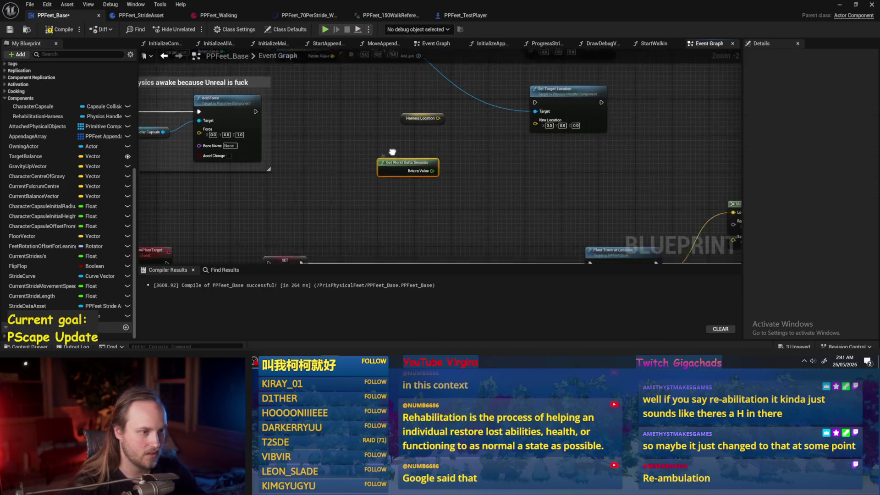
Step: Add to Harness Location a split vector whose X comes from a delta-seconds float Add
{"action": "left_click_drag", "start_coordinate": [441, 109], "coordinate": [481, 141]}
{"action": "type", "text": "+"}
{"action": "key", "text": "Return"}
{"action": "scroll", "coordinate": [472, 171], "scroll_direction": "up", "scroll_amount": 2}
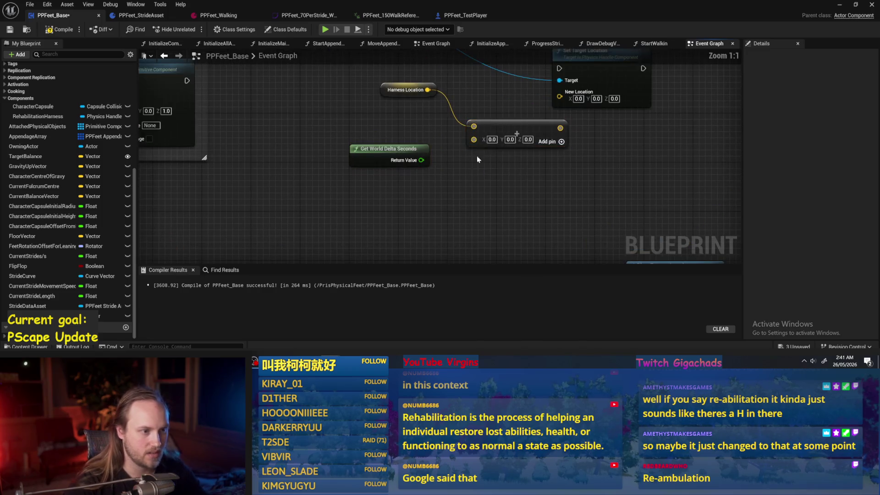
{"action": "right_click", "coordinate": [474, 140]}
{"action": "left_click", "coordinate": [498, 175]}
{"action": "mouse_move", "coordinate": [392, 150]}
{"action": "left_mouse_down"}
{"action": "mouse_move", "coordinate": [287, 187]}
{"action": "mouse_move", "coordinate": [375, 169]}
{"action": "left_mouse_up"}
{"action": "type", "text": "+"}
{"action": "key", "text": "Return"}
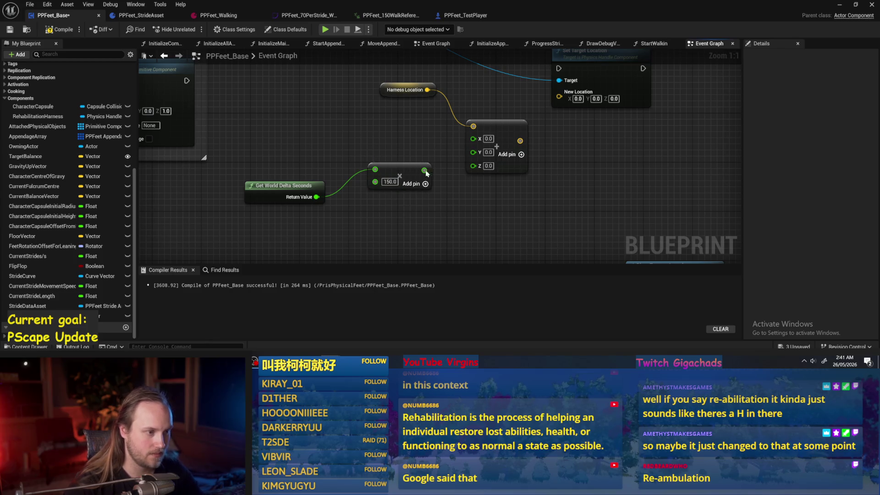
{"action": "mouse_move", "coordinate": [398, 177]}
{"action": "left_mouse_down"}
{"action": "mouse_move", "coordinate": [384, 196]}
{"action": "mouse_move", "coordinate": [498, 161]}
{"action": "mouse_move", "coordinate": [474, 138]}
{"action": "left_mouse_up"}
Step: Connect Add Force's execution to Set Target Location and play-test the level
{"action": "scroll", "coordinate": [553, 153], "scroll_direction": "down", "scroll_amount": 2}
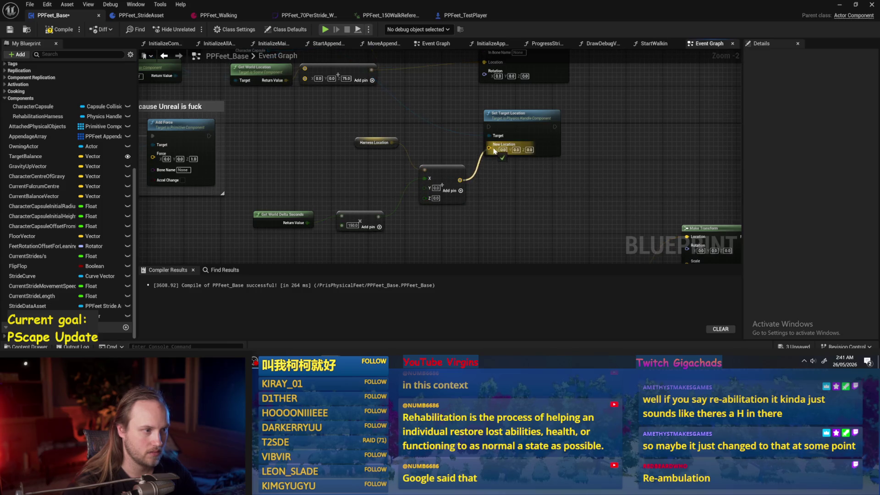
{"action": "mouse_move", "coordinate": [209, 135]}
{"action": "left_mouse_down"}
{"action": "mouse_move", "coordinate": [366, 139]}
{"action": "mouse_move", "coordinate": [491, 129]}
{"action": "left_mouse_up"}
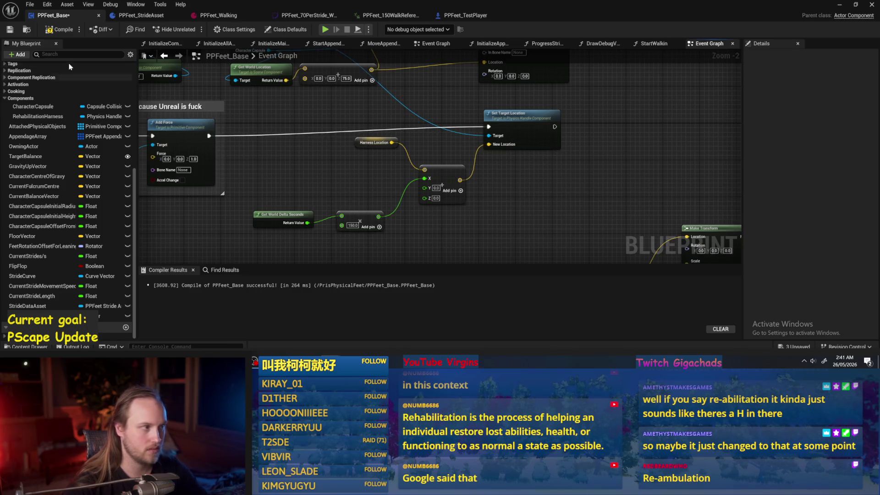
{"action": "left_click_drag", "start_coordinate": [540, 195], "coordinate": [482, 199]}
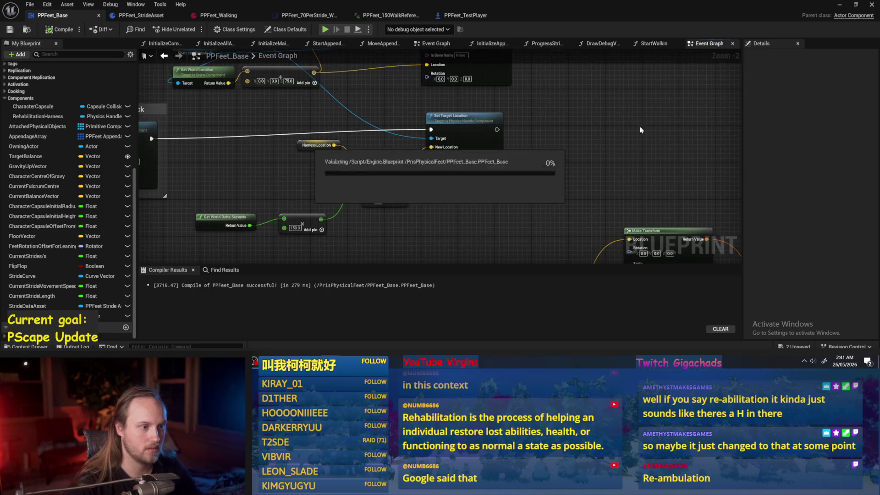
{"action": "left_click", "coordinate": [840, 5]}
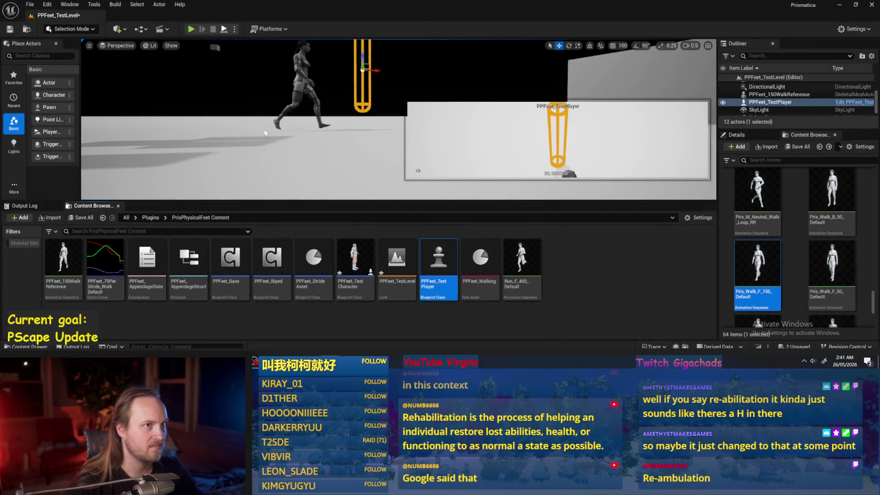
{"action": "key", "text": "alt+p"}
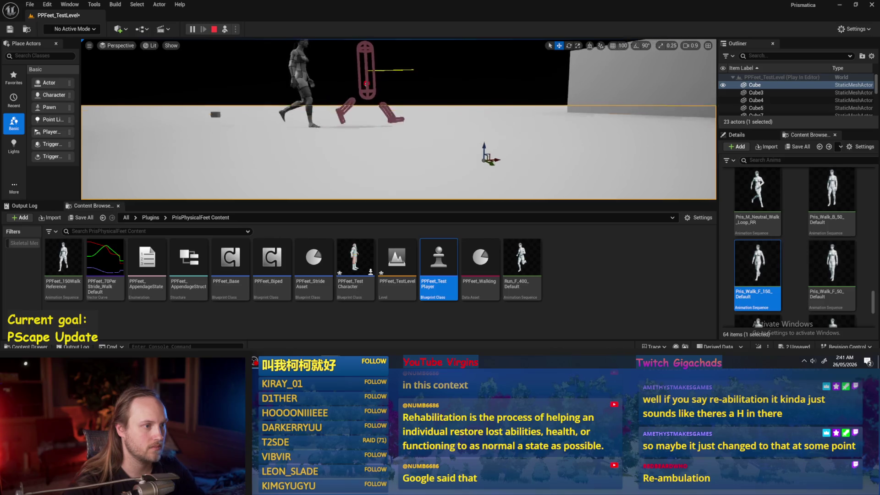
{"action": "key", "text": "Escape"}
{"action": "key", "text": "alt+Tab"}
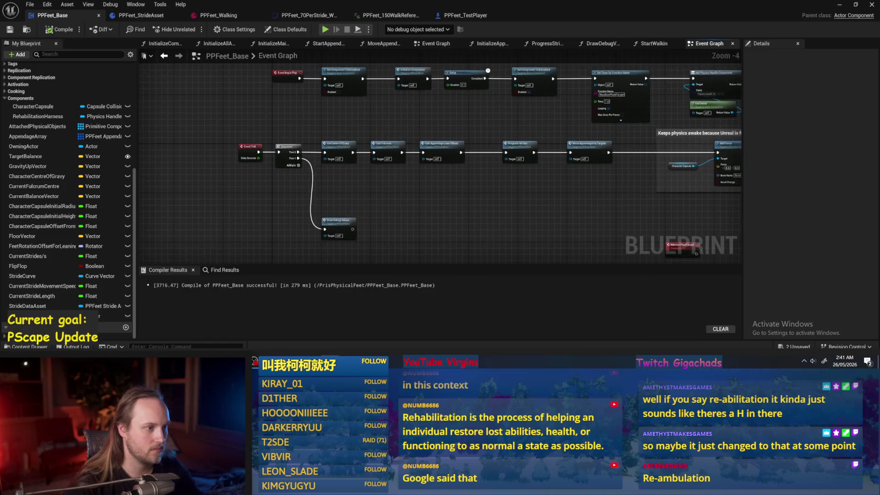
Step: Rearrange Set Target Location and the Harness Location node for more room
{"action": "scroll", "coordinate": [485, 186], "scroll_direction": "up", "scroll_amount": 3}
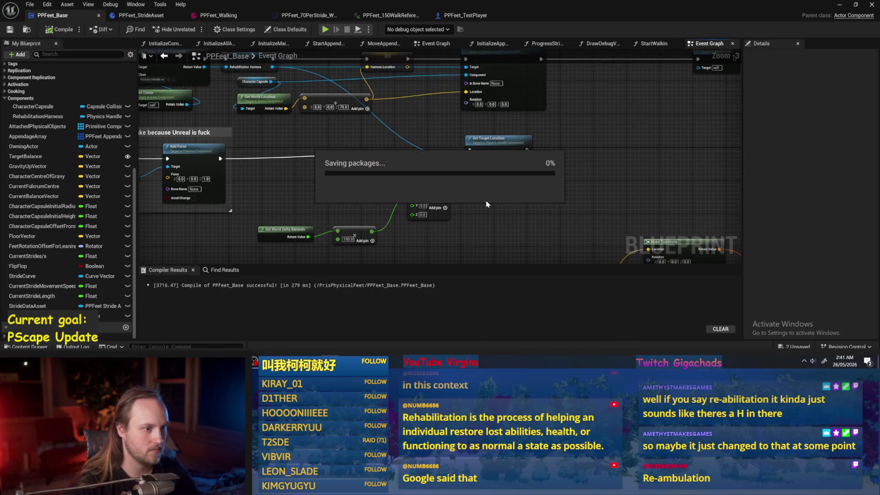
{"action": "left_click_drag", "start_coordinate": [509, 164], "coordinate": [558, 175]}
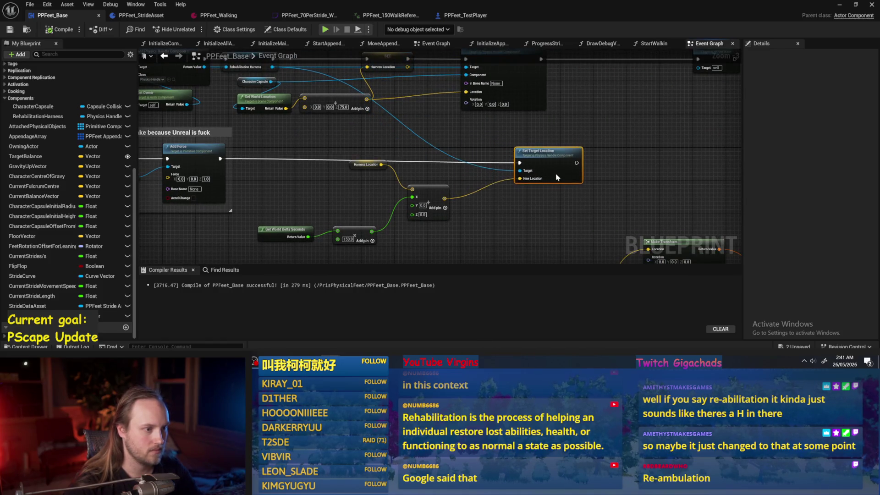
{"action": "left_click_drag", "start_coordinate": [422, 142], "coordinate": [404, 152]}
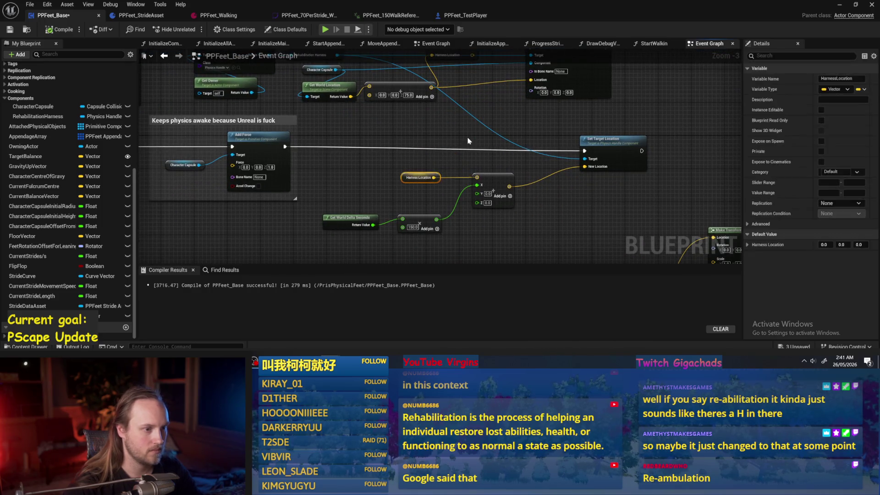
{"action": "left_click_drag", "start_coordinate": [353, 171], "coordinate": [381, 159]}
{"action": "scroll", "coordinate": [395, 174], "scroll_direction": "up", "scroll_amount": 1}
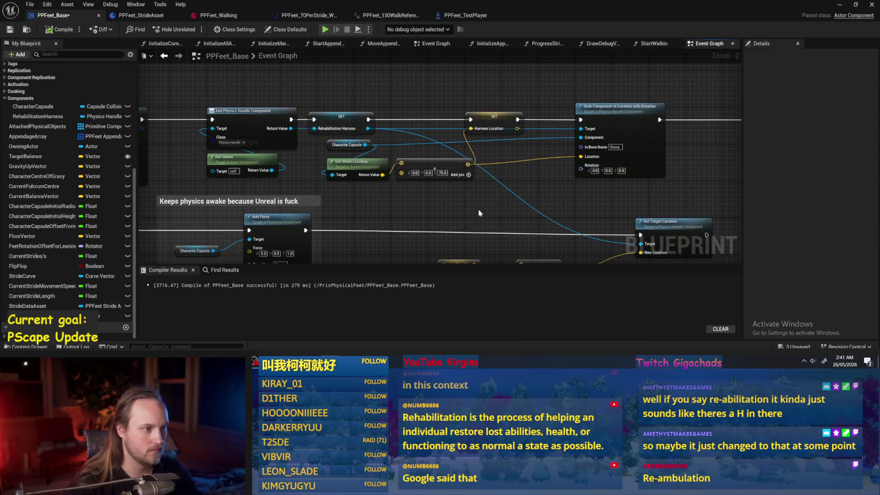
Step: Add a Rehabilitation Harness getter wired to Set Target Location's Target, and save
{"action": "left_click_drag", "start_coordinate": [37, 116], "coordinate": [432, 170]}
{"action": "left_click", "coordinate": [465, 177]}
{"action": "scroll", "coordinate": [431, 179], "scroll_direction": "up", "scroll_amount": 2}
{"action": "left_click_drag", "start_coordinate": [383, 184], "coordinate": [468, 239]}
{"action": "scroll", "coordinate": [441, 206], "scroll_direction": "down", "scroll_amount": 2}
{"action": "key", "text": "ctrl+s"}
{"action": "scroll", "coordinate": [399, 204], "scroll_direction": "up", "scroll_amount": 1}
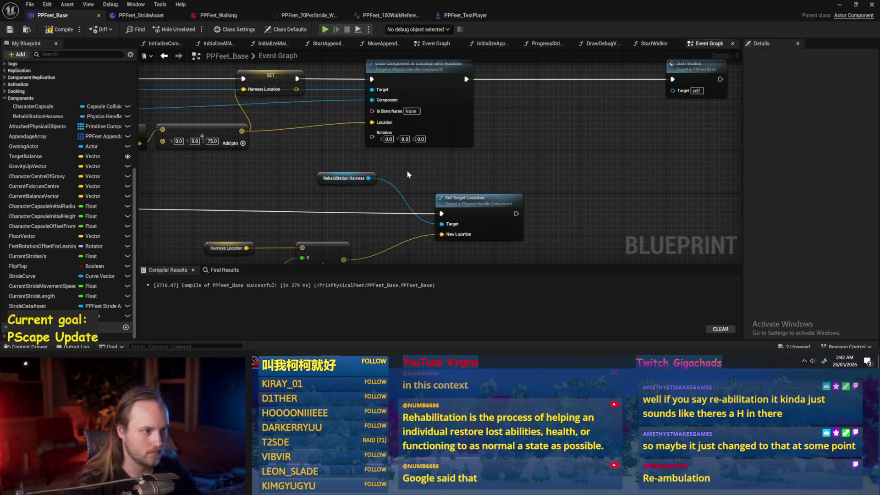
{"action": "left_click_drag", "start_coordinate": [369, 178], "coordinate": [469, 171]}
Step: Add a Set Target Location node from Rehabilitation Harness and delete the duplicate
{"action": "type", "text": "grab"}
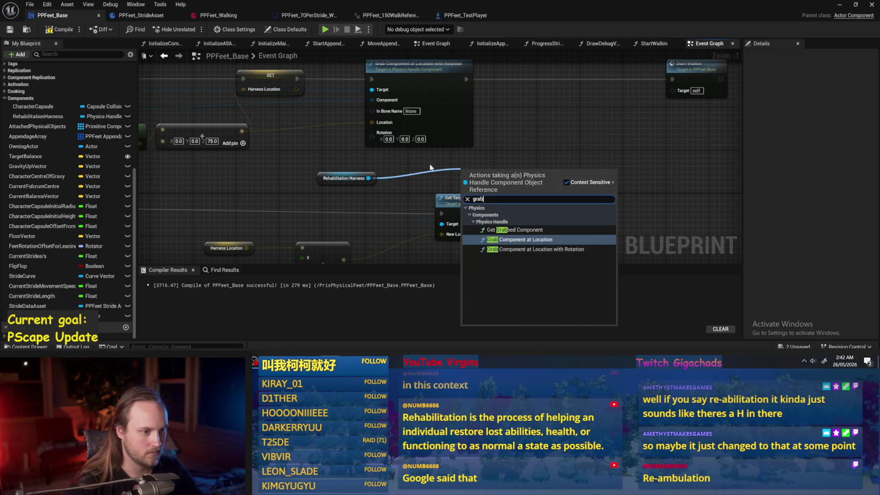
{"action": "left_click", "coordinate": [404, 171]}
{"action": "left_click_drag", "start_coordinate": [425, 172], "coordinate": [429, 171]}
{"action": "type", "text": "target"}
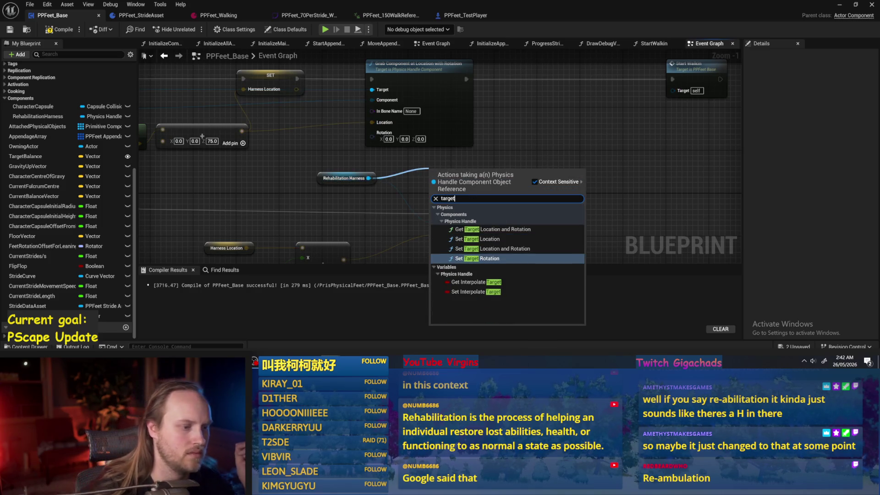
{"action": "left_click", "coordinate": [480, 239]}
{"action": "left_click_drag", "start_coordinate": [454, 203], "coordinate": [499, 165]}
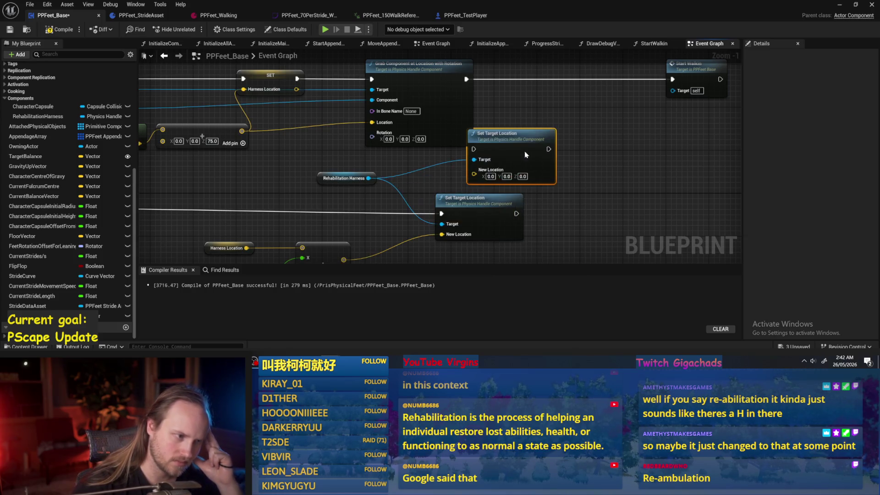
{"action": "key", "text": "Delete"}
{"action": "mouse_move", "coordinate": [370, 224]}
{"action": "left_mouse_down"}
{"action": "mouse_move", "coordinate": [428, 158]}
{"action": "mouse_move", "coordinate": [457, 161]}
{"action": "left_mouse_up"}
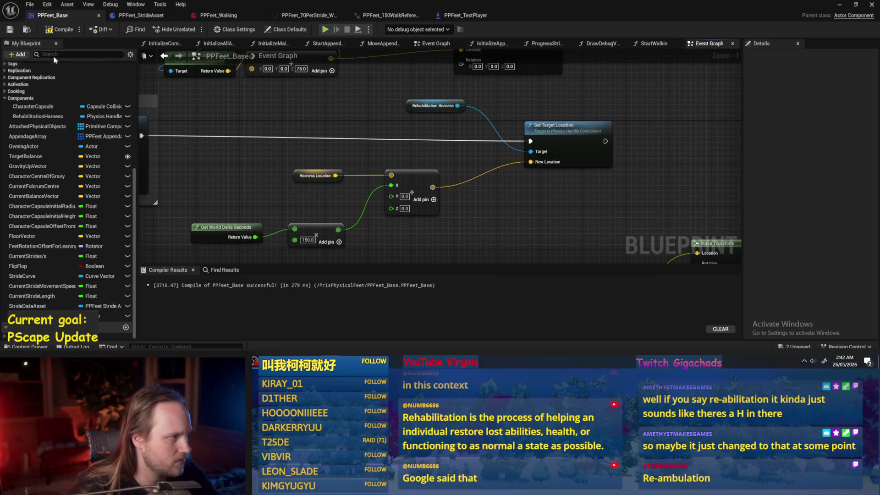
Step: Add a Print String node beside Set Target Location
{"action": "left_click", "coordinate": [316, 175]}
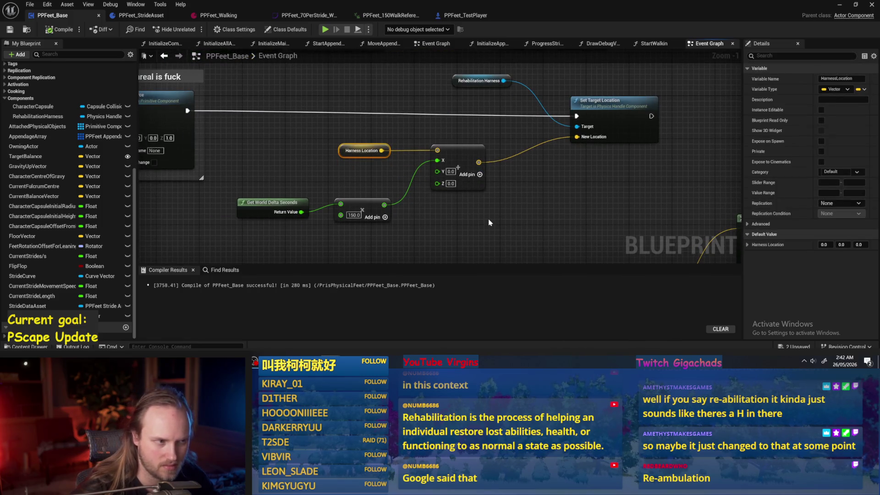
{"action": "left_click", "coordinate": [427, 186]}
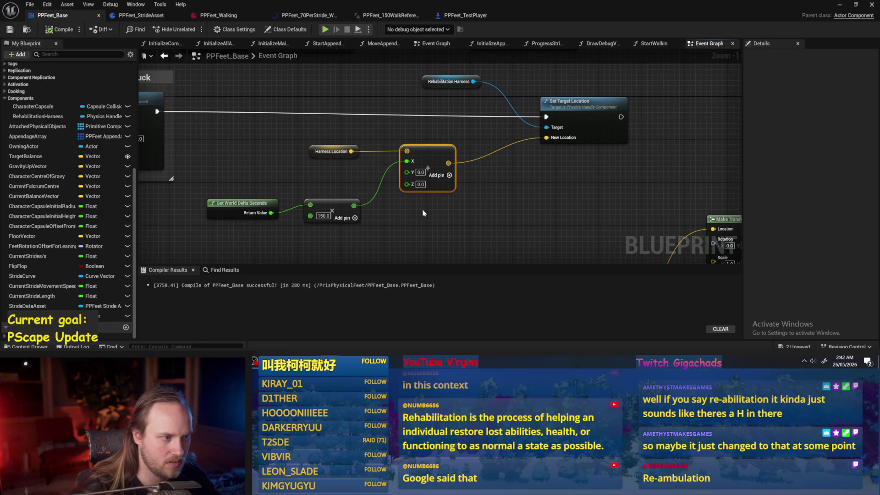
{"action": "right_click", "coordinate": [509, 146]}
{"action": "type", "text": "print"}
{"action": "left_click", "coordinate": [541, 178]}
Step: Run the Hello Print String after Set Target Location and save the blueprint
{"action": "left_click_drag", "start_coordinate": [477, 169], "coordinate": [624, 140]}
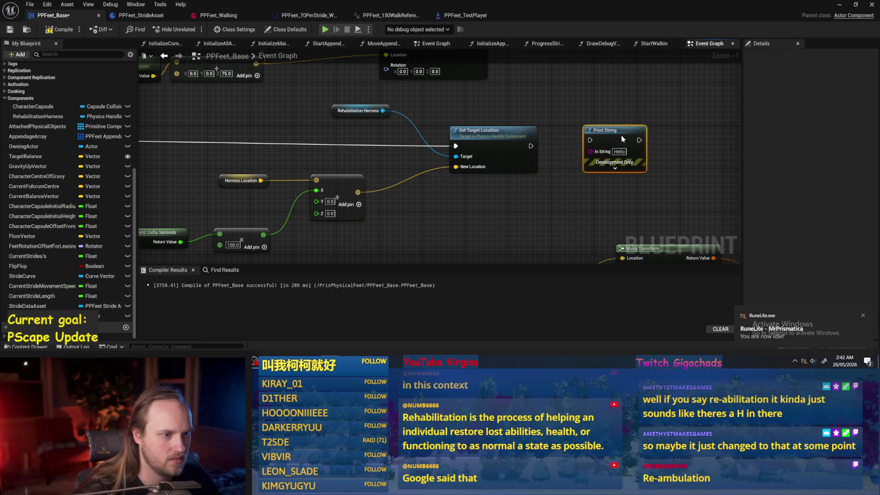
{"action": "left_click_drag", "start_coordinate": [531, 146], "coordinate": [579, 145]}
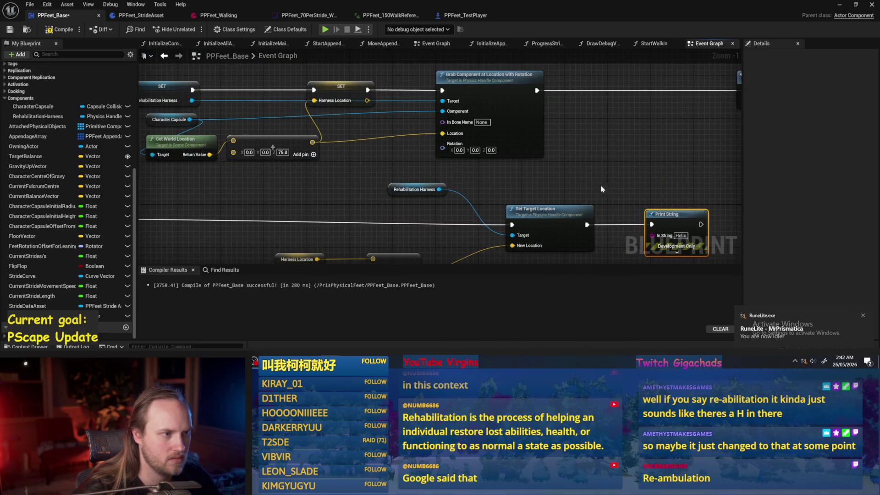
{"action": "left_click", "coordinate": [605, 192]}
{"action": "scroll", "coordinate": [588, 177], "scroll_direction": "down", "scroll_amount": 1}
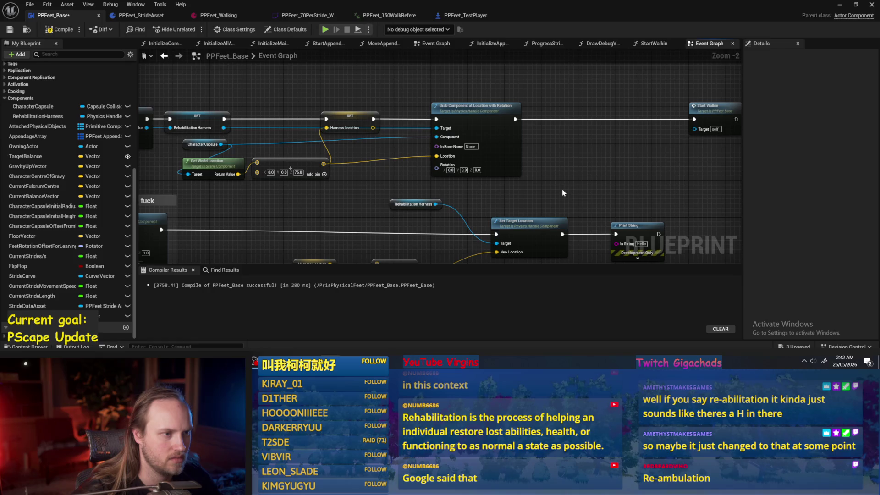
{"action": "mouse_move", "coordinate": [564, 193]}
{"action": "left_mouse_down"}
{"action": "mouse_move", "coordinate": [602, 167]}
{"action": "mouse_move", "coordinate": [525, 164]}
{"action": "left_mouse_up"}
{"action": "key", "text": "ctrl+s"}
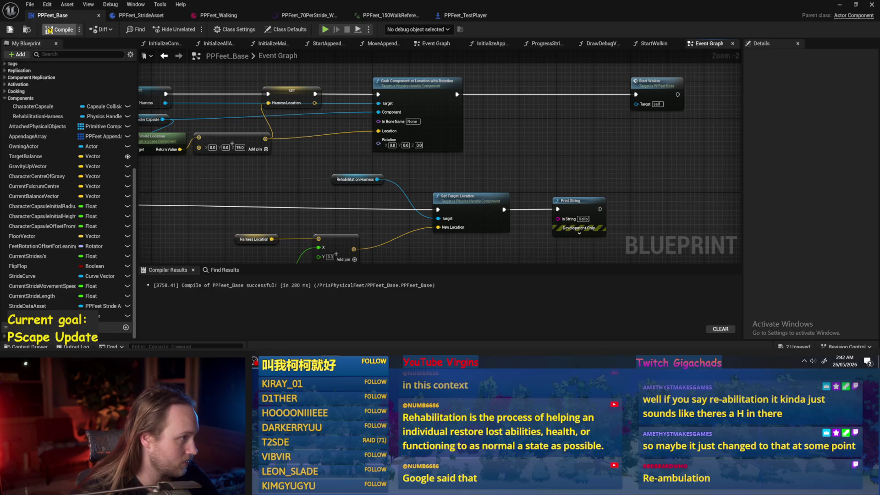
Step: Shift Grab Component further right, then play-test the level to see Hello repeat
{"action": "left_click_drag", "start_coordinate": [309, 180], "coordinate": [350, 188]}
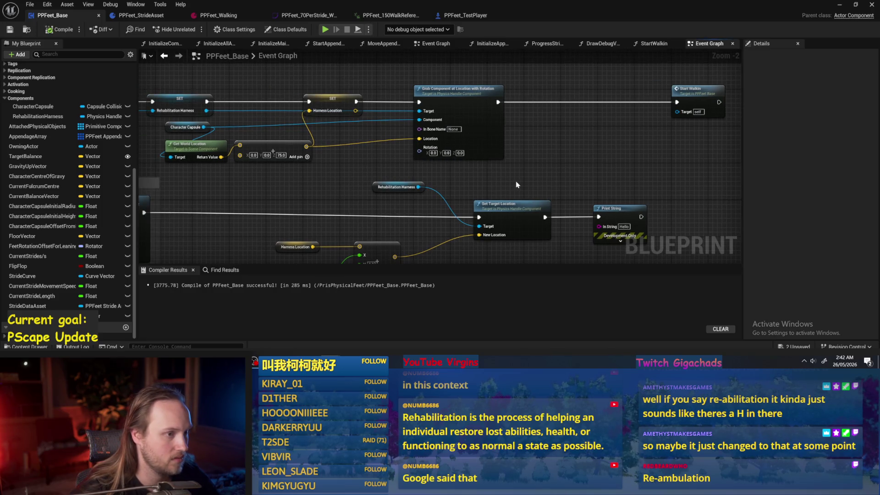
{"action": "left_click_drag", "start_coordinate": [486, 151], "coordinate": [602, 154]}
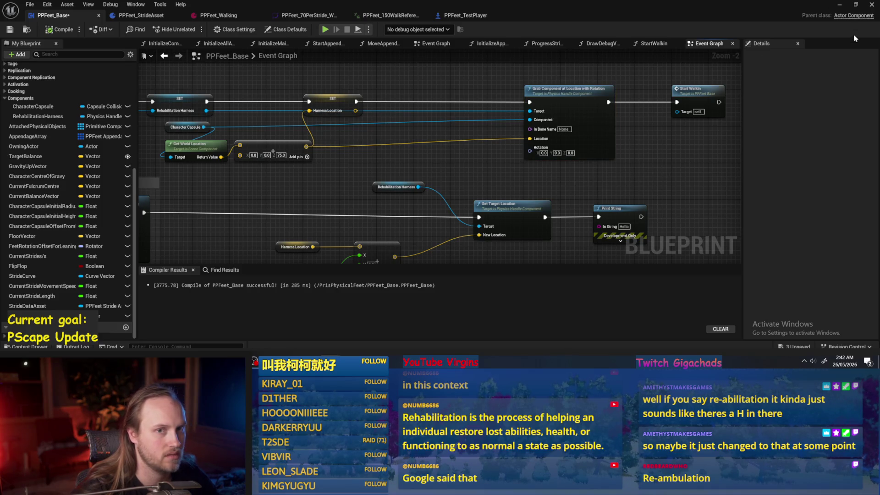
{"action": "left_click", "coordinate": [841, 6]}
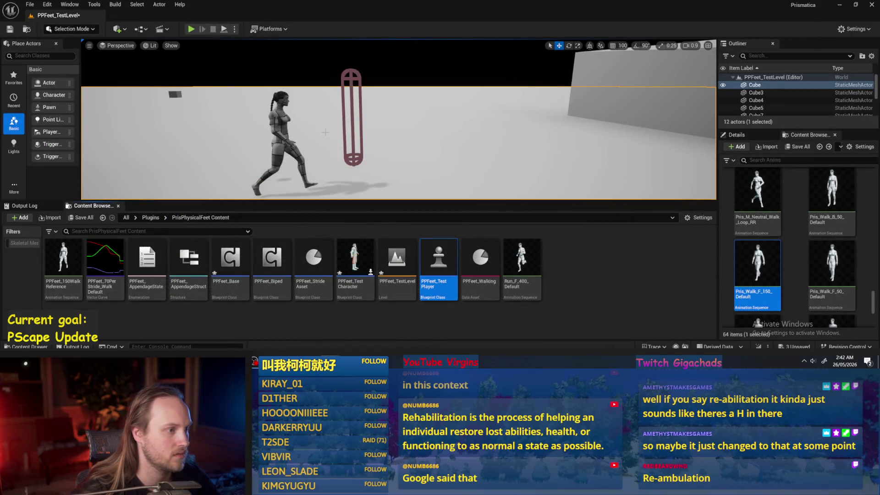
{"action": "key", "text": "alt+p"}
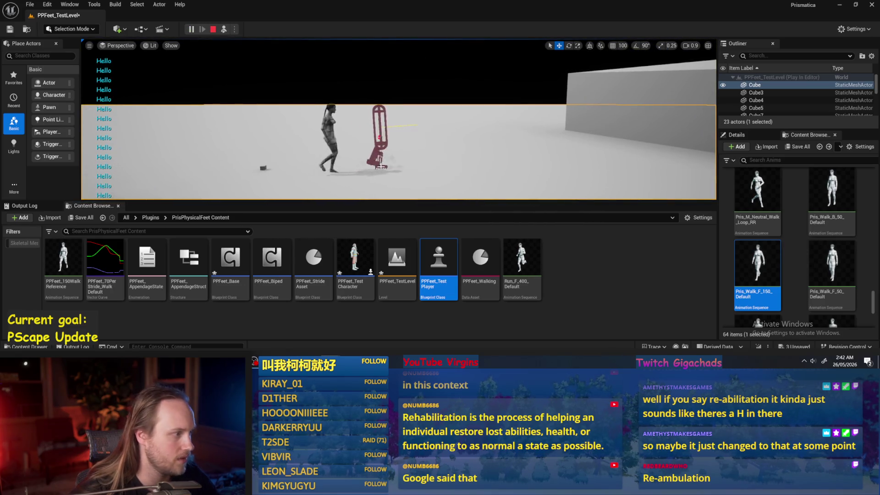
{"action": "key", "text": "Escape"}
{"action": "left_click", "coordinate": [367, 335]}
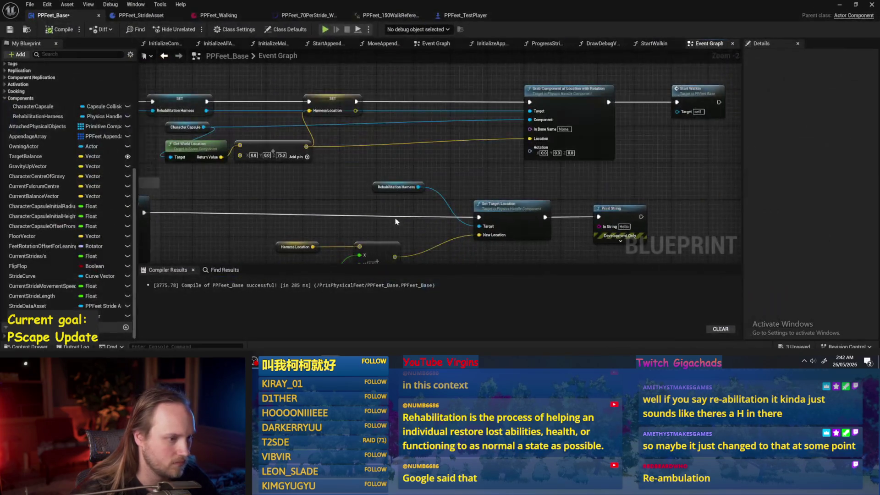
Step: Feed the summed location vector into Print String's In String instead of Hello
{"action": "mouse_move", "coordinate": [344, 196]}
{"action": "left_mouse_down"}
{"action": "mouse_move", "coordinate": [556, 173]}
{"action": "mouse_move", "coordinate": [550, 166]}
{"action": "left_mouse_up"}
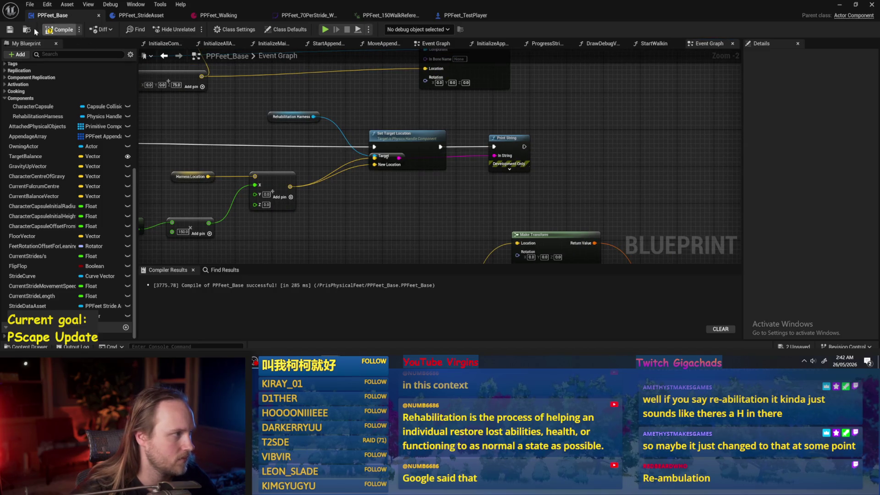
{"action": "left_click_drag", "start_coordinate": [299, 108], "coordinate": [349, 148]}
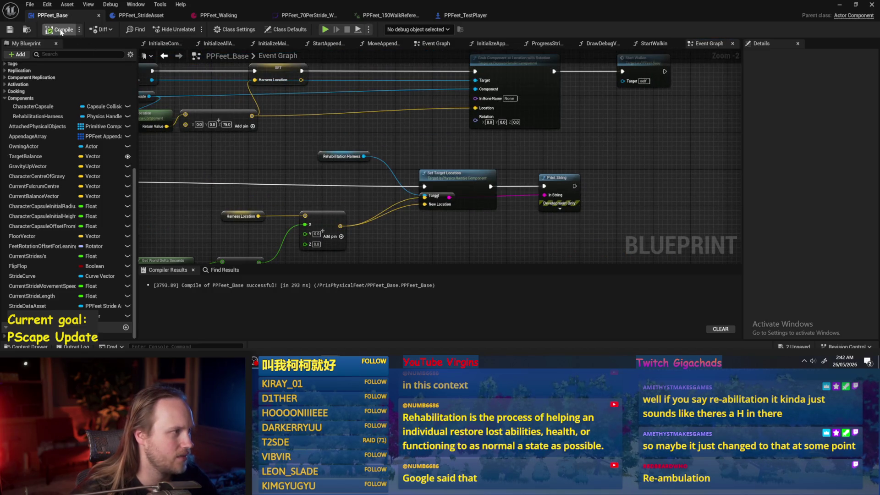
{"action": "left_click_drag", "start_coordinate": [579, 157], "coordinate": [537, 178]}
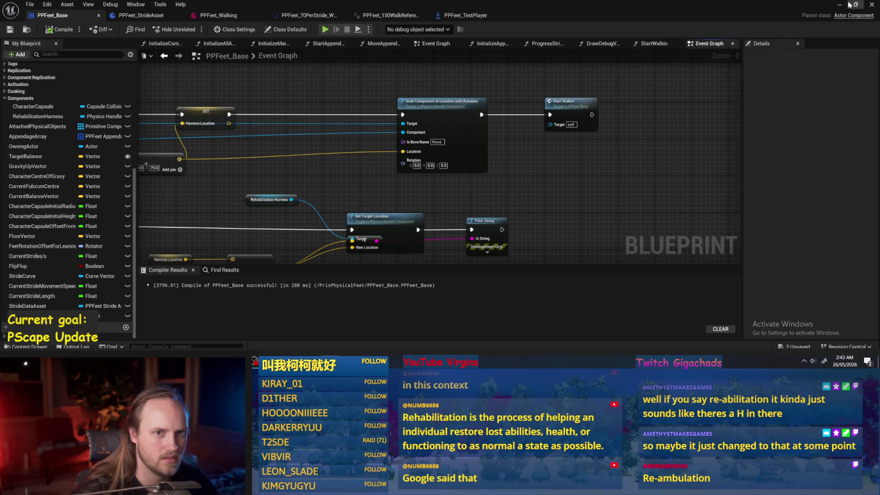
Step: Play-test the level to check the printed coordinates, then return to PPFeet_Base
{"action": "left_click", "coordinate": [840, 4]}
{"action": "left_click", "coordinate": [191, 29]}
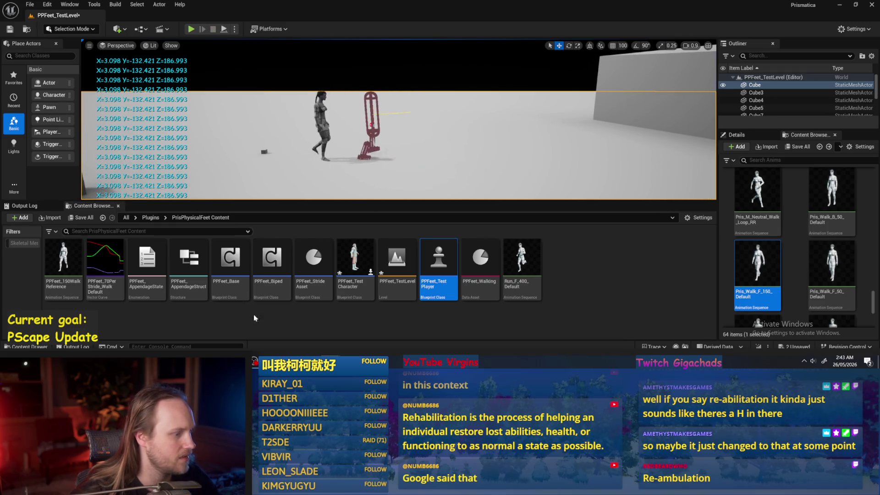
{"action": "key", "text": "Escape"}
{"action": "key", "text": "alt+Tab"}
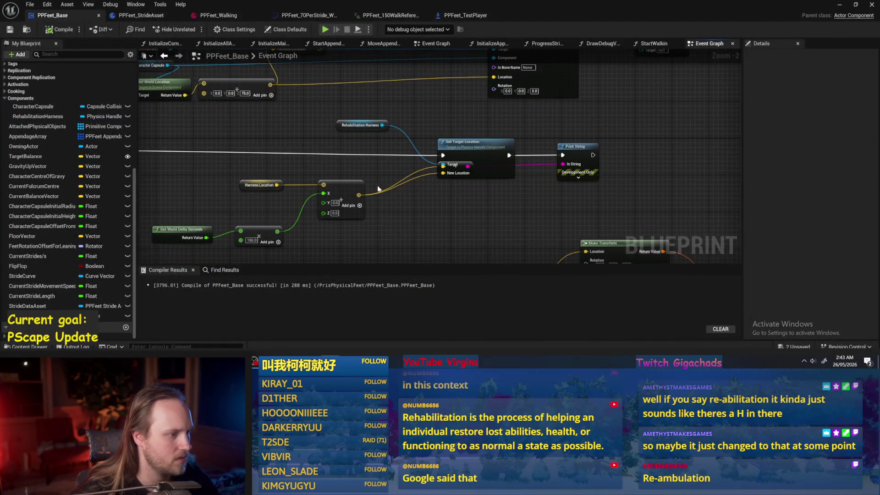
Step: Replace the vector-to-text conversion with a Set Harness Location node on the execution chain
{"action": "left_click", "coordinate": [428, 133]}
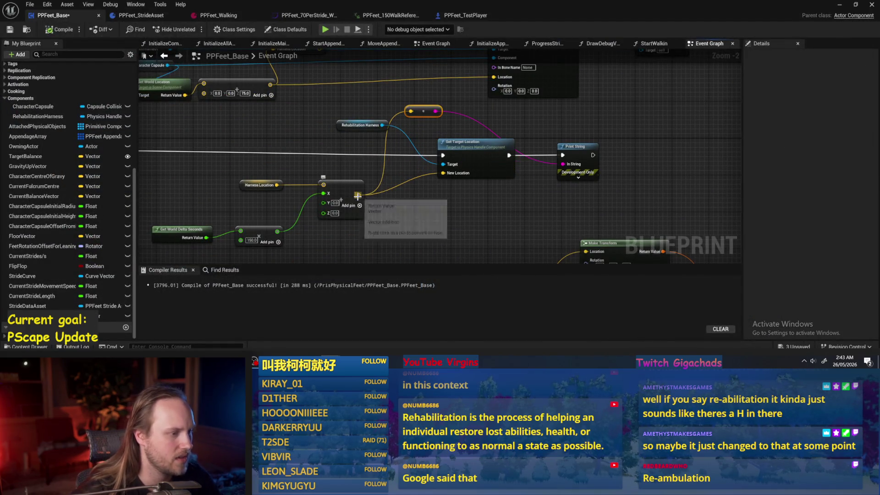
{"action": "key", "text": "Delete"}
{"action": "left_click_drag", "start_coordinate": [358, 195], "coordinate": [379, 180]}
{"action": "type", "text": "set harn"}
{"action": "left_click", "coordinate": [408, 219]}
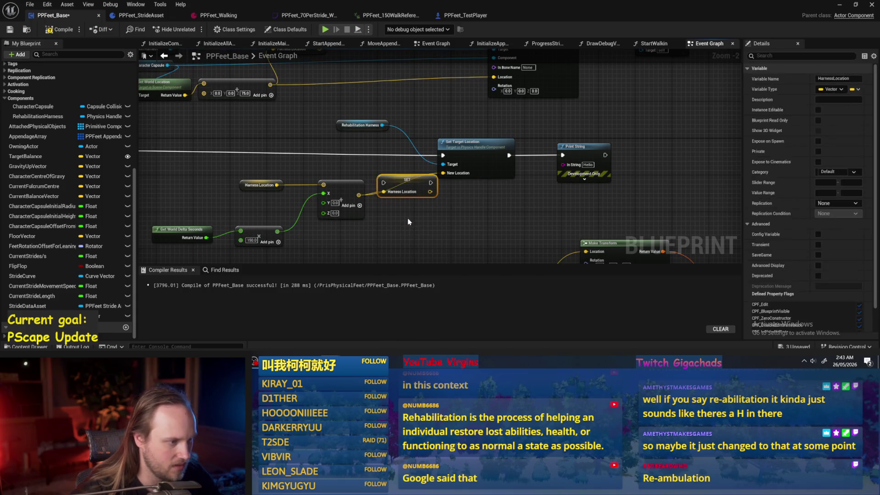
{"action": "mouse_move", "coordinate": [373, 181]}
{"action": "left_mouse_down"}
{"action": "mouse_move", "coordinate": [394, 152]}
{"action": "mouse_move", "coordinate": [371, 155]}
{"action": "mouse_move", "coordinate": [443, 156]}
{"action": "left_mouse_up"}
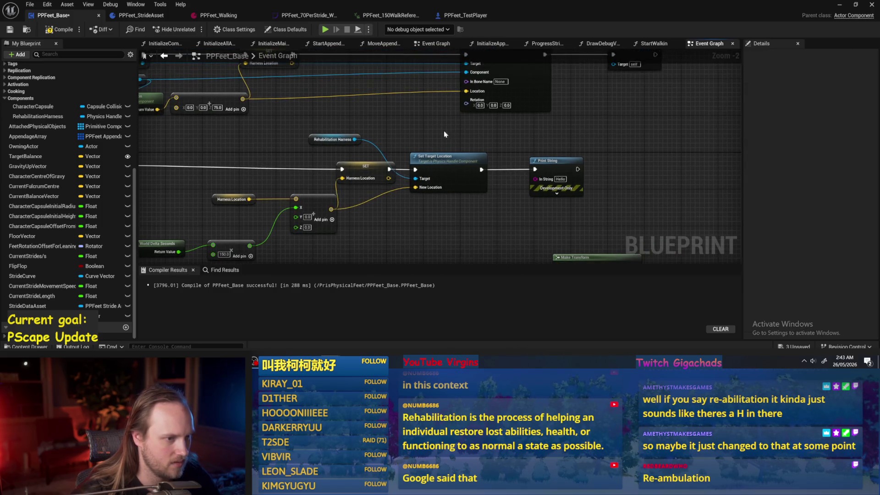
Step: Delete the Print String node and play-test the level
{"action": "key", "text": "Delete"}
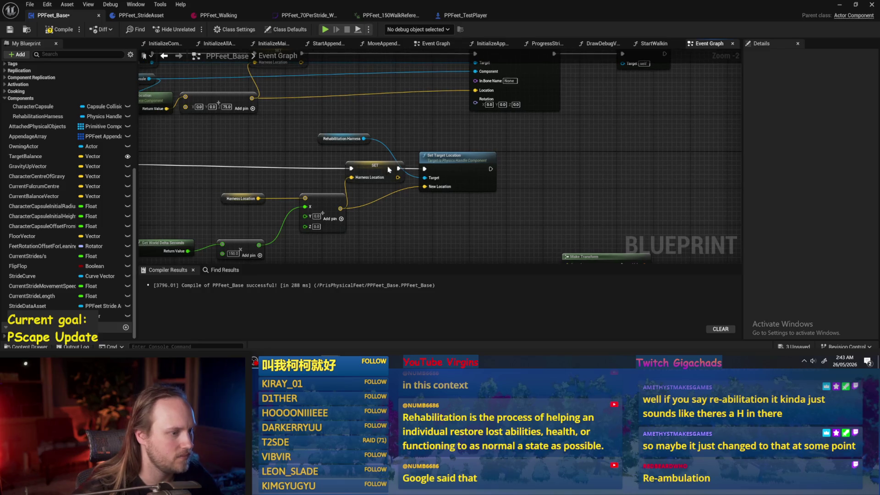
{"action": "left_click", "coordinate": [841, 6]}
{"action": "key", "text": "alt+p"}
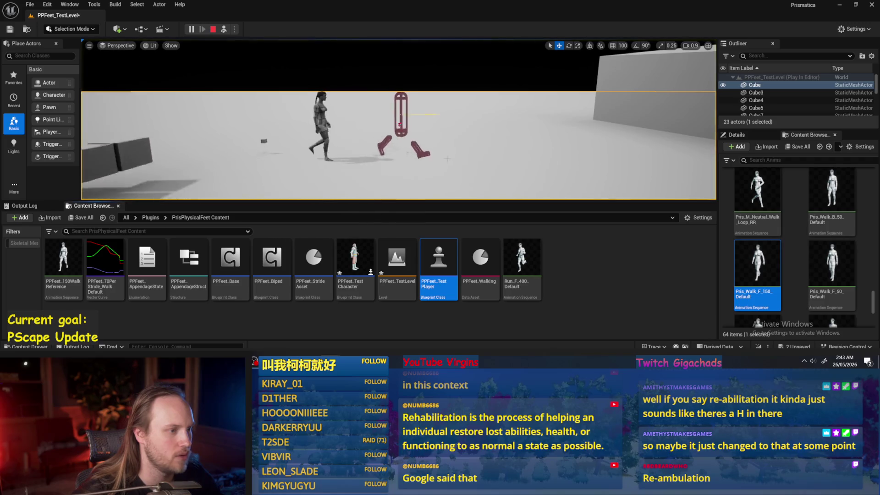
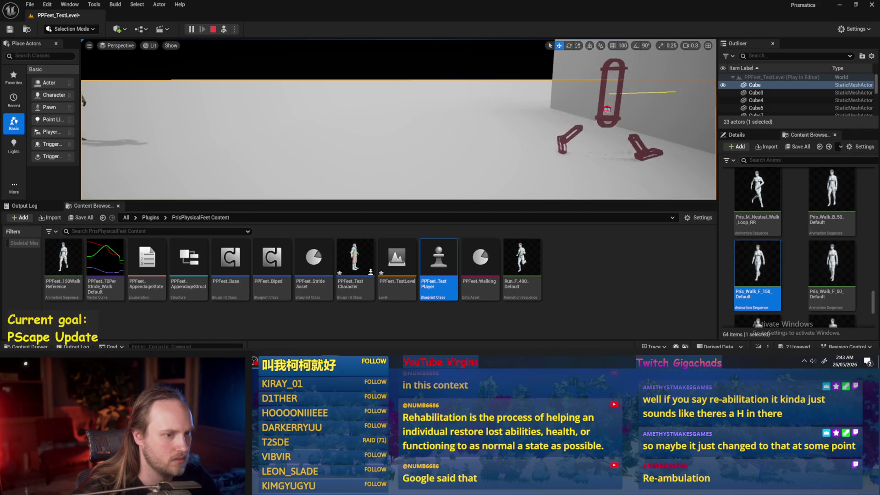
Step: Stop the play test and select the PPFeet_150WalkReference character in the level
{"action": "key", "text": "Escape"}
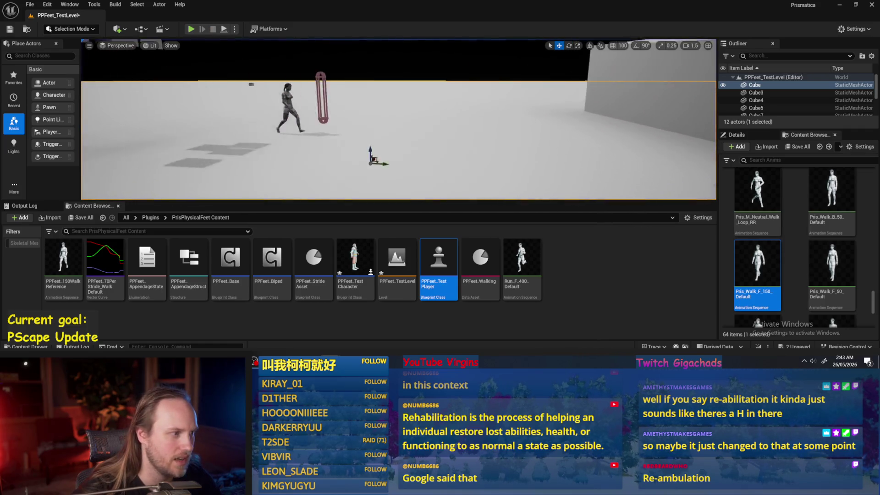
{"action": "left_click", "coordinate": [345, 142]}
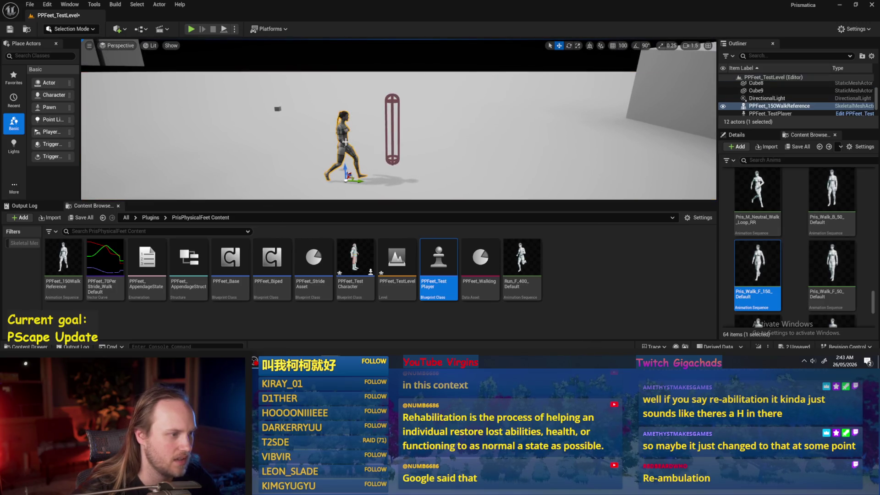
{"action": "left_click", "coordinate": [605, 283]}
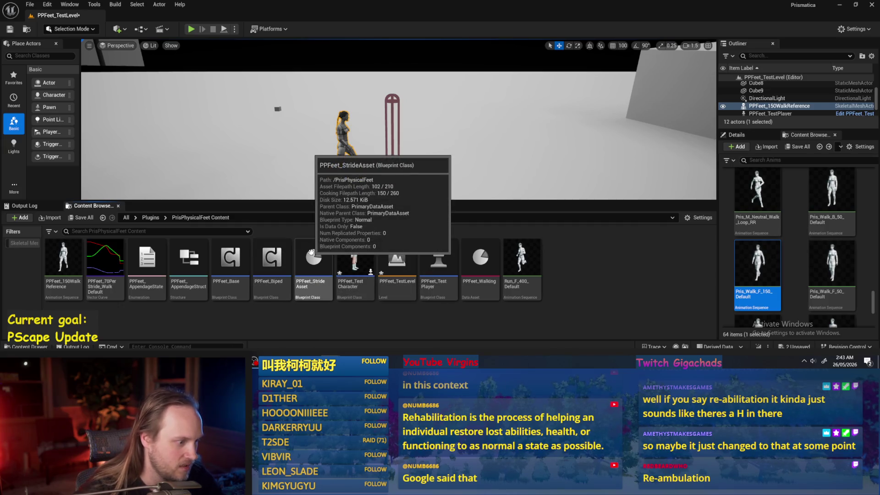
Step: Glance at the PPFeet_Base Blueprint, then start a new Blueprint Class in the Content Browser
{"action": "double_click", "coordinate": [231, 259]}
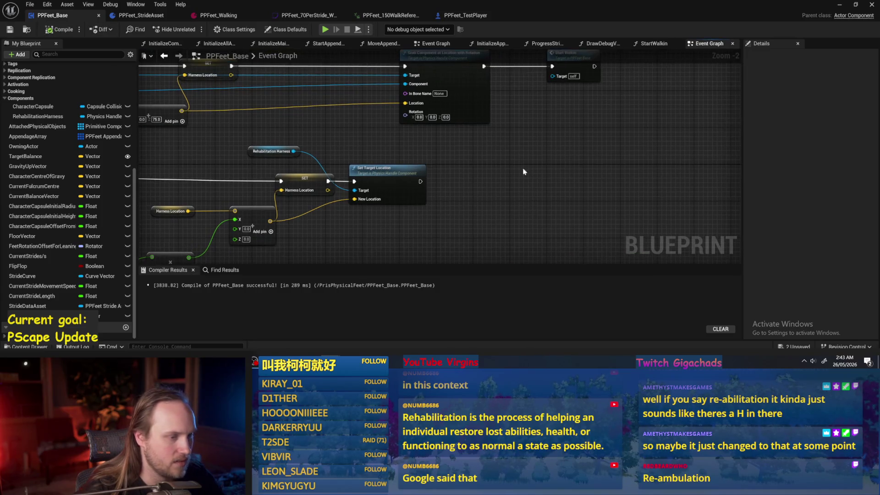
{"action": "left_click", "coordinate": [842, 5]}
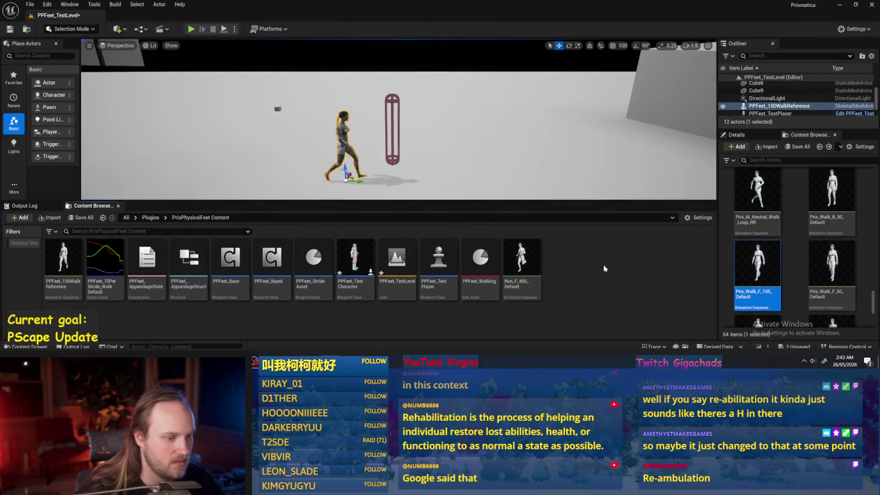
{"action": "right_click", "coordinate": [557, 264]}
{"action": "left_click", "coordinate": [585, 140]}
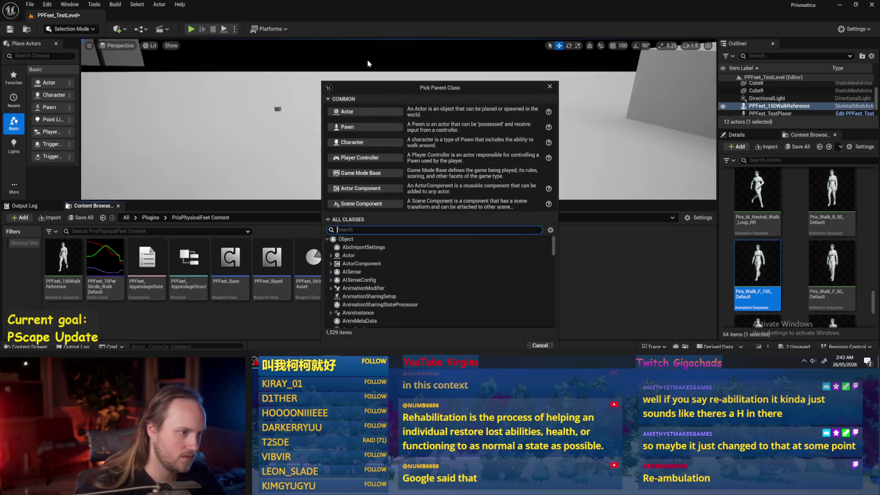
Step: Create the Actor Blueprint Guy and add a SkeletalMesh component to it
{"action": "left_click", "coordinate": [359, 114]}
{"action": "type", "text": "Guy"}
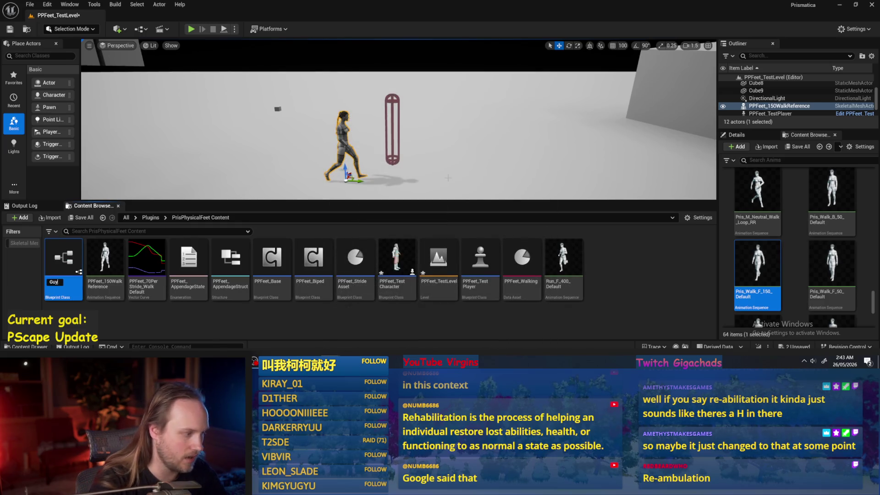
{"action": "double_click", "coordinate": [69, 263]}
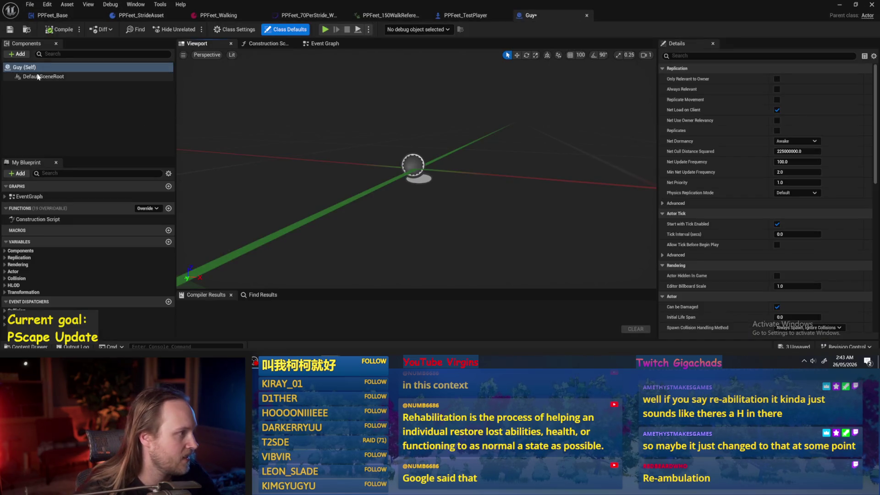
{"action": "left_click", "coordinate": [19, 54]}
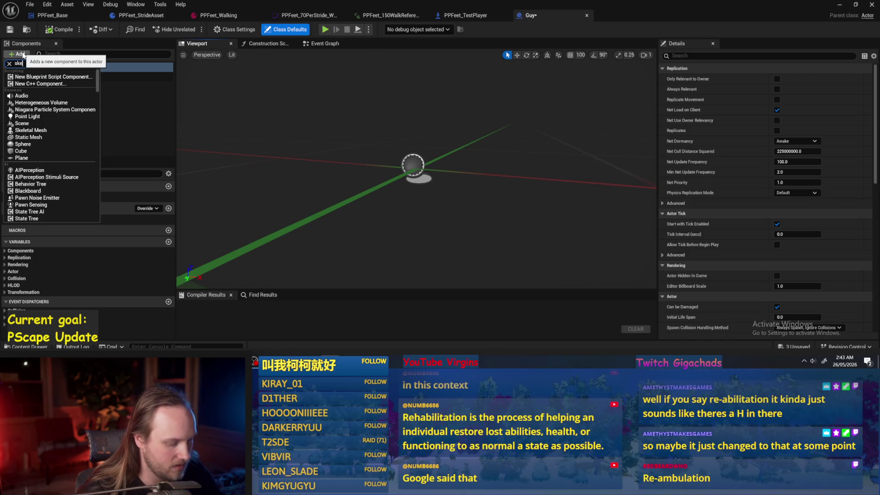
{"action": "left_click", "coordinate": [38, 117]}
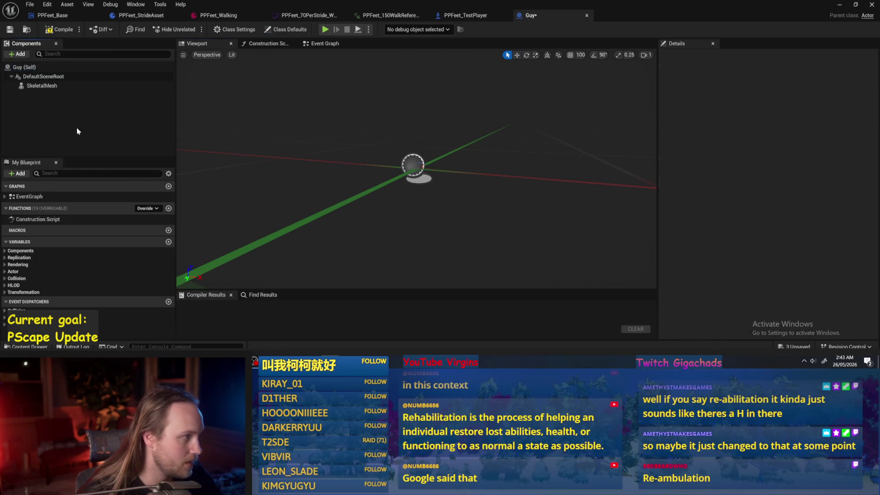
{"action": "left_click", "coordinate": [38, 86]}
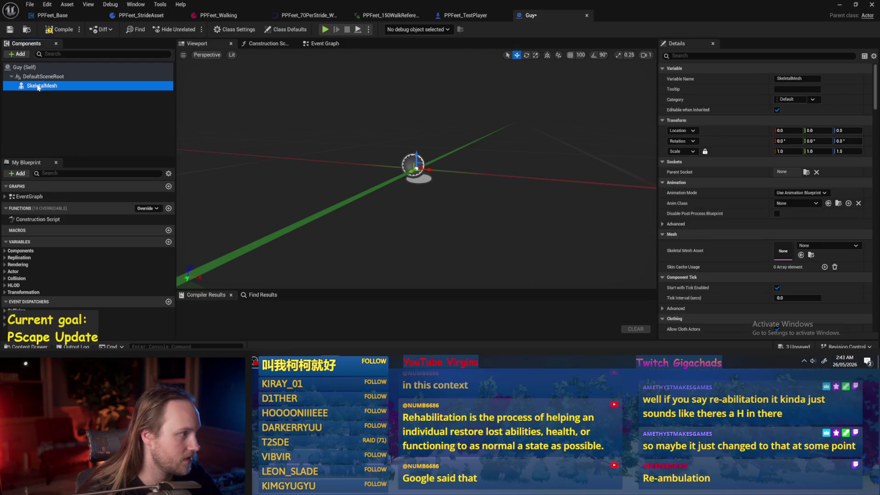
Step: Assign the All_Fixed_Ready_To_Booba skeletal mesh to the SkeletalMesh component
{"action": "left_click", "coordinate": [810, 247]}
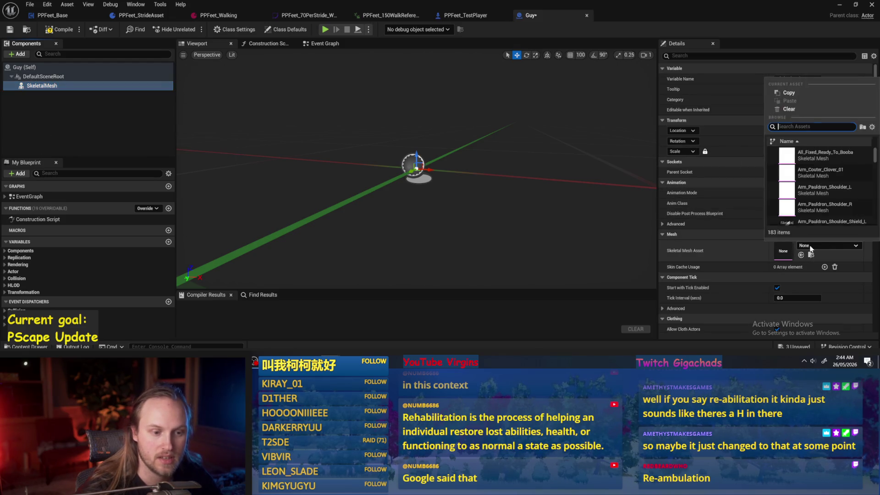
{"action": "scroll", "coordinate": [823, 191], "scroll_direction": "down", "scroll_amount": 5}
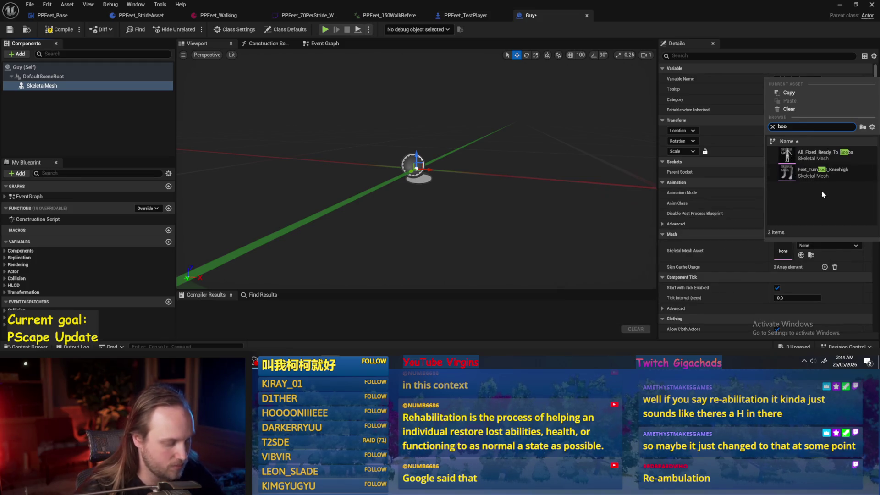
{"action": "scroll", "coordinate": [822, 191], "scroll_direction": "up", "scroll_amount": 3}
{"action": "left_click", "coordinate": [821, 156]}
{"action": "left_click_drag", "start_coordinate": [412, 175], "coordinate": [367, 183]}
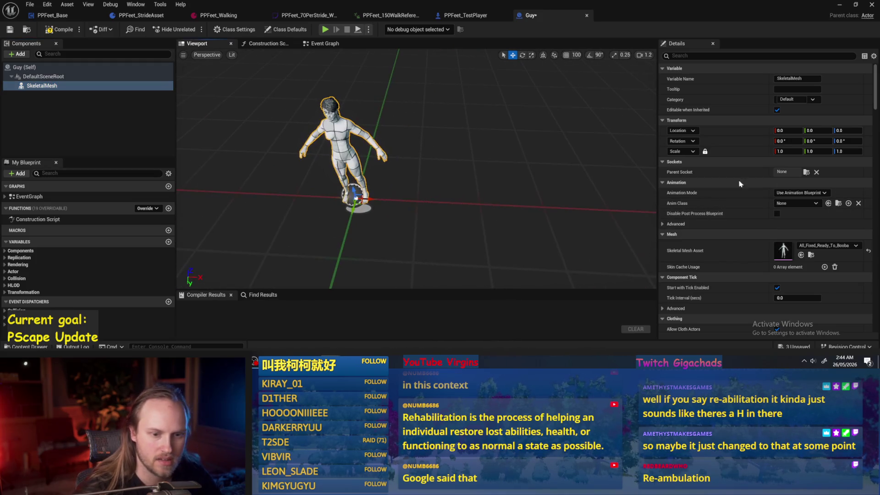
Step: Rotate the skeletal mesh to -90 degrees on Z
{"action": "type", "text": "90"}
{"action": "key", "text": "Return"}
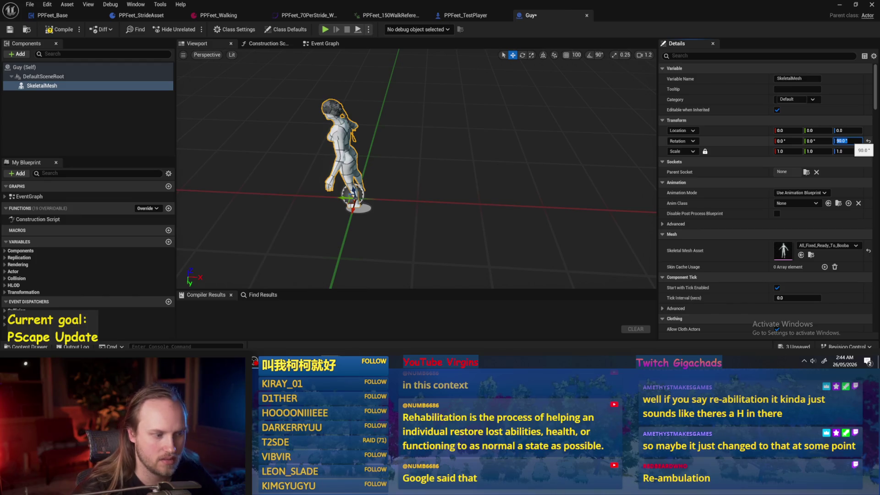
{"action": "type", "text": "-90"}
{"action": "key", "text": "Return"}
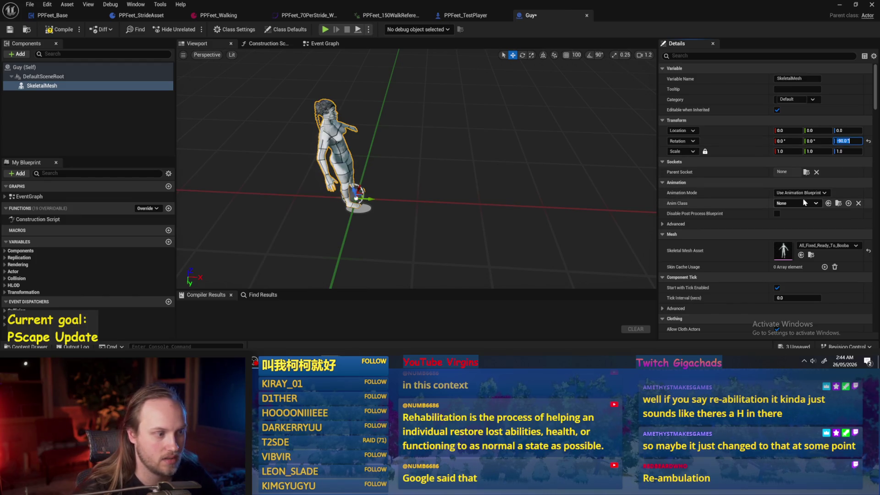
{"action": "left_click", "coordinate": [543, 55]}
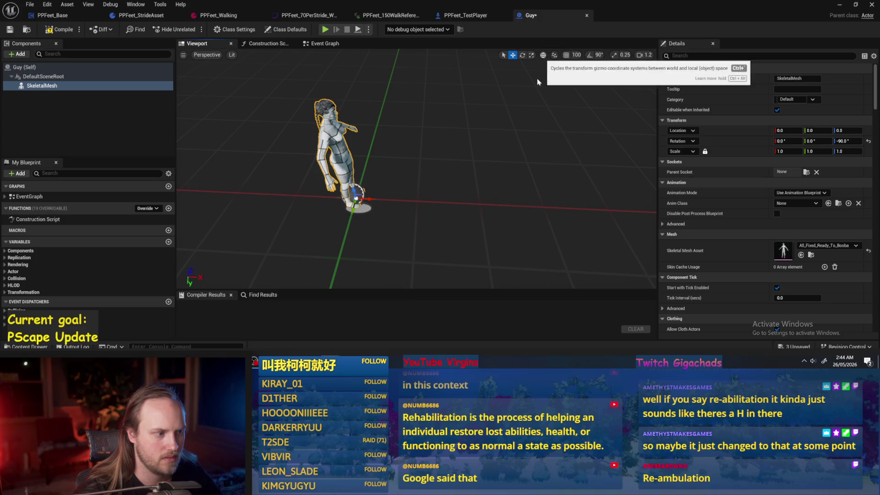
Step: Set the mesh to Use Animation Asset playing PPFeet_150WalkReference
{"action": "left_click", "coordinate": [797, 194]}
{"action": "left_click", "coordinate": [798, 193]}
{"action": "left_click", "coordinate": [798, 193]}
{"action": "left_click", "coordinate": [798, 207]}
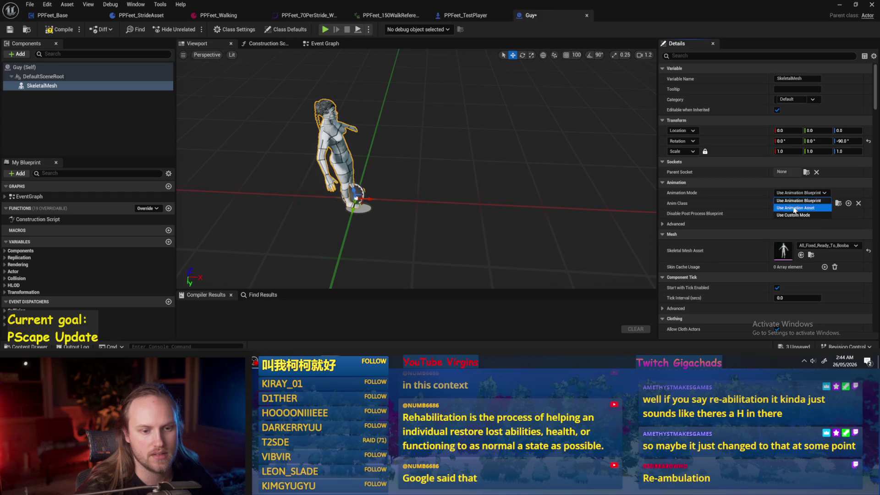
{"action": "left_click", "coordinate": [803, 206]}
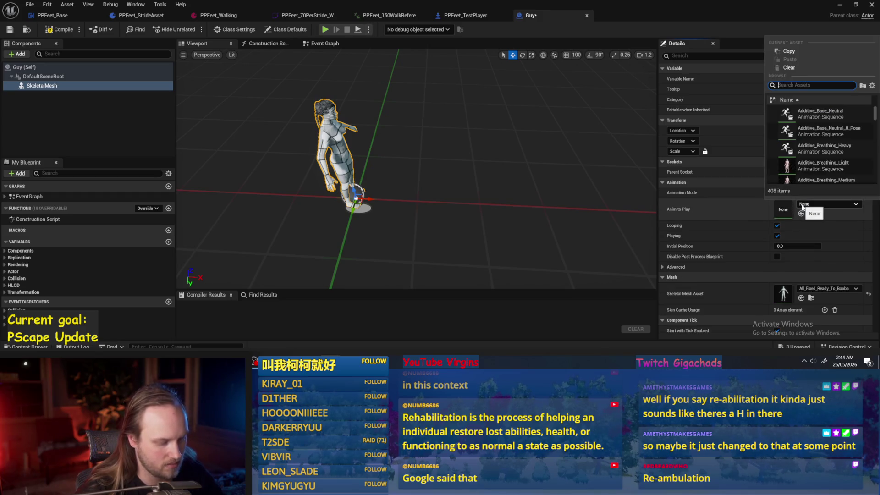
{"action": "type", "text": "walk 150"}
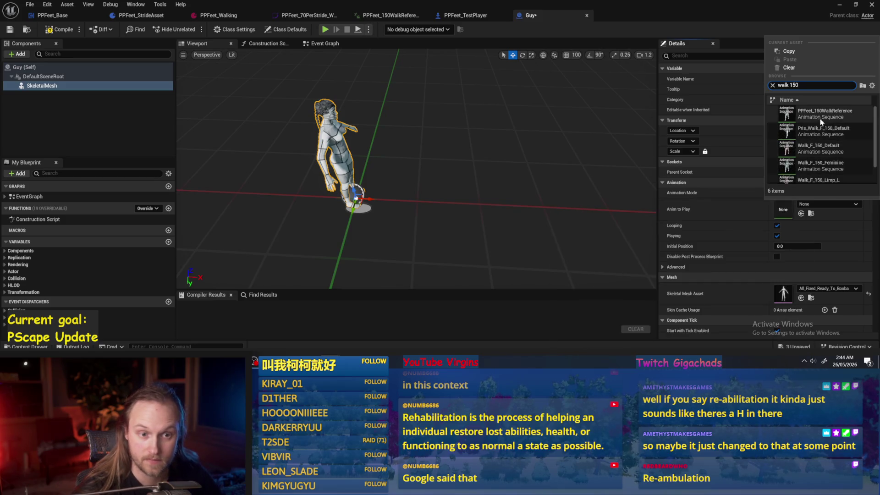
{"action": "left_click", "coordinate": [821, 113]}
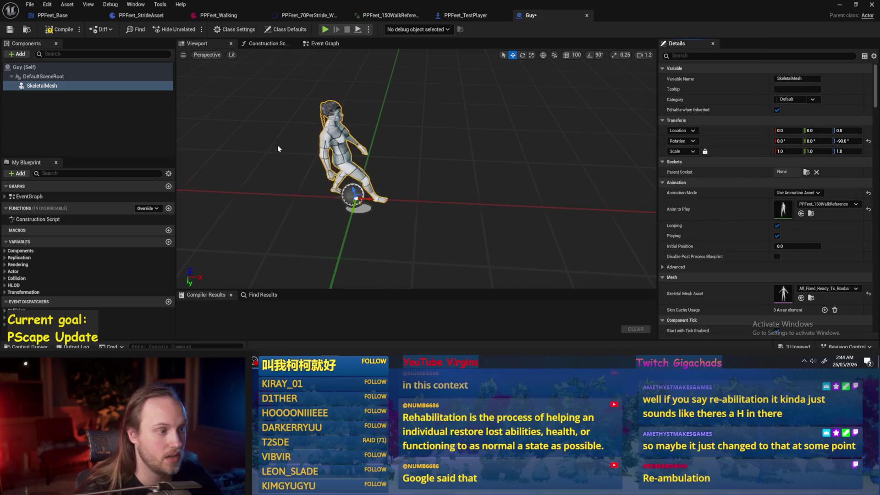
{"action": "left_click", "coordinate": [322, 43]}
Step: Add an Add Actor World Offset node driven by Event Tick
{"action": "scroll", "coordinate": [398, 118], "scroll_direction": "down", "scroll_amount": 1}
{"action": "right_click", "coordinate": [393, 201]}
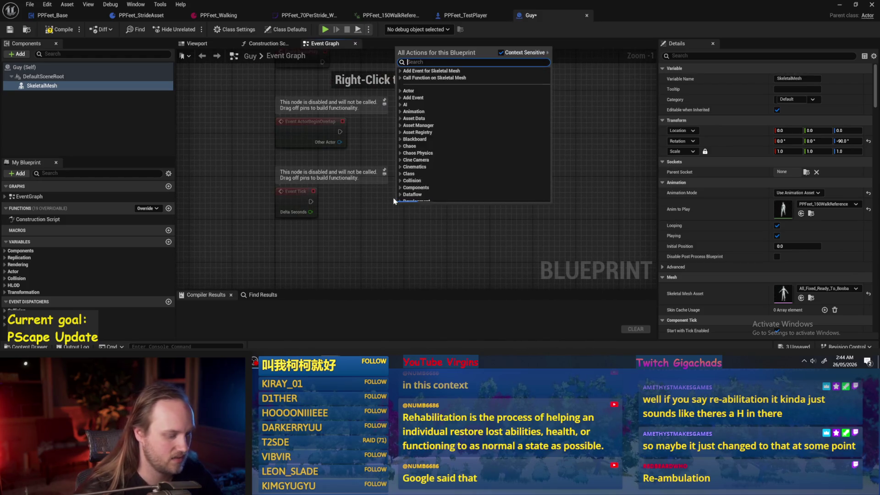
{"action": "type", "text": "add ofset"}
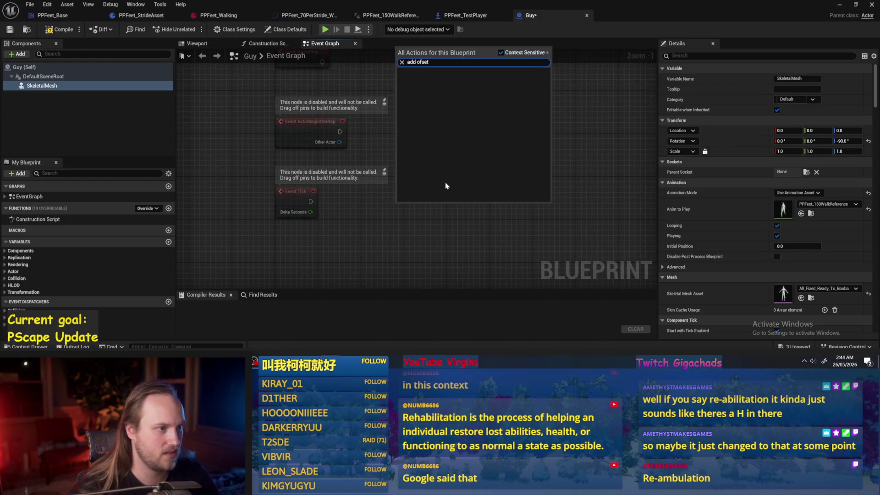
{"action": "key", "text": "BackSpace"}
{"action": "key", "text": "BackSpace"}
{"action": "key", "text": "BackSpace"}
{"action": "type", "text": "fset"}
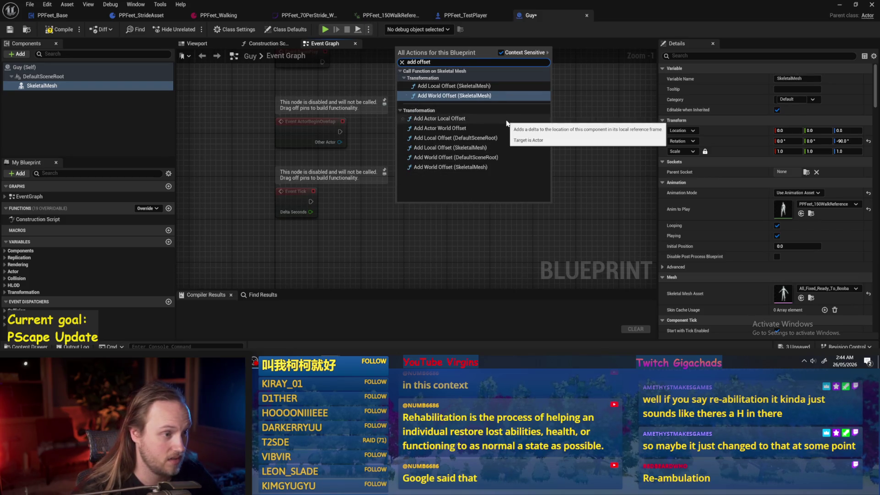
{"action": "left_click", "coordinate": [440, 128]}
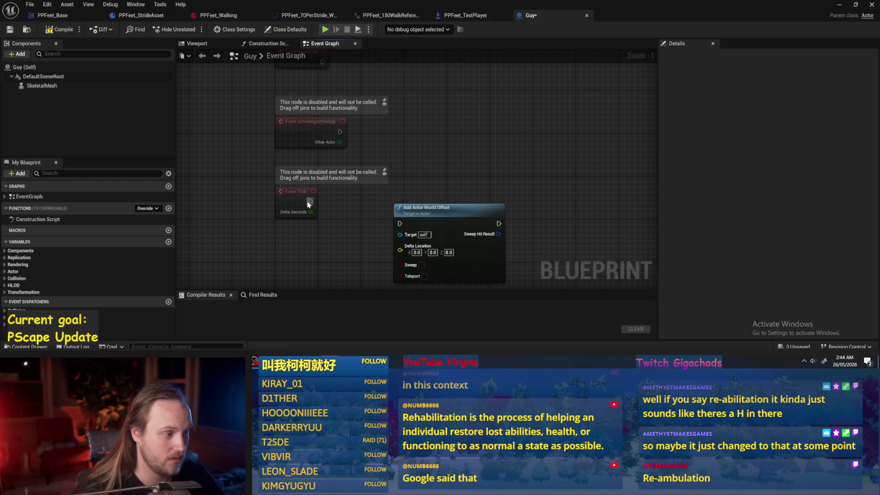
{"action": "mouse_move", "coordinate": [402, 228]}
{"action": "left_mouse_down"}
{"action": "mouse_move", "coordinate": [401, 189]}
{"action": "mouse_move", "coordinate": [379, 199]}
{"action": "left_mouse_up"}
Step: Split Delta Location, feed Delta Seconds + 150 into X, and compile Guy
{"action": "right_click", "coordinate": [461, 181]}
{"action": "left_click", "coordinate": [477, 214]}
{"action": "type", "text": "+"}
{"action": "key", "text": "Return"}
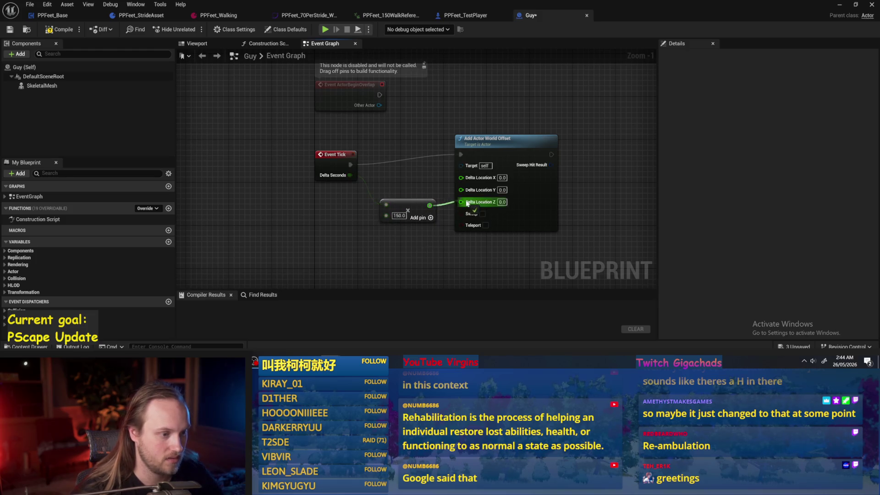
{"action": "left_click_drag", "start_coordinate": [458, 190], "coordinate": [461, 177]}
{"action": "left_click", "coordinate": [62, 33]}
{"action": "left_click", "coordinate": [841, 7]}
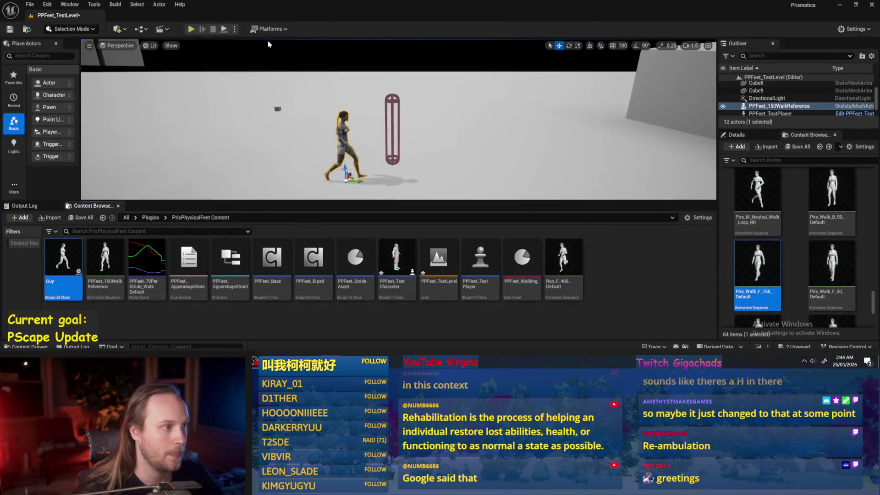
Step: Replace the walking reference actor with a Guy actor and play-test the level twice
{"action": "key", "text": "Delete"}
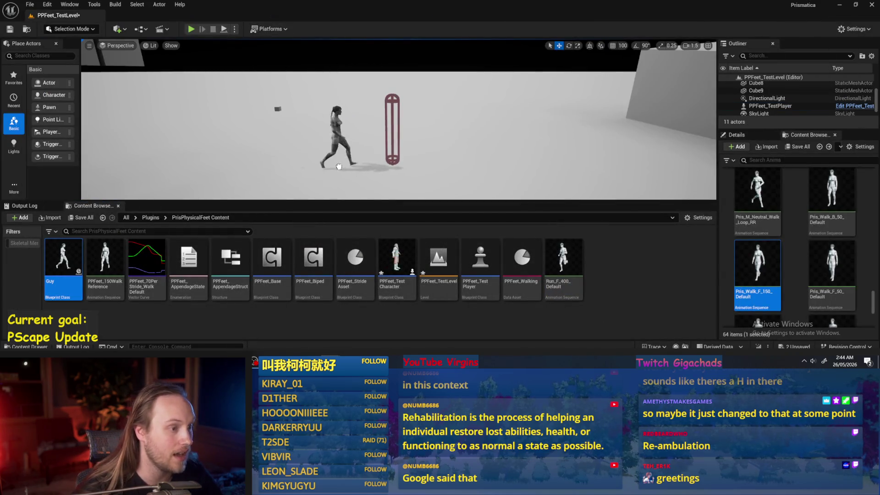
{"action": "left_click_drag", "start_coordinate": [386, 151], "coordinate": [387, 151]}
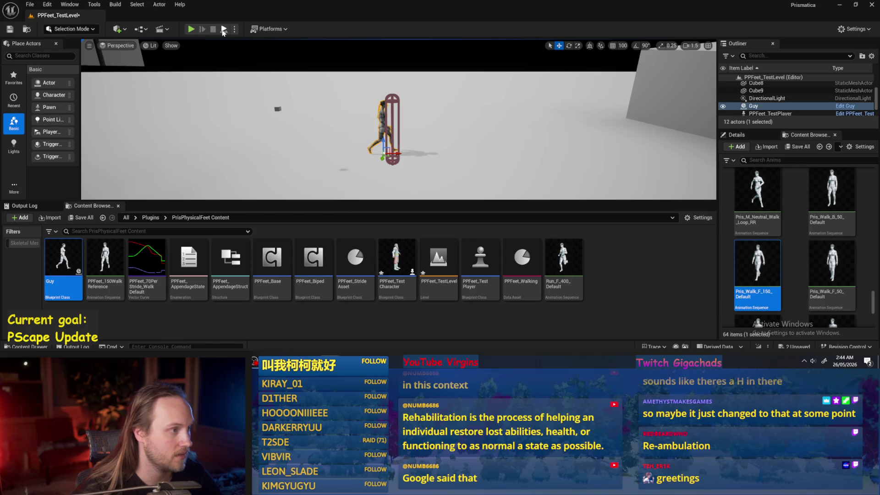
{"action": "key", "text": "alt+p"}
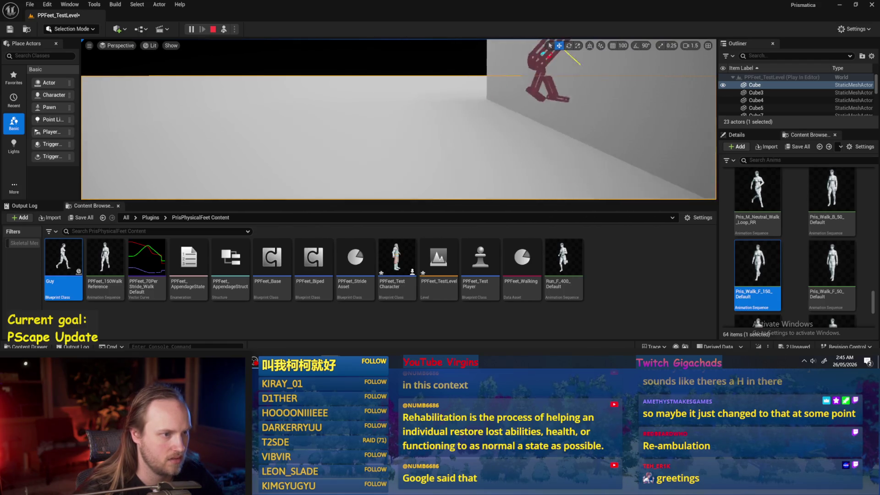
{"action": "key", "text": "Escape"}
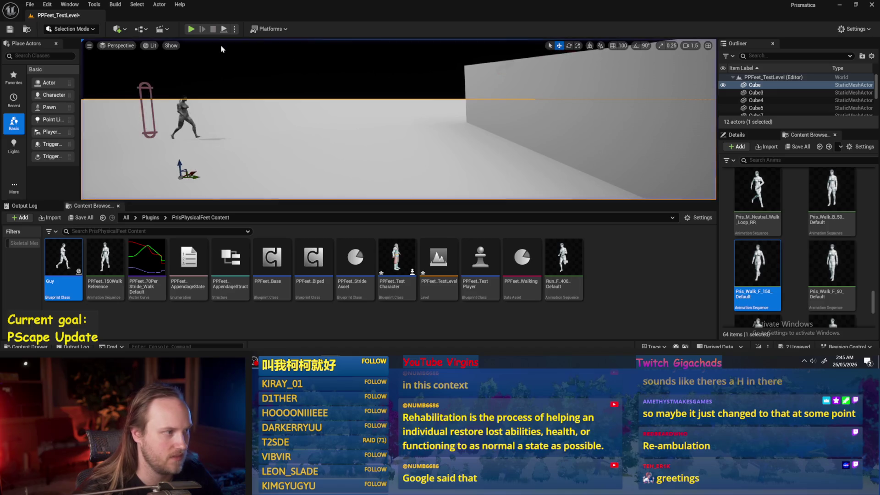
{"action": "key", "text": "alt+p"}
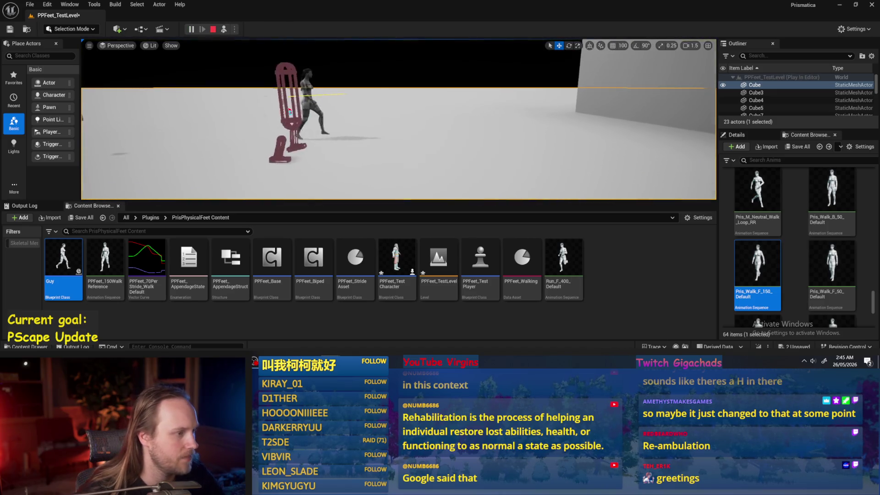
{"action": "key", "text": "Escape"}
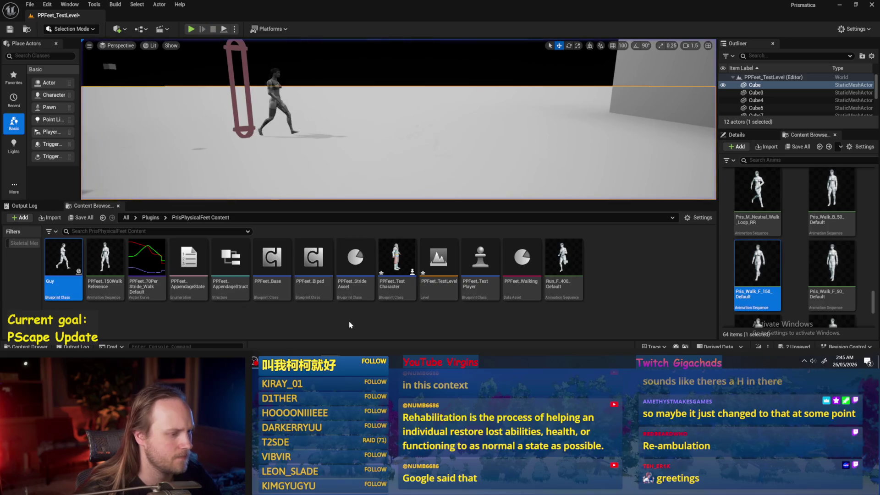
Step: Save all modified assets and open the PPFeet_150WalkReference animation
{"action": "key", "text": "ctrl+s"}
{"action": "left_click", "coordinate": [30, 5]}
{"action": "left_click", "coordinate": [48, 113]}
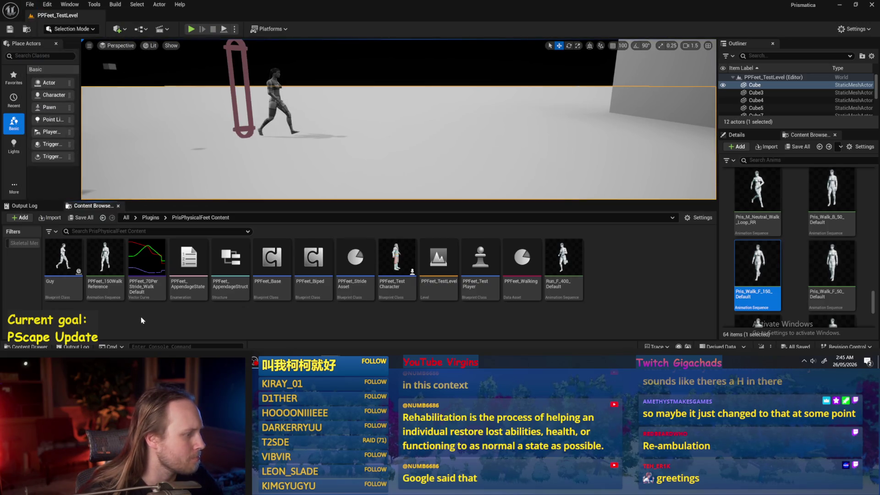
{"action": "double_click", "coordinate": [105, 262]}
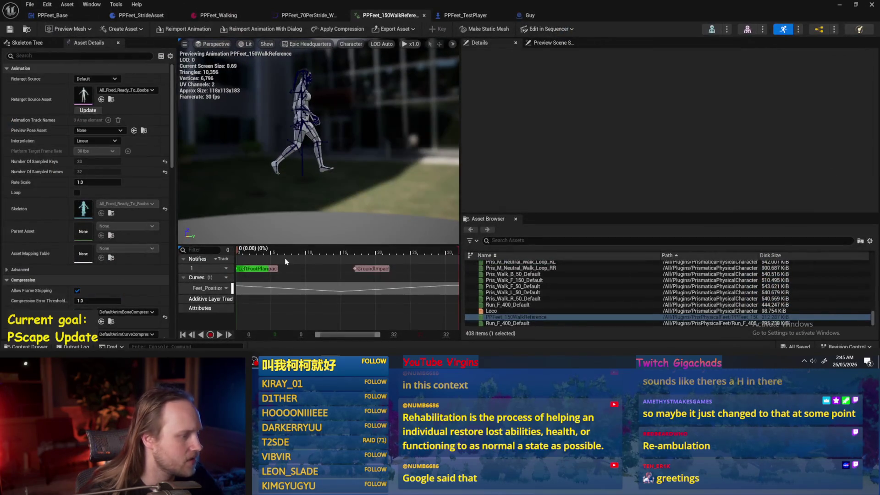
Step: Scrub PPFeet_150WalkReference to frame 27 and the last frame, then play and pause it
{"action": "mouse_move", "coordinate": [247, 255]}
{"action": "left_mouse_down"}
{"action": "mouse_move", "coordinate": [453, 256]}
{"action": "mouse_move", "coordinate": [441, 253]}
{"action": "left_mouse_up"}
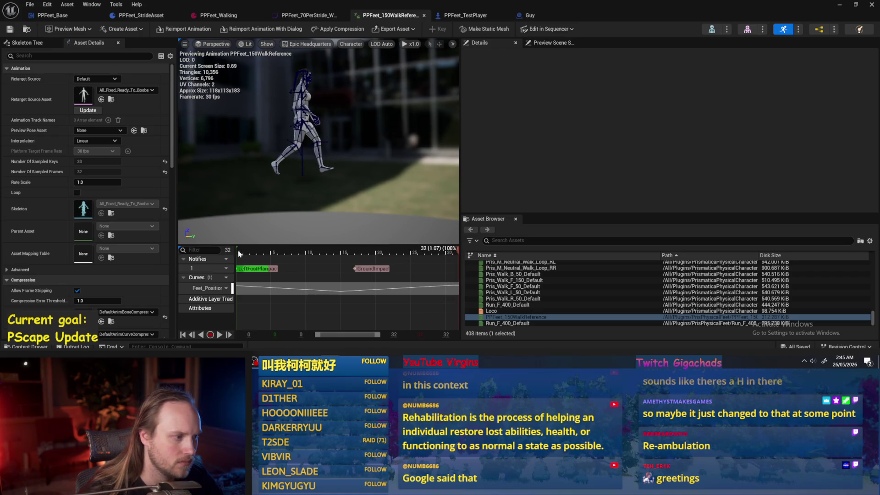
{"action": "left_click_drag", "start_coordinate": [311, 256], "coordinate": [492, 255]}
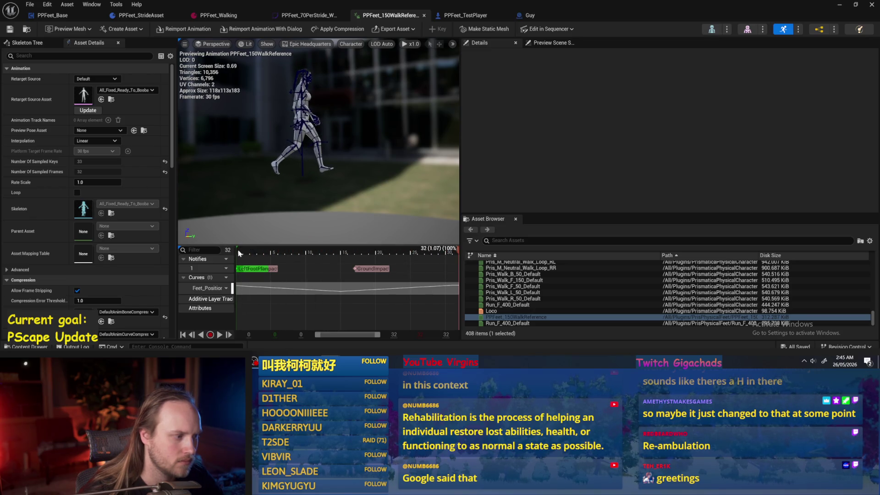
{"action": "key", "text": "space"}
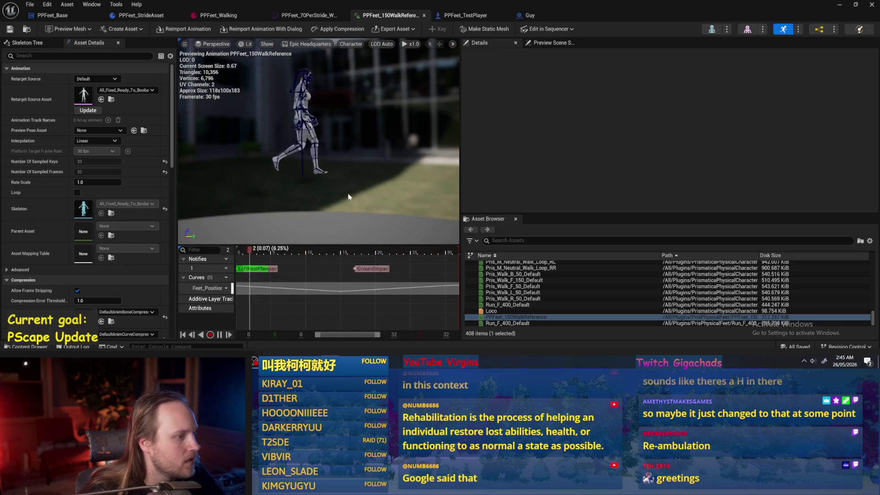
{"action": "key", "text": "space"}
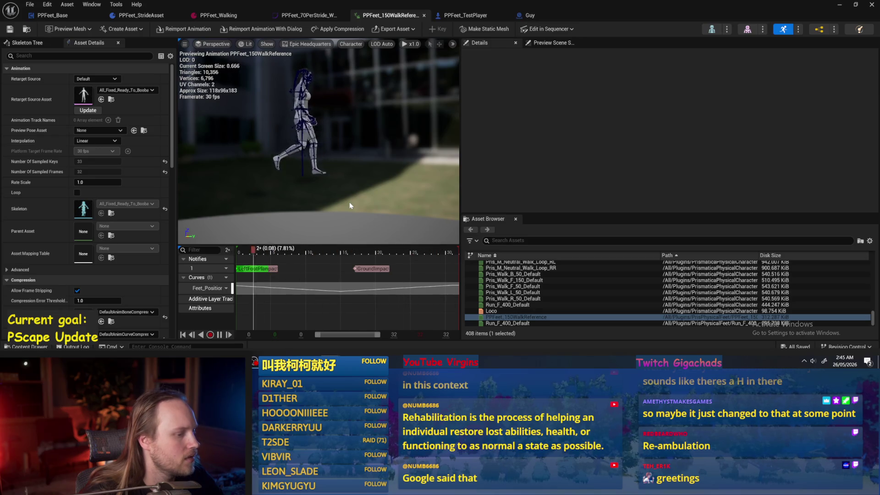
{"action": "left_click", "coordinate": [63, 17]}
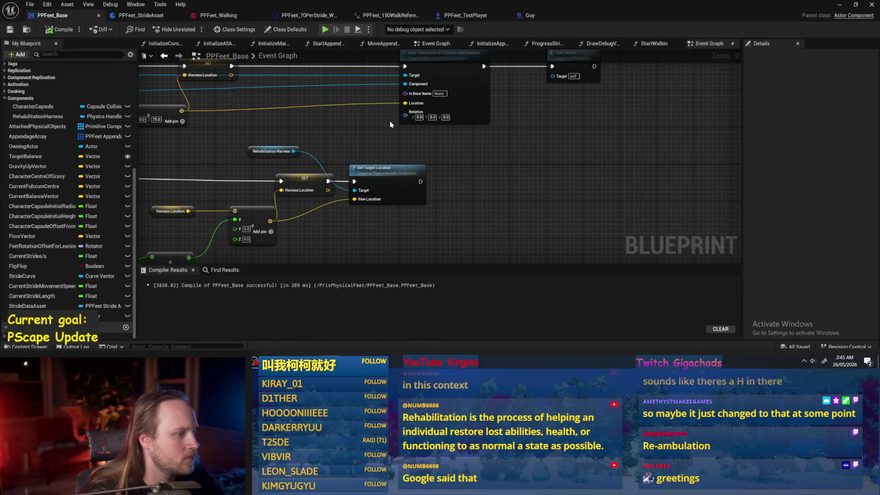
Step: Look over PPFeet_TestPlayer, PPFeet_70PerStride_W and PPFeet_Walking, then open PPFeet_Walking's reference animation
{"action": "scroll", "coordinate": [440, 165], "scroll_direction": "down", "scroll_amount": 1}
{"action": "left_click_drag", "start_coordinate": [181, 174], "coordinate": [349, 172]}
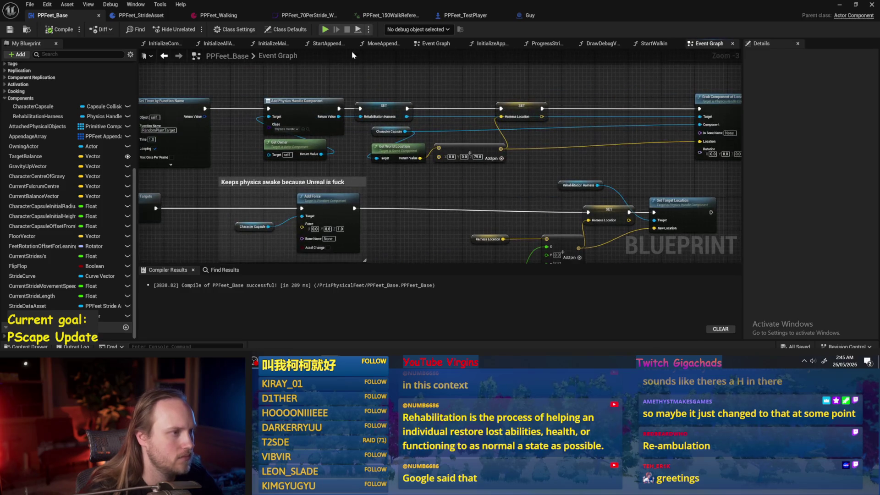
{"action": "left_click", "coordinate": [452, 16]}
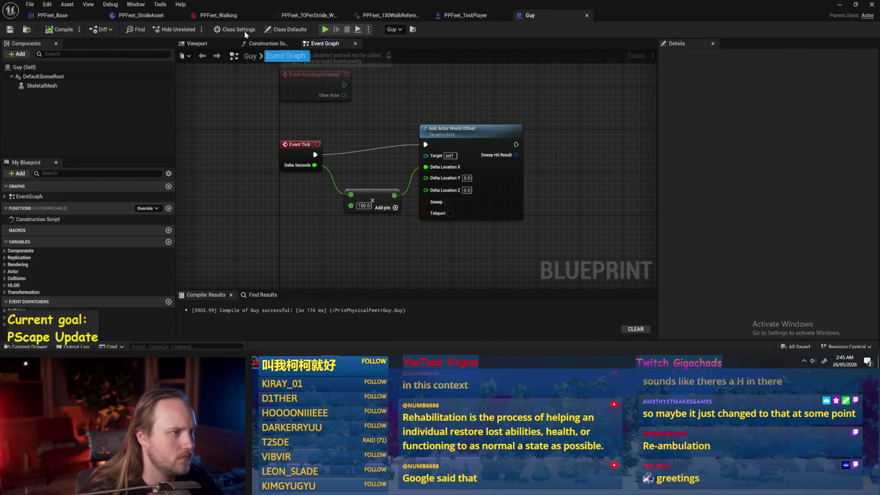
{"action": "left_click", "coordinate": [295, 17]}
{"action": "left_click", "coordinate": [220, 16]}
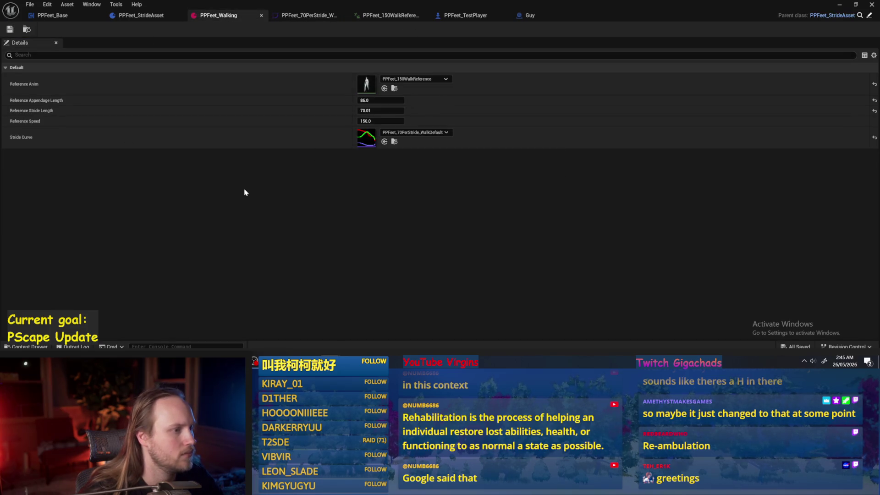
{"action": "double_click", "coordinate": [367, 92]}
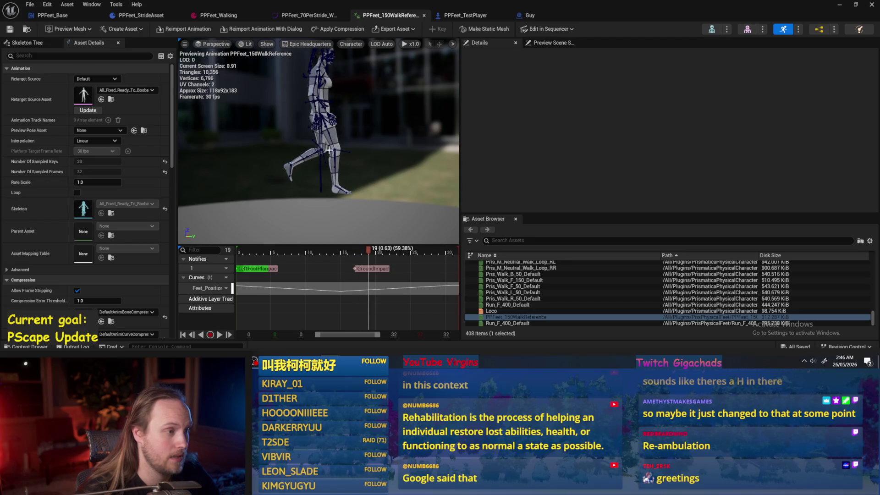
{"action": "scroll", "coordinate": [329, 151], "scroll_direction": "up", "scroll_amount": 3}
{"action": "left_click", "coordinate": [333, 174]}
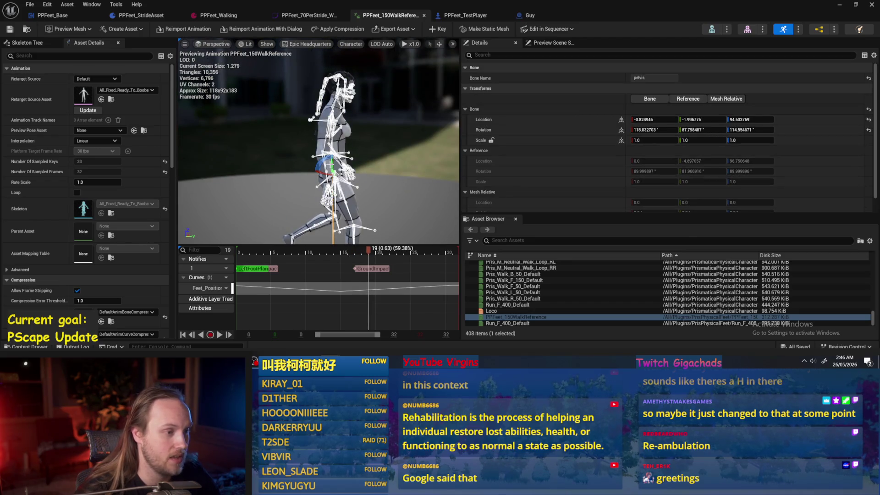
{"action": "key", "text": "f"}
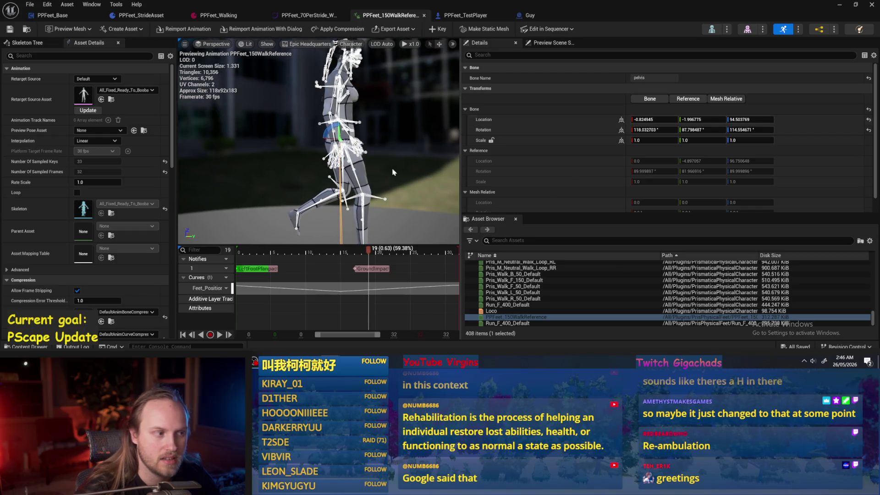
{"action": "mouse_move", "coordinate": [386, 164]}
{"action": "left_mouse_down"}
{"action": "mouse_move", "coordinate": [358, 165]}
{"action": "mouse_move", "coordinate": [386, 164]}
{"action": "mouse_move", "coordinate": [367, 137]}
{"action": "mouse_move", "coordinate": [335, 138]}
{"action": "left_mouse_up"}
{"action": "left_click", "coordinate": [391, 174]}
{"action": "left_click", "coordinate": [388, 138]}
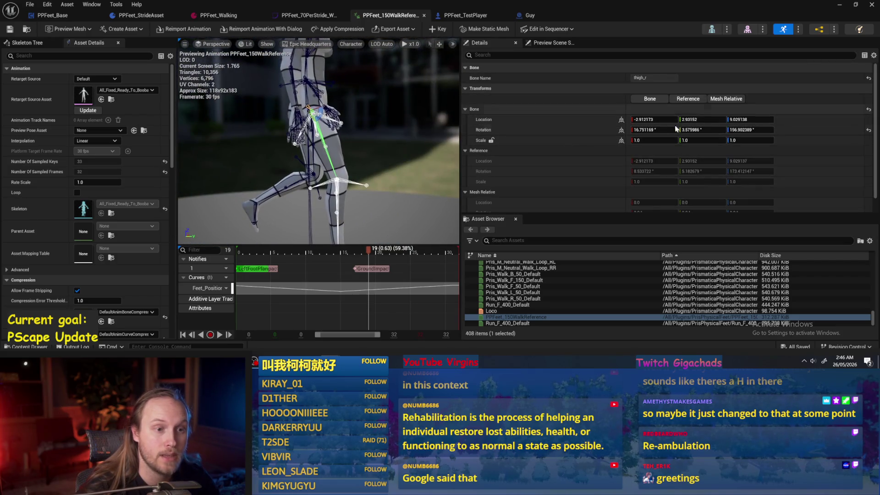
{"action": "left_click", "coordinate": [621, 120]}
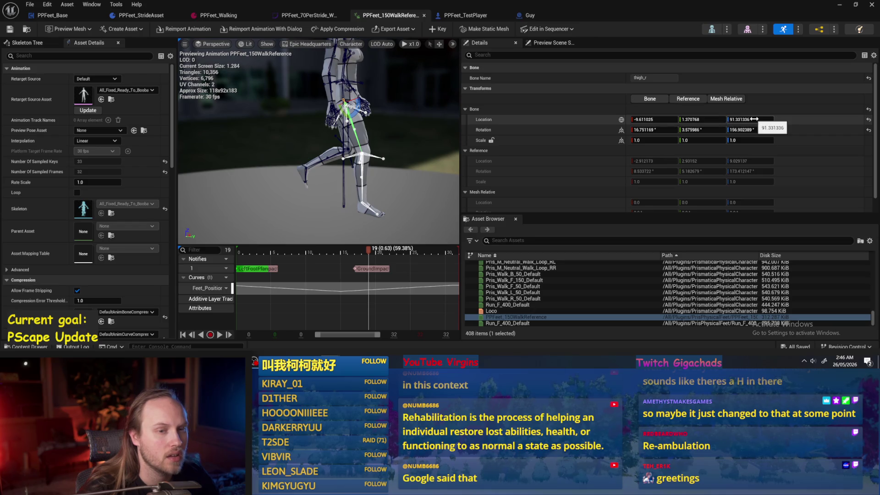
{"action": "scroll", "coordinate": [321, 137], "scroll_direction": "down", "scroll_amount": 2}
{"action": "scroll", "coordinate": [321, 137], "scroll_direction": "up", "scroll_amount": 5}
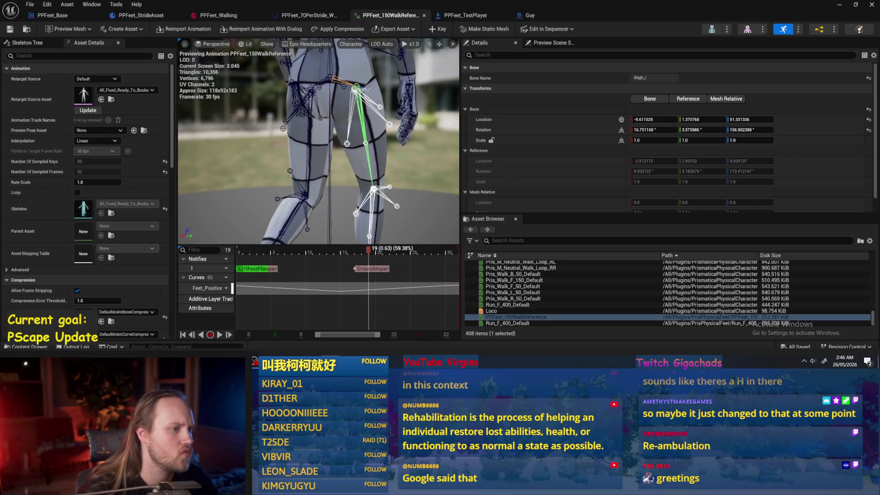
{"action": "scroll", "coordinate": [321, 137], "scroll_direction": "down", "scroll_amount": 3}
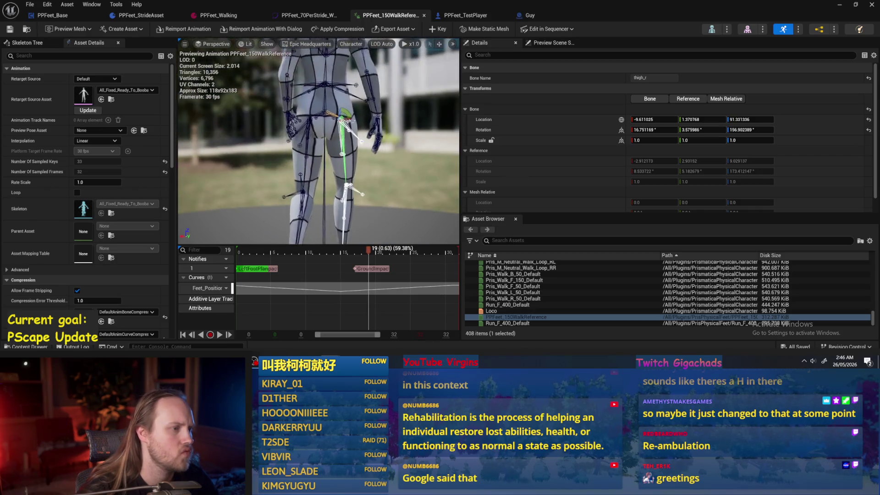
{"action": "left_click_drag", "start_coordinate": [320, 137], "coordinate": [211, 138]}
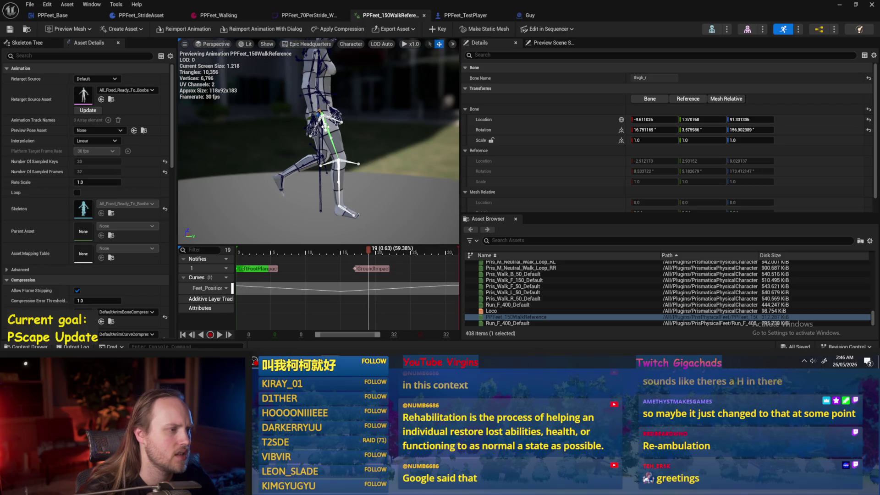
{"action": "left_click_drag", "start_coordinate": [334, 151], "coordinate": [348, 188]}
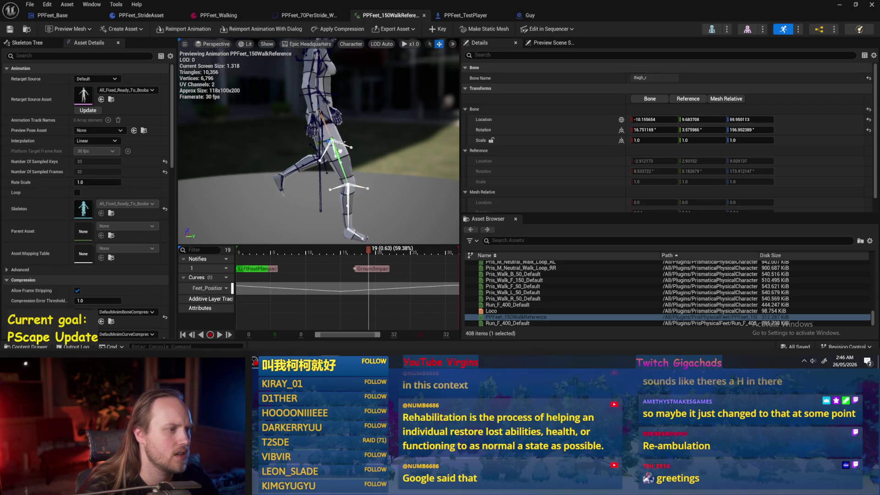
{"action": "key", "text": "ctrl+z"}
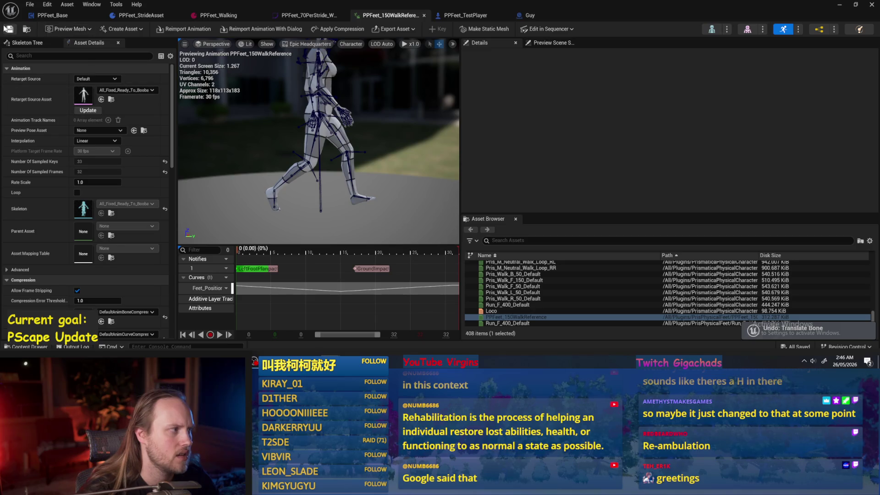
{"action": "left_click", "coordinate": [216, 16]}
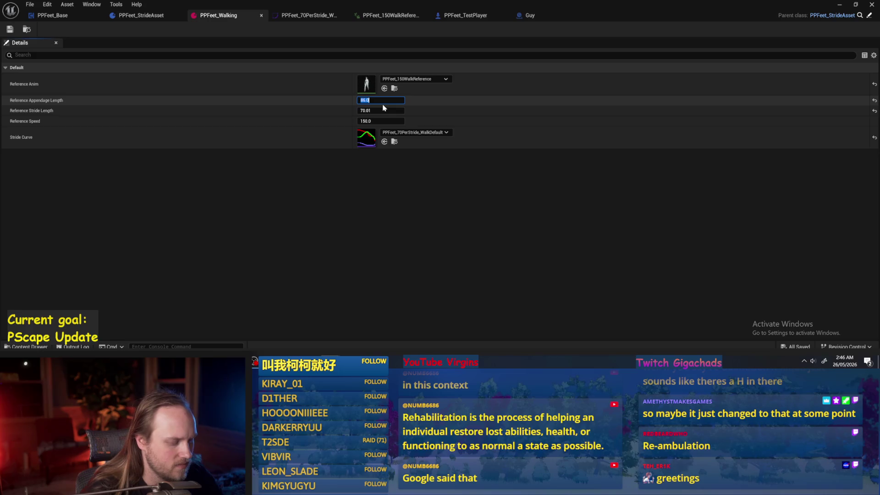
Step: Set Reference Appendage Length to 91.0, then look through the PPFeet_Base and PPFeet_StrideAsset tabs
{"action": "type", "text": "1"}
{"action": "key", "text": "Return"}
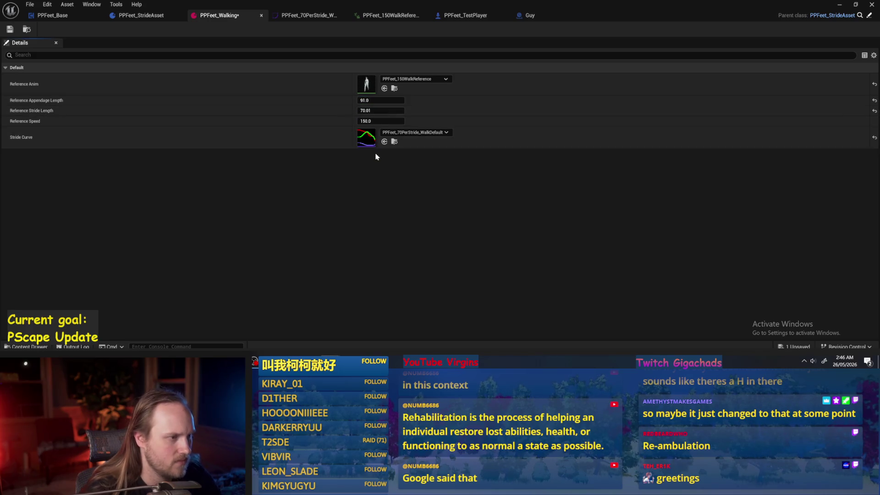
{"action": "left_click", "coordinate": [77, 20]}
{"action": "left_click", "coordinate": [132, 17]}
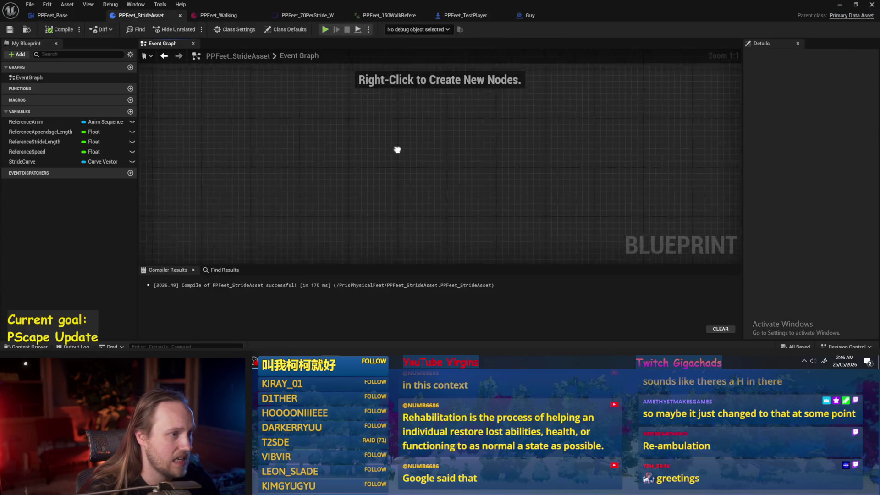
{"action": "left_click", "coordinate": [463, 16]}
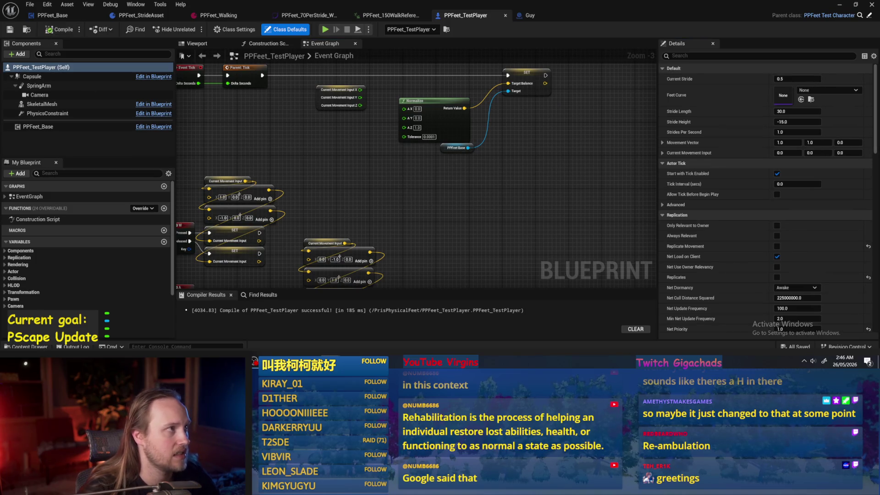
Step: Review the PPFeet_TestPlayer, Guy and walk animation tabs, then return to the level editor
{"action": "scroll", "coordinate": [415, 166], "scroll_direction": "down", "scroll_amount": 2}
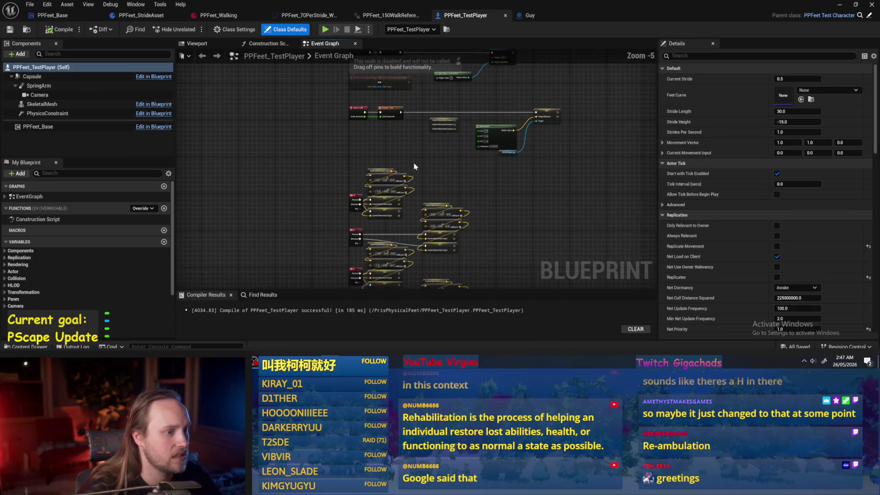
{"action": "scroll", "coordinate": [414, 181], "scroll_direction": "up", "scroll_amount": 2}
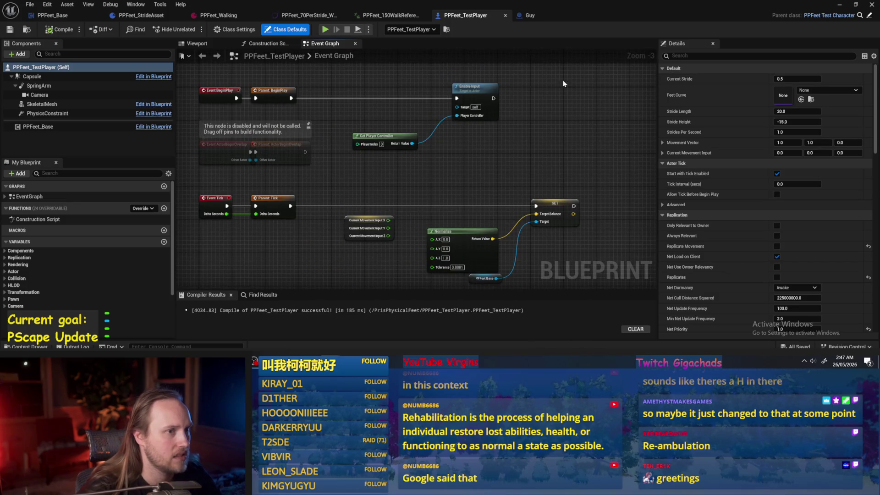
{"action": "left_click", "coordinate": [527, 15]}
{"action": "left_click", "coordinate": [454, 19]}
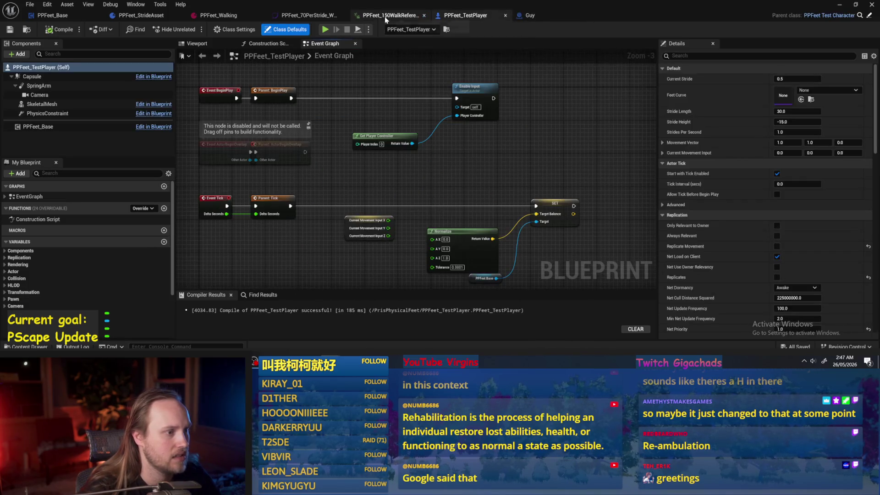
{"action": "left_click", "coordinate": [389, 15]}
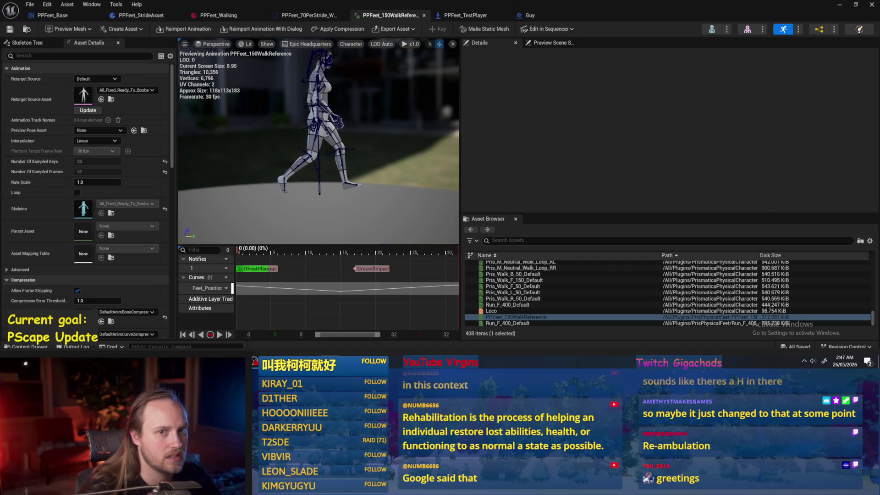
{"action": "left_click", "coordinate": [838, 6]}
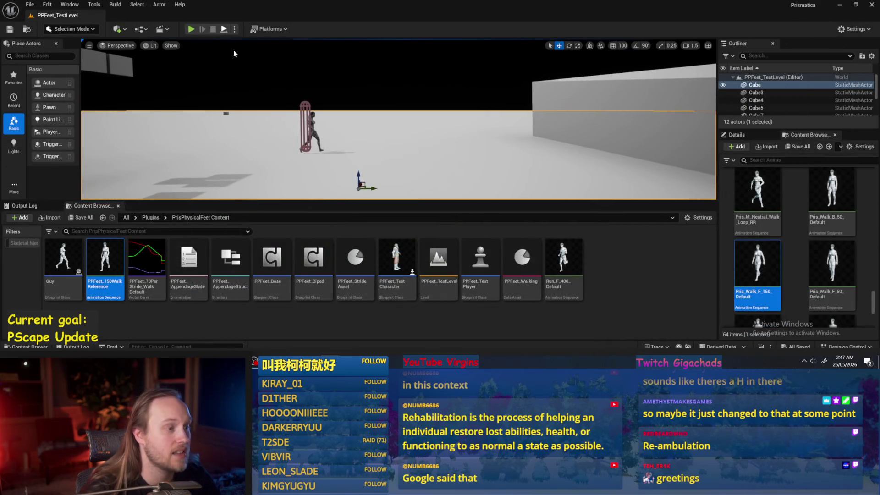
Step: Play-test the level twice, reopen PPFeet_TestLevel and open the PPFeet_Base Blueprint
{"action": "key", "text": "alt+p"}
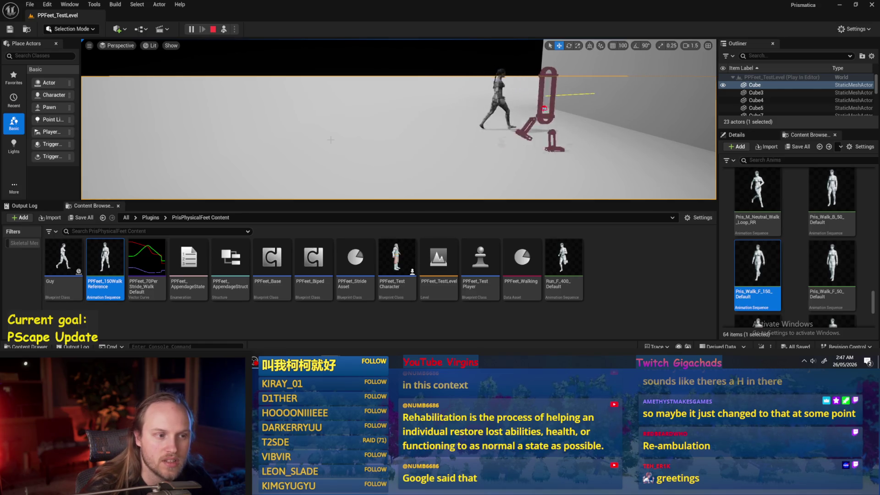
{"action": "key", "text": "Escape"}
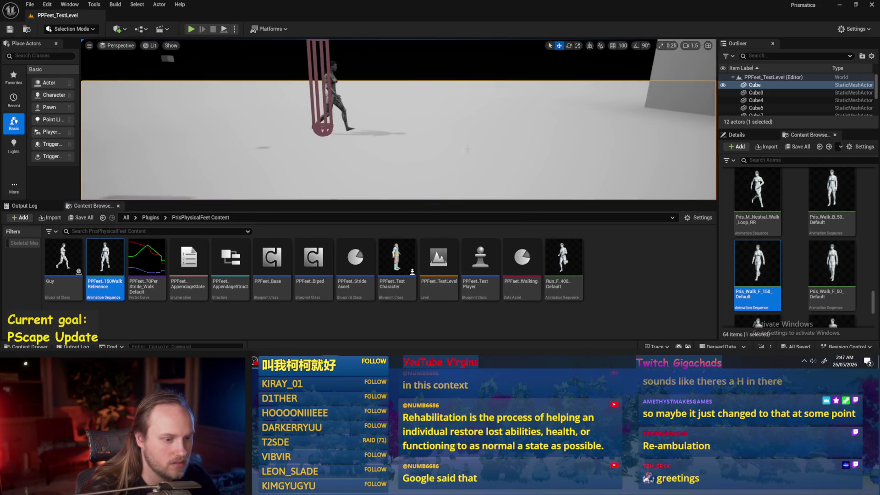
{"action": "left_click", "coordinate": [625, 283]}
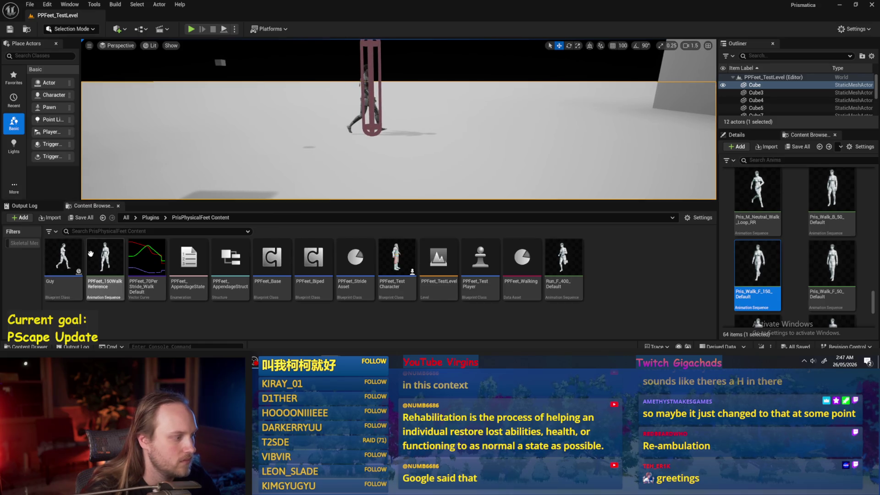
{"action": "key", "text": "alt+p"}
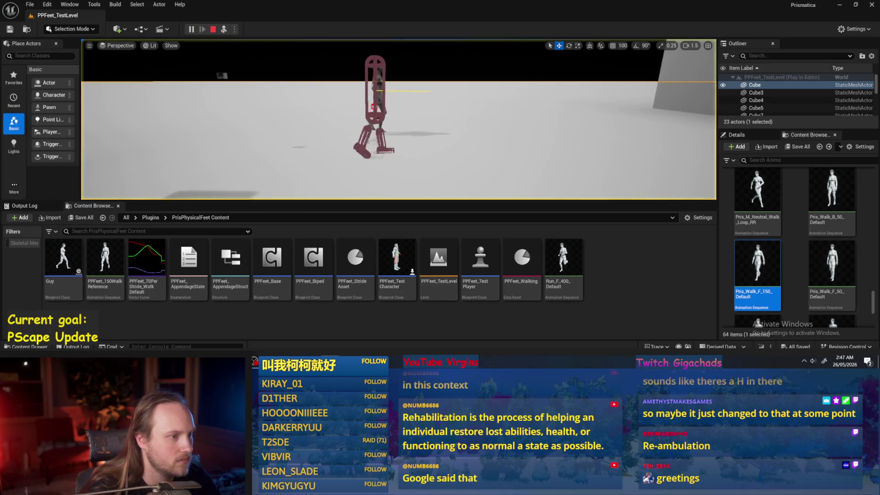
{"action": "key", "text": "Escape"}
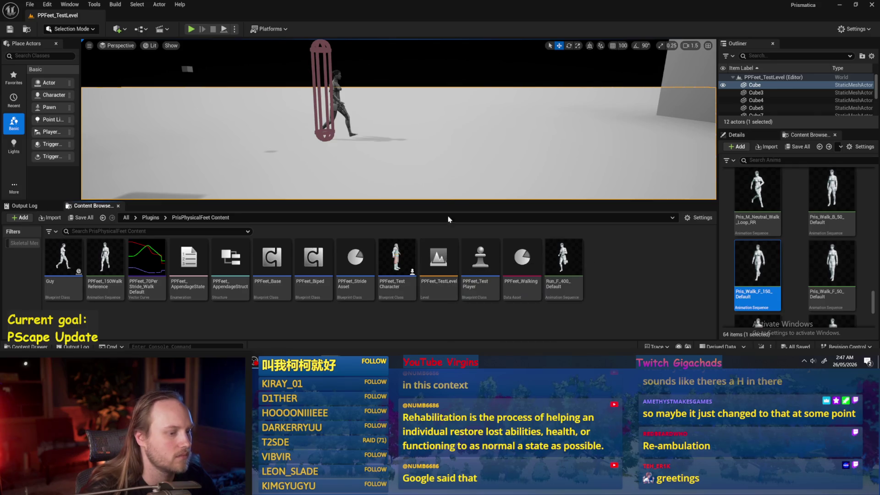
{"action": "double_click", "coordinate": [447, 257]}
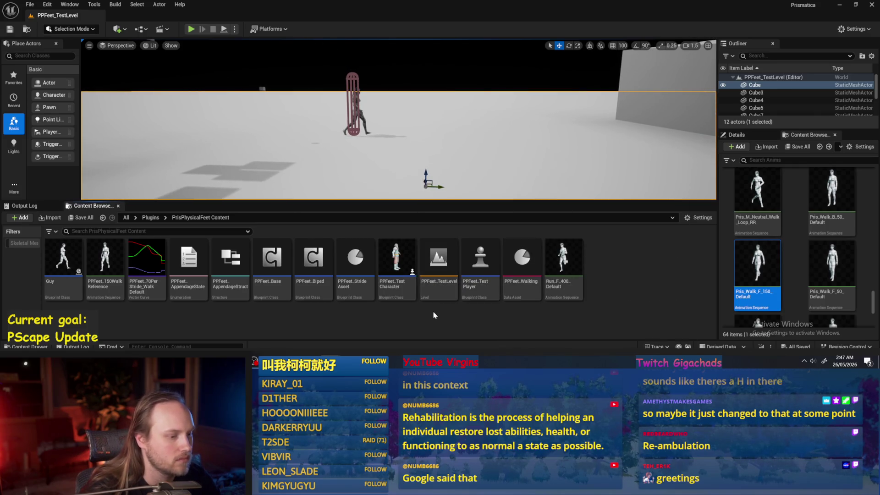
{"action": "double_click", "coordinate": [281, 263]}
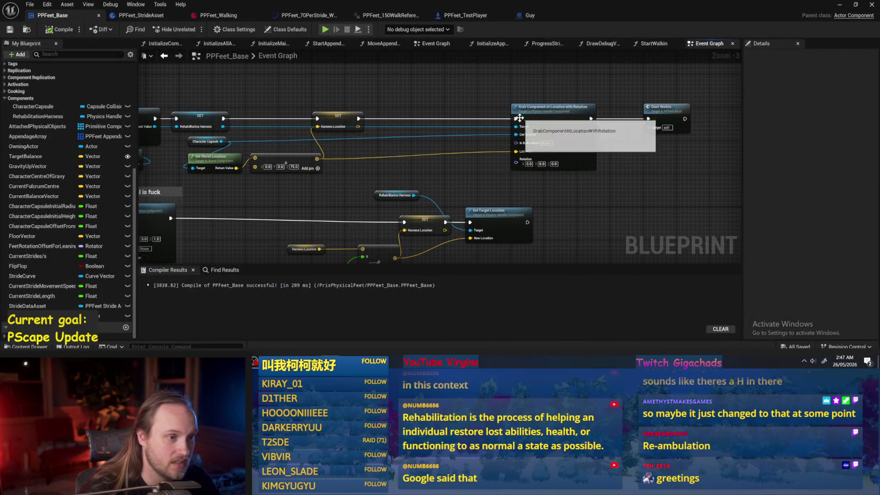
Step: Compile and save PPFeet_Base, then run two quick play tests of the level
{"action": "key", "text": "ctrl+s"}
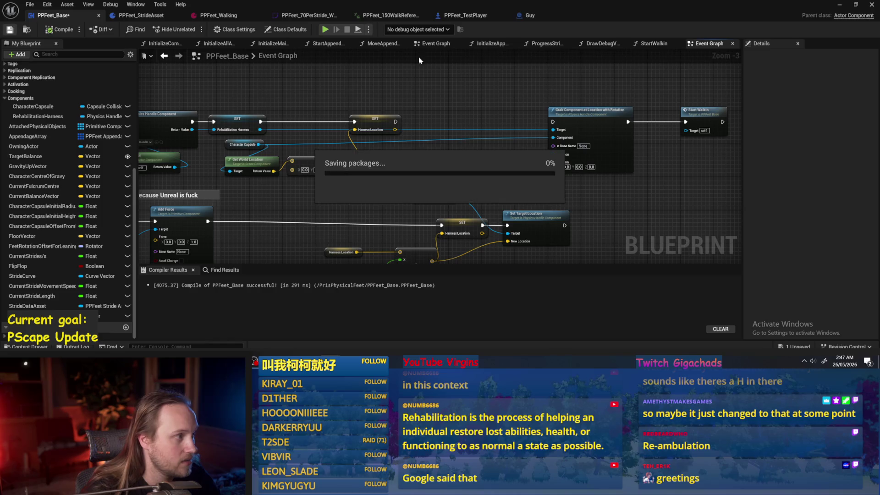
{"action": "left_click", "coordinate": [838, 5]}
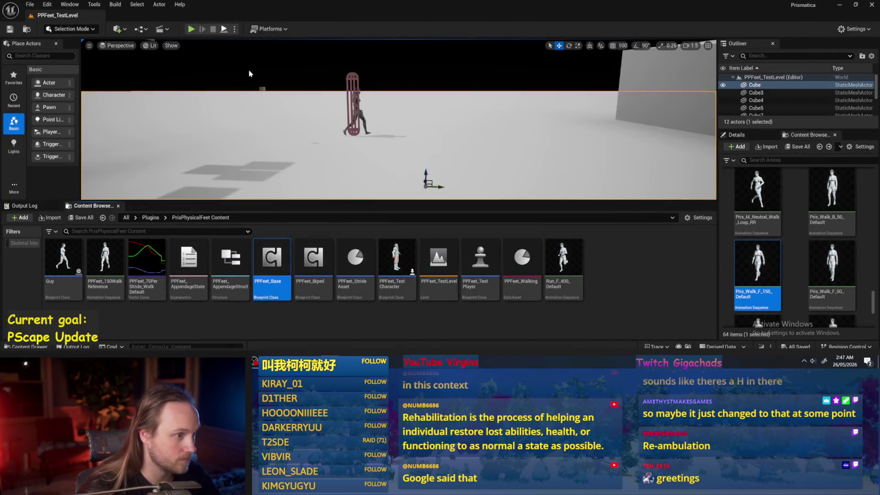
{"action": "key", "text": "alt+p"}
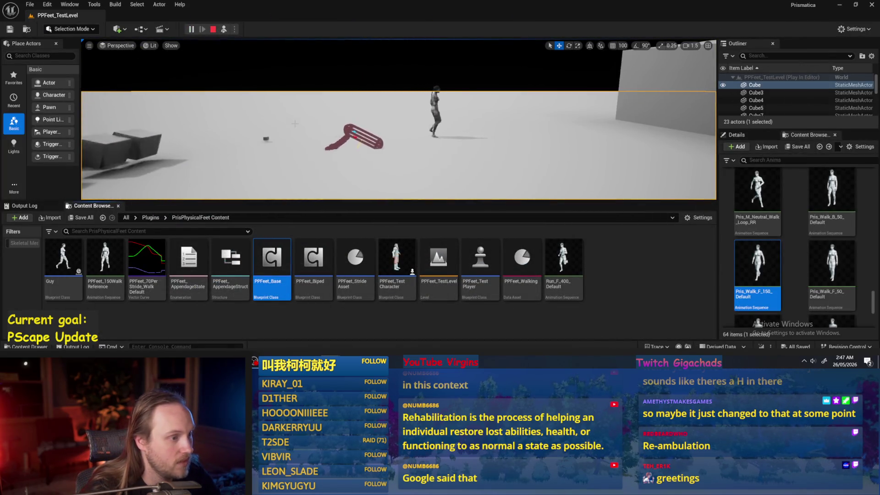
{"action": "left_click", "coordinate": [212, 30]}
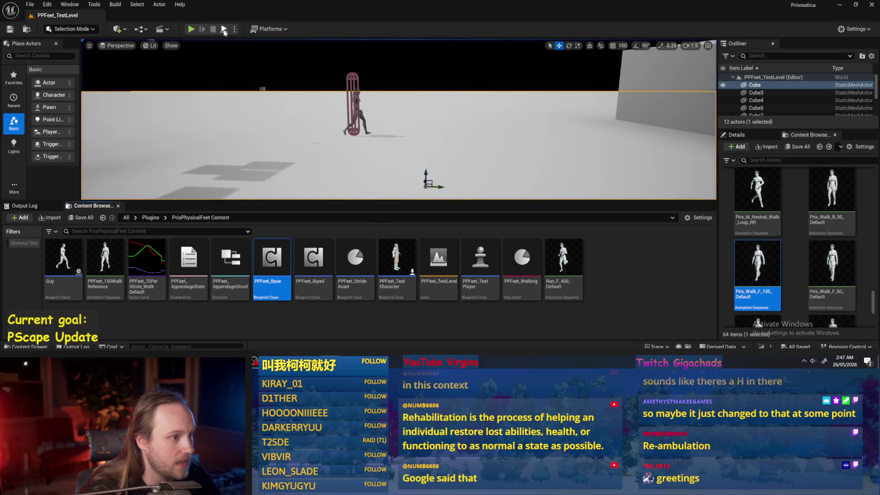
{"action": "key", "text": "alt+p"}
{"action": "key", "text": "Escape"}
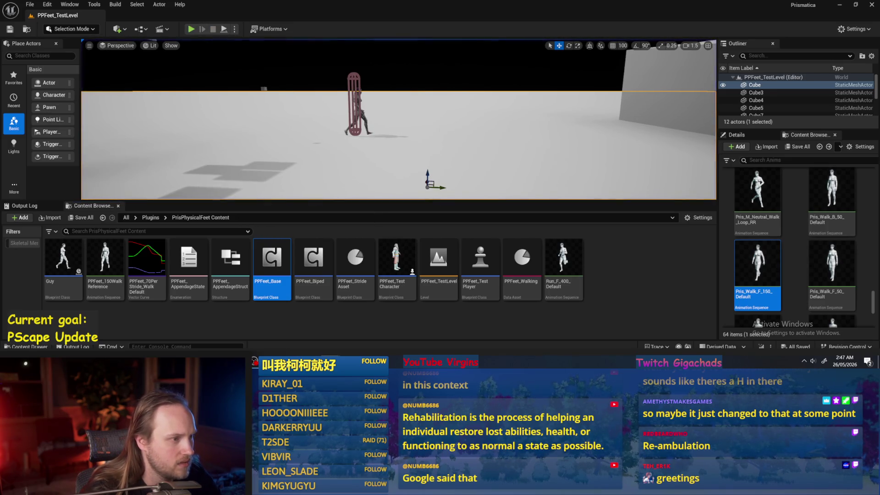
Step: Raise the test player, play-test again, save all assets and reopen PPFeet_Base
{"action": "left_click", "coordinate": [354, 103]}
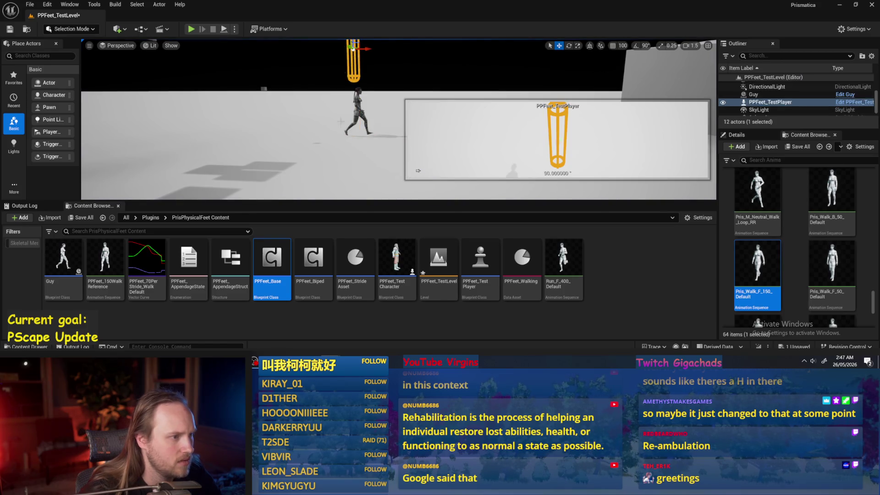
{"action": "key", "text": "alt+p"}
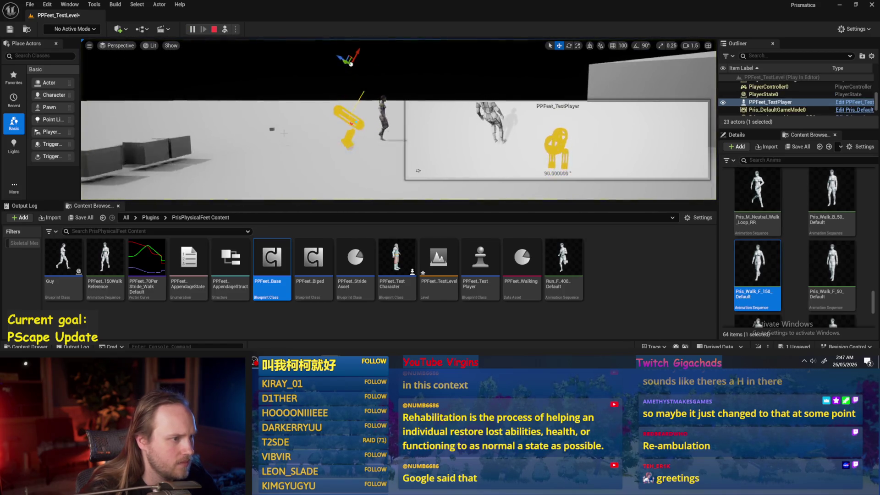
{"action": "left_click", "coordinate": [418, 171]}
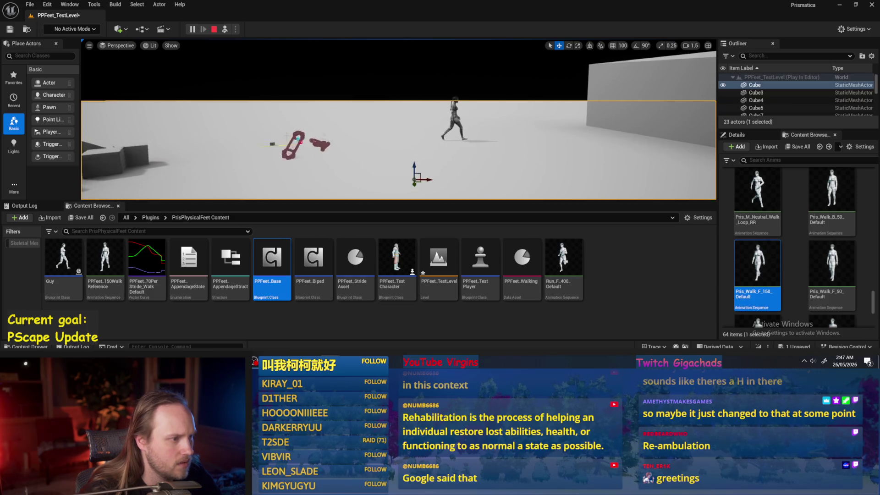
{"action": "key", "text": "Escape"}
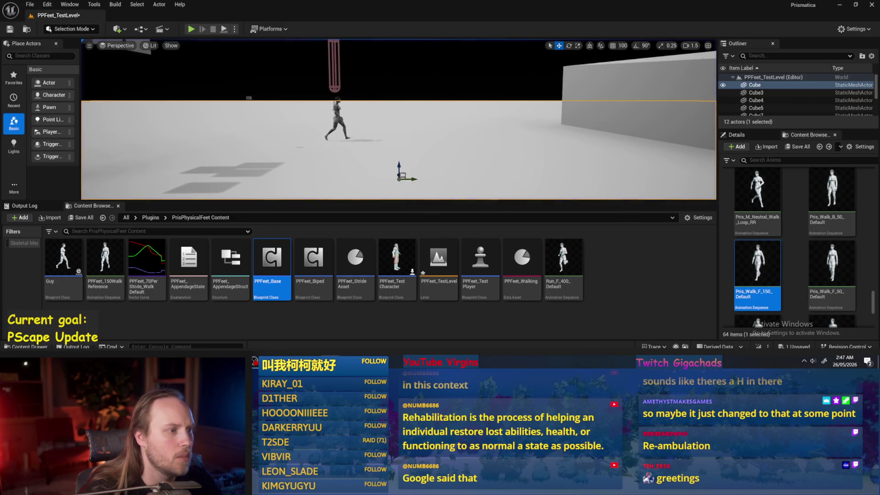
{"action": "left_click", "coordinate": [30, 5]}
{"action": "left_click", "coordinate": [62, 119]}
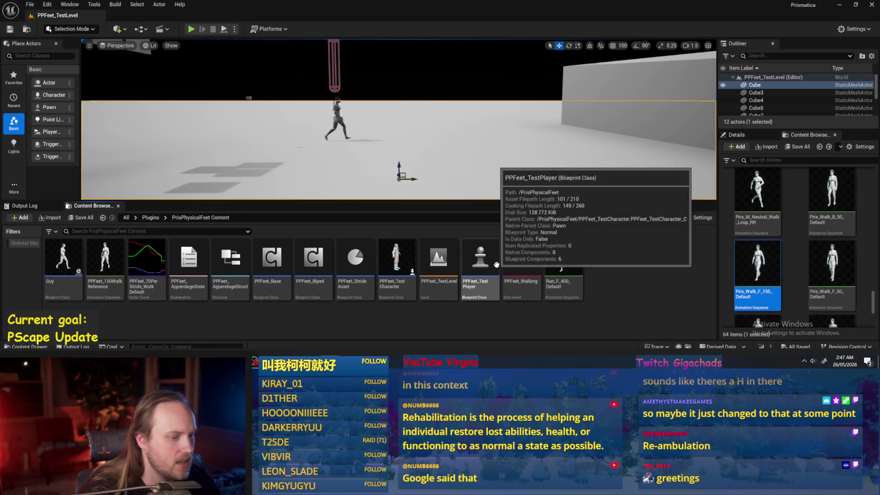
{"action": "double_click", "coordinate": [274, 249]}
{"action": "scroll", "coordinate": [521, 163], "scroll_direction": "down", "scroll_amount": 1}
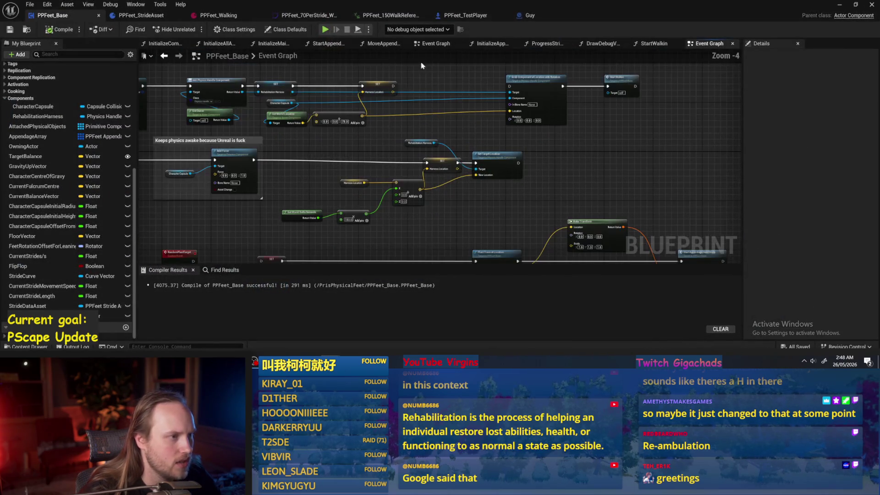
Step: Browse the DrawDebugValues, StartAppendageNewStride and InitializeAppendage function graphs
{"action": "left_click", "coordinate": [605, 43]}
{"action": "left_click", "coordinate": [545, 44]}
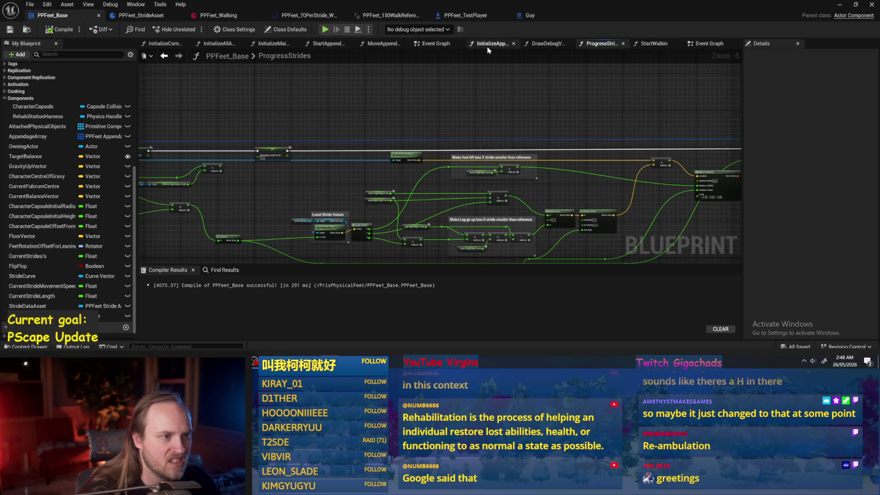
{"action": "left_click", "coordinate": [487, 44]}
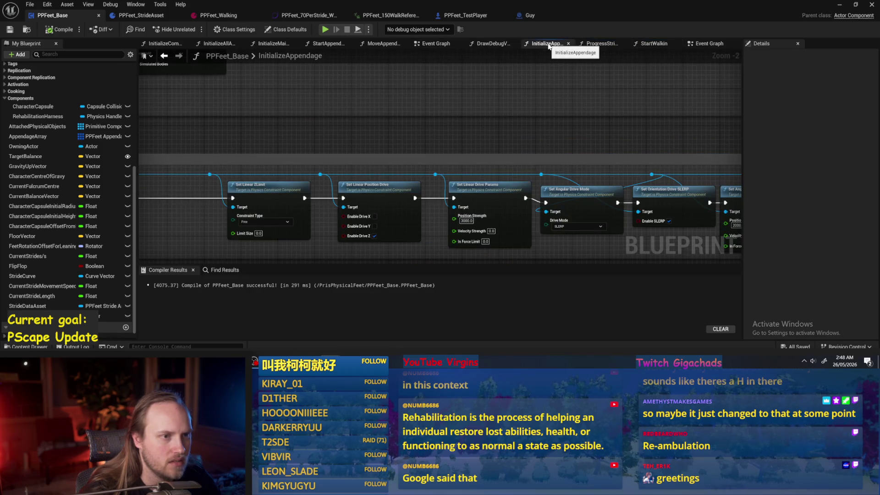
{"action": "left_click", "coordinate": [499, 44]}
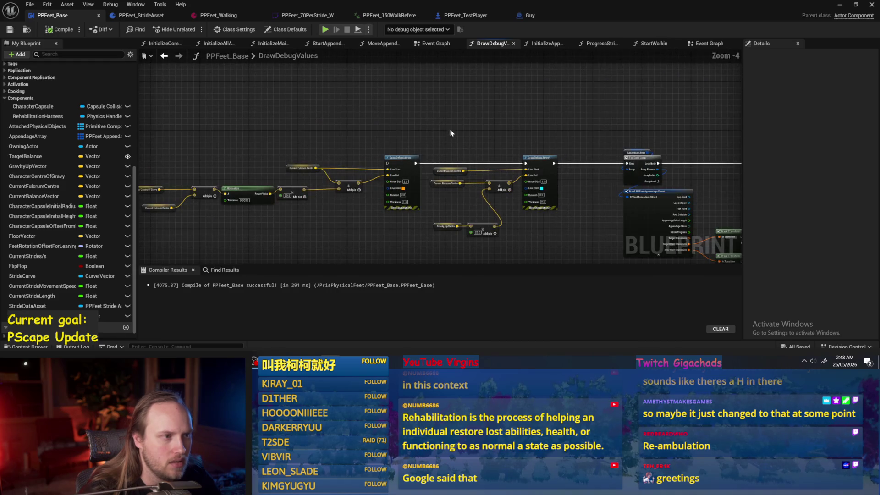
{"action": "left_click", "coordinate": [424, 44]}
{"action": "left_click", "coordinate": [383, 43]}
{"action": "left_click", "coordinate": [329, 44]}
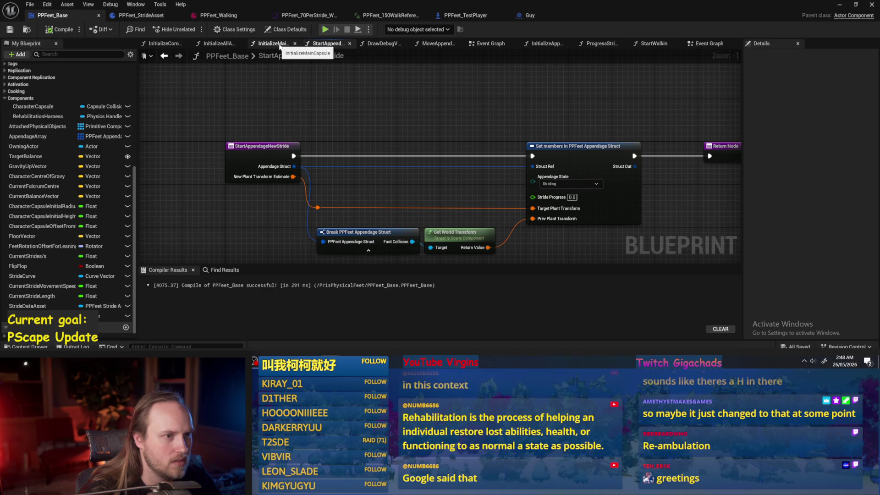
{"action": "left_click", "coordinate": [565, 46]}
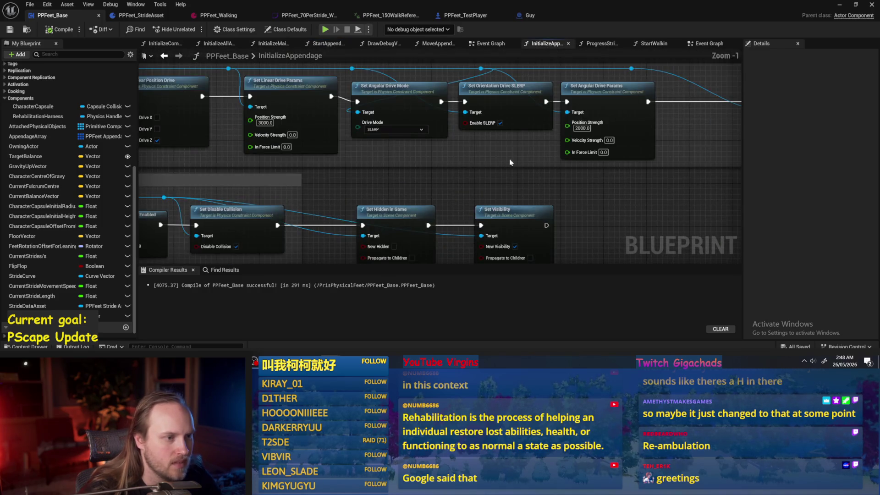
Step: Tick Enable Mass Conditioning in InitializeAppendage, recompile PPFeet_Base, and start a play test
{"action": "left_click", "coordinate": [635, 144]}
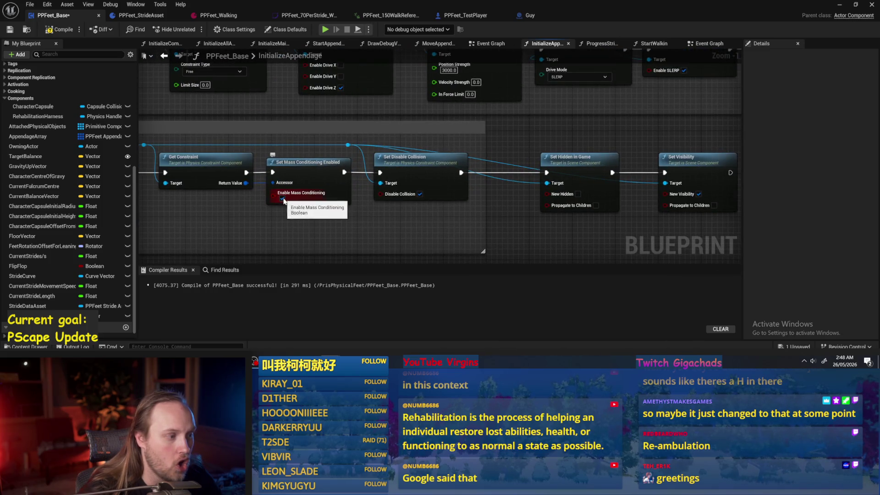
{"action": "scroll", "coordinate": [321, 192], "scroll_direction": "down", "scroll_amount": 4}
{"action": "mouse_move", "coordinate": [353, 106]}
{"action": "left_mouse_down"}
{"action": "mouse_move", "coordinate": [323, 145]}
{"action": "mouse_move", "coordinate": [394, 157]}
{"action": "left_mouse_up"}
{"action": "key", "text": "F7"}
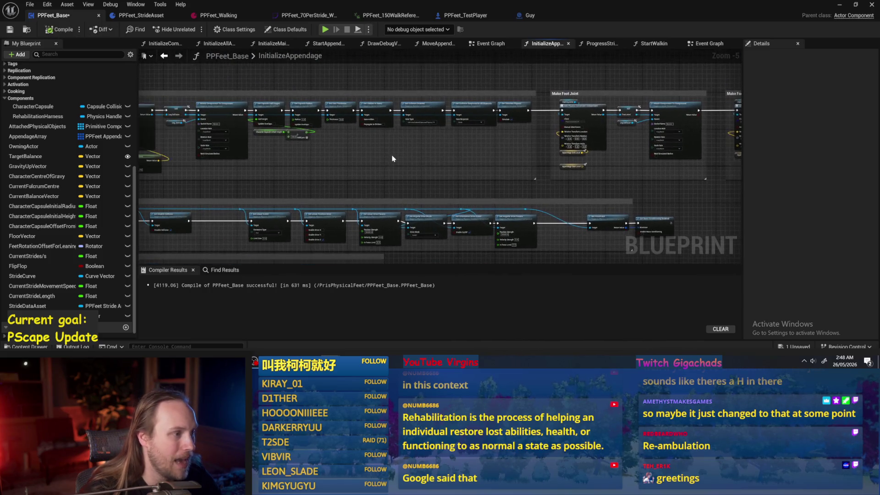
{"action": "left_click", "coordinate": [839, 5]}
{"action": "left_click", "coordinate": [228, 29]}
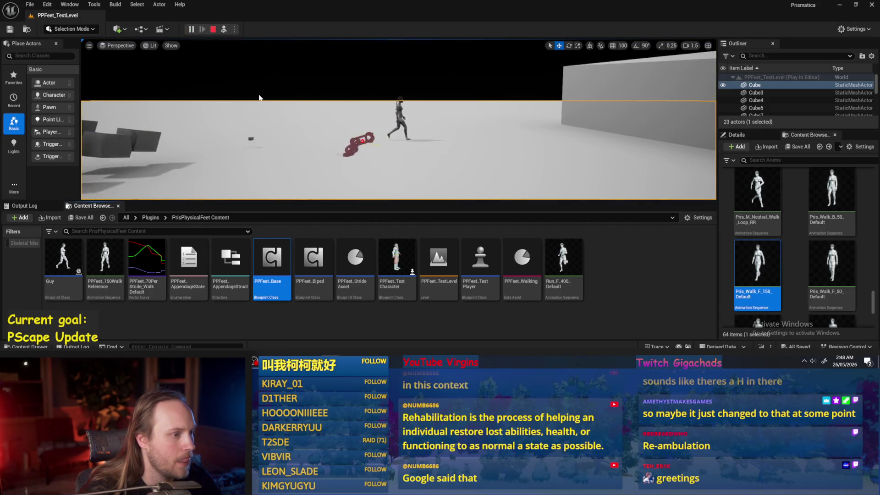
Step: Replay the level, eject to a free camera with a world-space gizmo to inspect the falling player, then stop
{"action": "key", "text": "F8"}
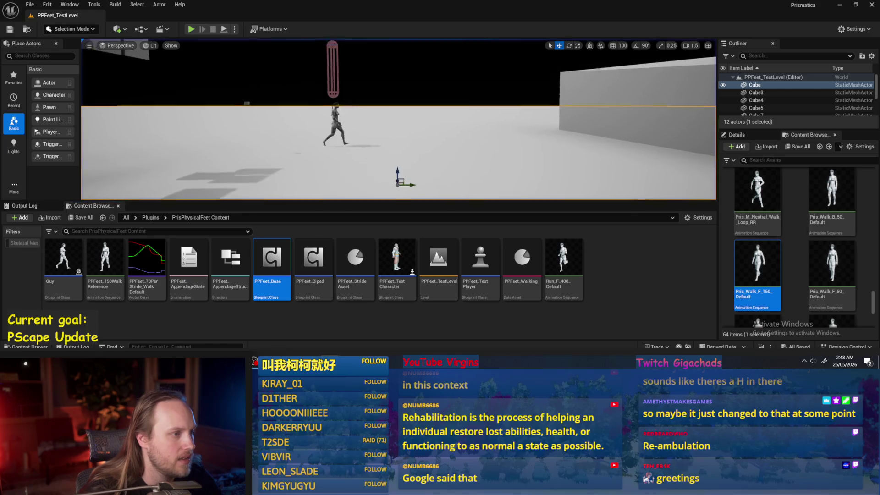
{"action": "key", "text": "alt+p"}
{"action": "key", "text": "F8"}
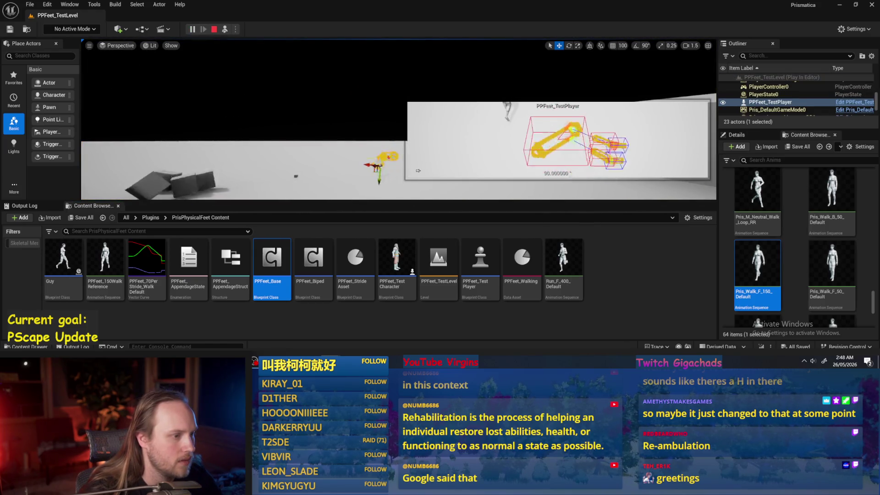
{"action": "left_click", "coordinate": [589, 45]}
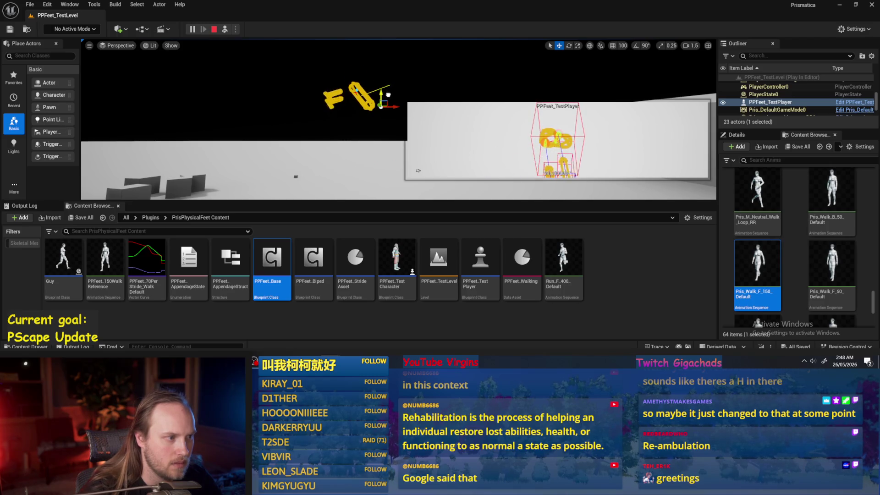
{"action": "key", "text": "Escape"}
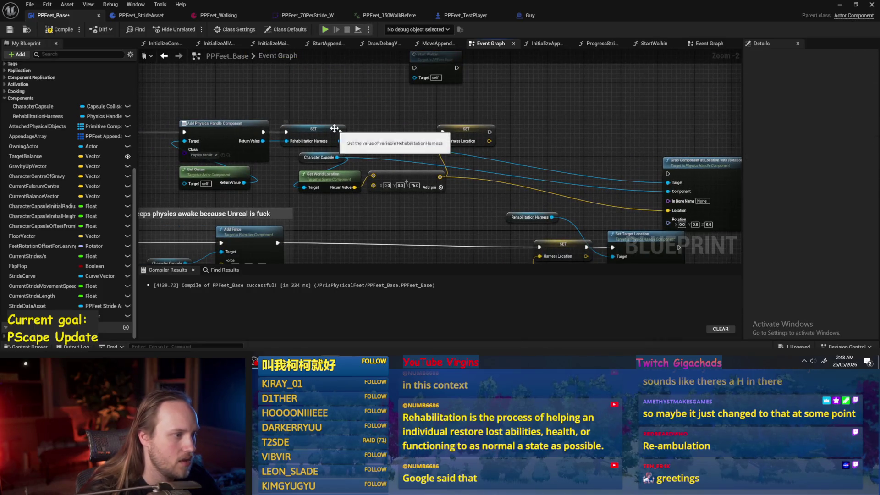
Step: Move the Start Walkin node above Set Timer, then play-test the level and dismiss the error log
{"action": "mouse_move", "coordinate": [604, 66]}
{"action": "left_mouse_down"}
{"action": "mouse_move", "coordinate": [231, 94]}
{"action": "mouse_move", "coordinate": [369, 131]}
{"action": "mouse_move", "coordinate": [347, 96]}
{"action": "mouse_move", "coordinate": [357, 96]}
{"action": "mouse_move", "coordinate": [439, 139]}
{"action": "left_mouse_up"}
{"action": "scroll", "coordinate": [352, 166], "scroll_direction": "down", "scroll_amount": 1}
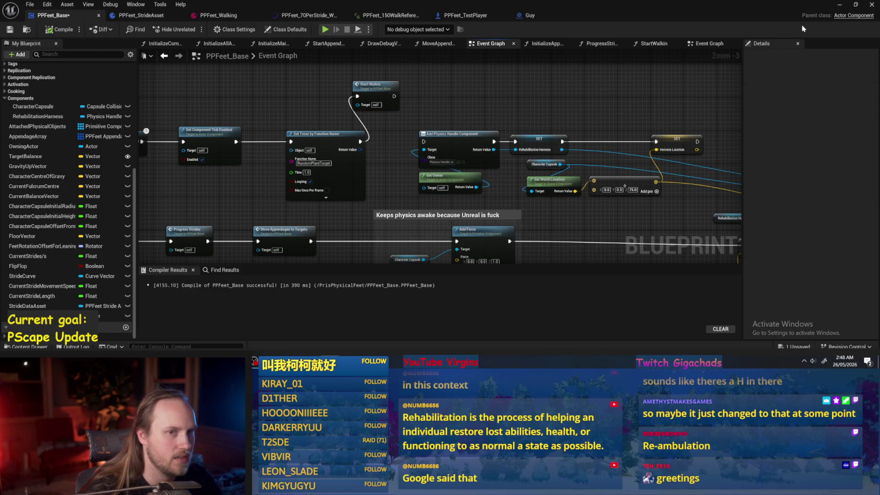
{"action": "left_click", "coordinate": [837, 8]}
{"action": "left_click", "coordinate": [227, 29]}
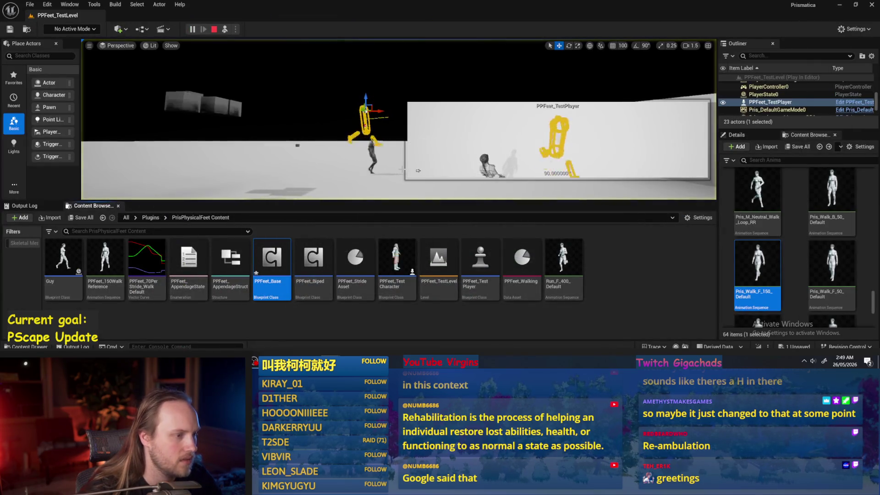
{"action": "key", "text": "Escape"}
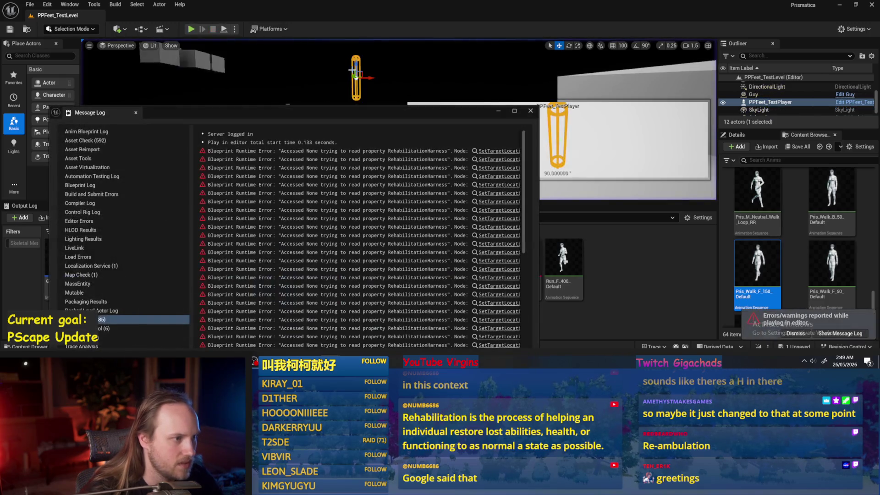
{"action": "left_click", "coordinate": [530, 111]}
Step: Lower the player capsule onto the floor cube, play-test again, and save PPFeet_TestLevel
{"action": "left_click_drag", "start_coordinate": [356, 66], "coordinate": [349, 104]}
{"action": "left_click", "coordinate": [321, 124]}
{"action": "left_click", "coordinate": [223, 30]}
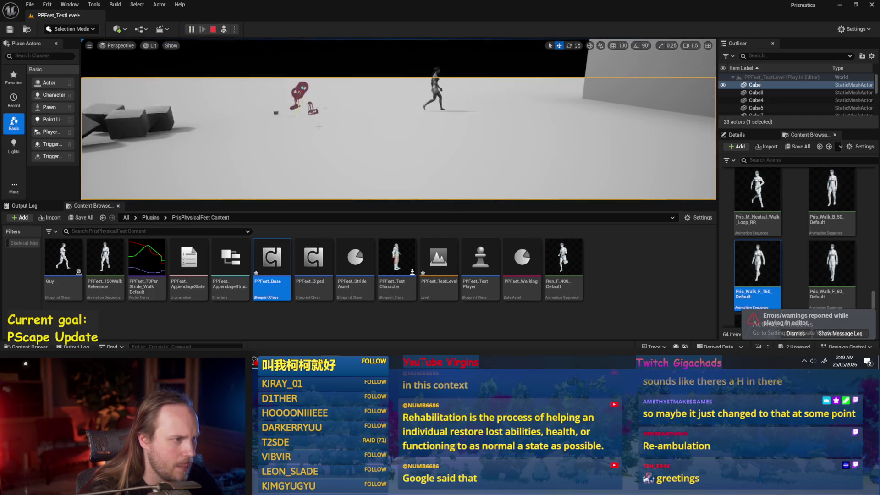
{"action": "key", "text": "Escape"}
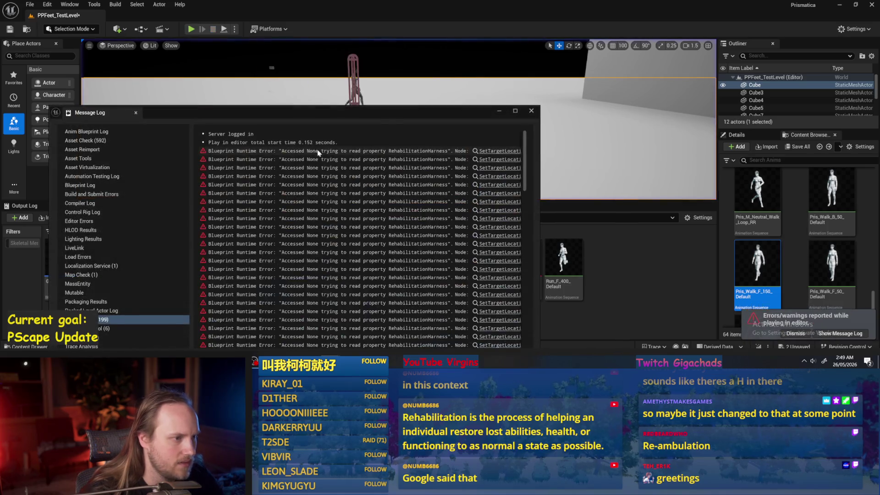
{"action": "left_click", "coordinate": [532, 111]}
{"action": "key", "text": "ctrl+s"}
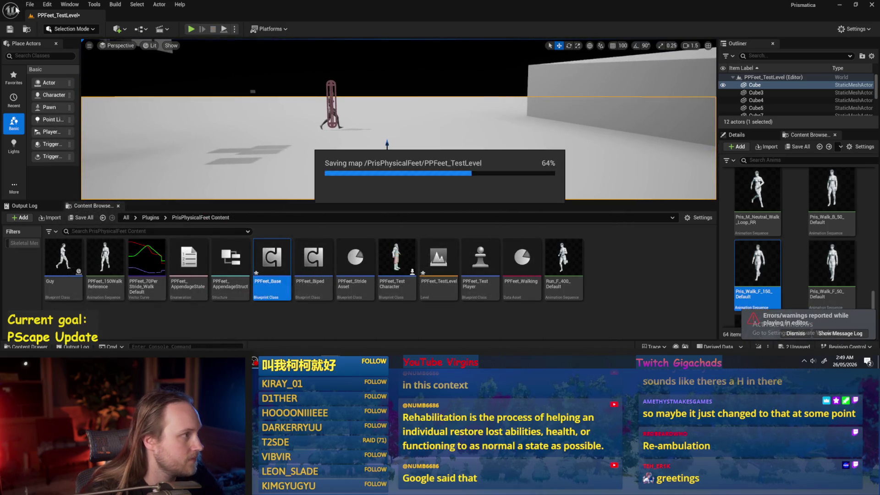
{"action": "left_click", "coordinate": [30, 6]}
Step: Raise the PPFeet_TestPlayer capsule higher, play-test the walk, and close the runtime error log
{"action": "left_click", "coordinate": [50, 115]}
{"action": "left_click", "coordinate": [334, 91]}
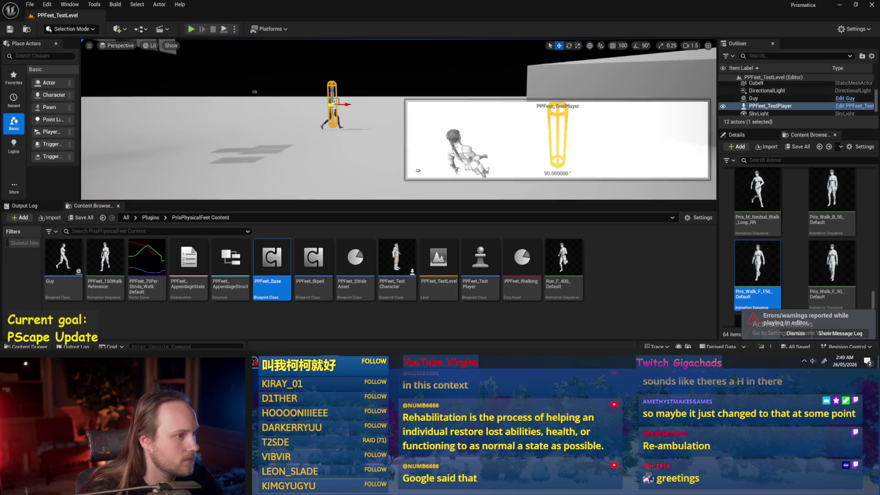
{"action": "left_click_drag", "start_coordinate": [334, 92], "coordinate": [333, 73]}
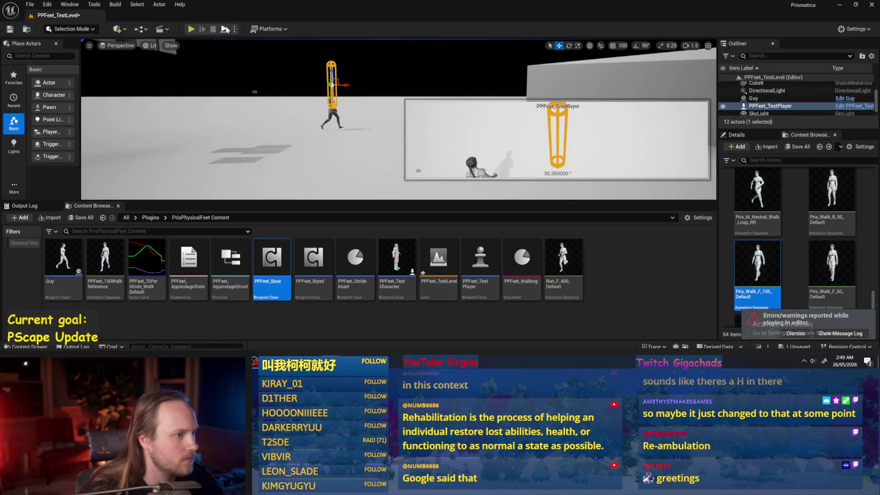
{"action": "left_click", "coordinate": [225, 30]}
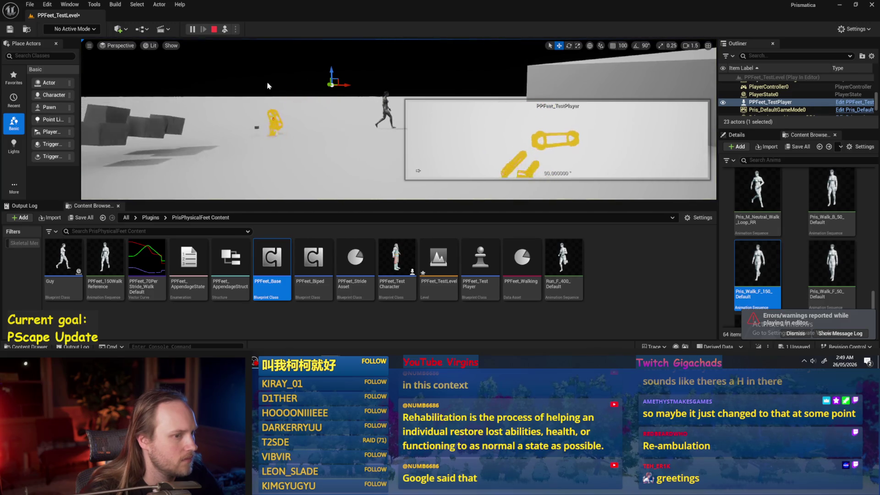
{"action": "left_click", "coordinate": [300, 146]}
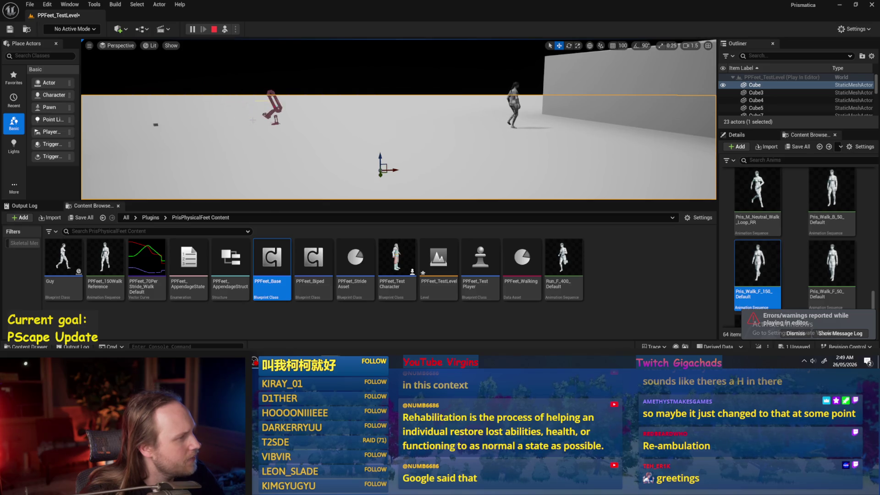
{"action": "key", "text": "Escape"}
{"action": "left_click", "coordinate": [532, 111]}
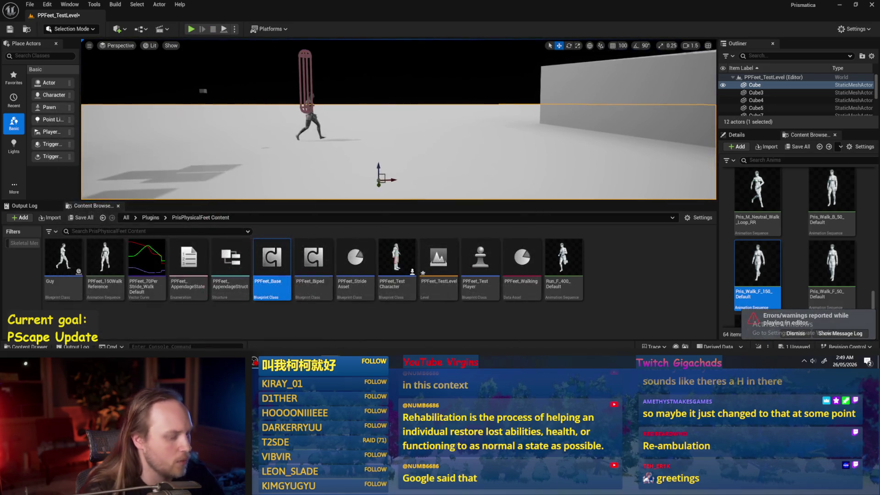
Step: Save the current level and switch back to the PPFeet_Base Event Graph
{"action": "left_click", "coordinate": [28, 5]}
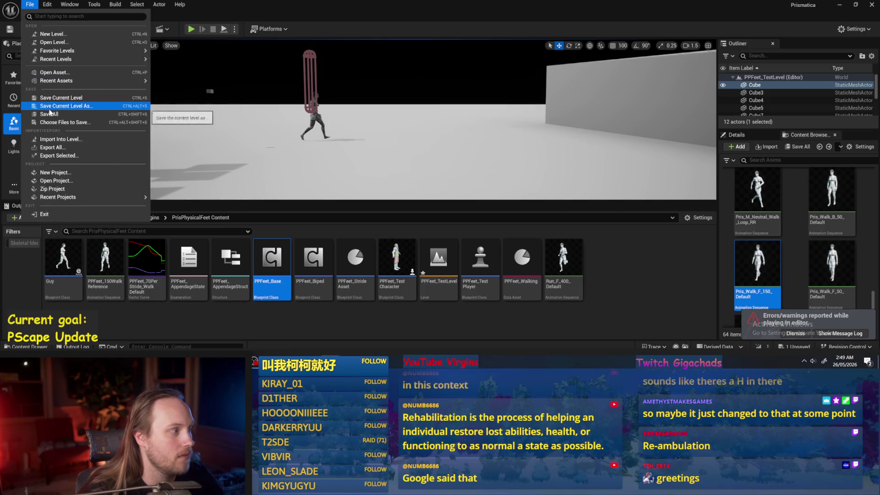
{"action": "left_click", "coordinate": [49, 113]}
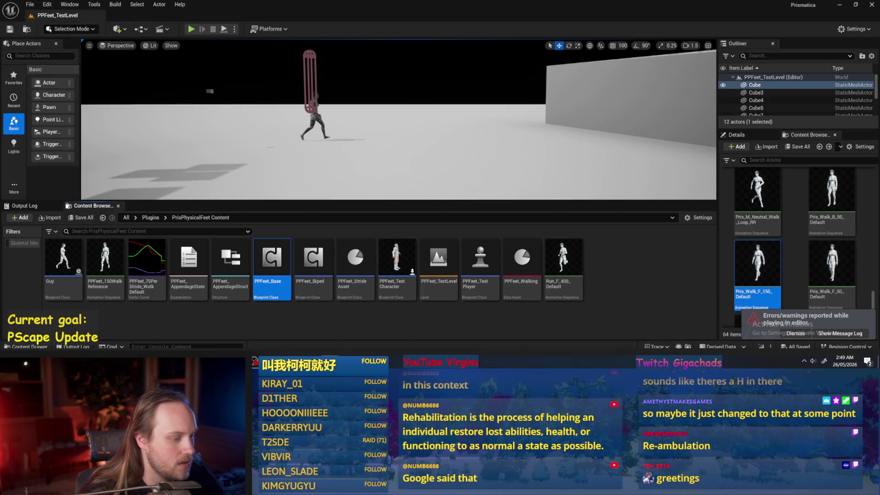
{"action": "key", "text": "alt+Tab"}
{"action": "left_click_drag", "start_coordinate": [488, 208], "coordinate": [374, 169]}
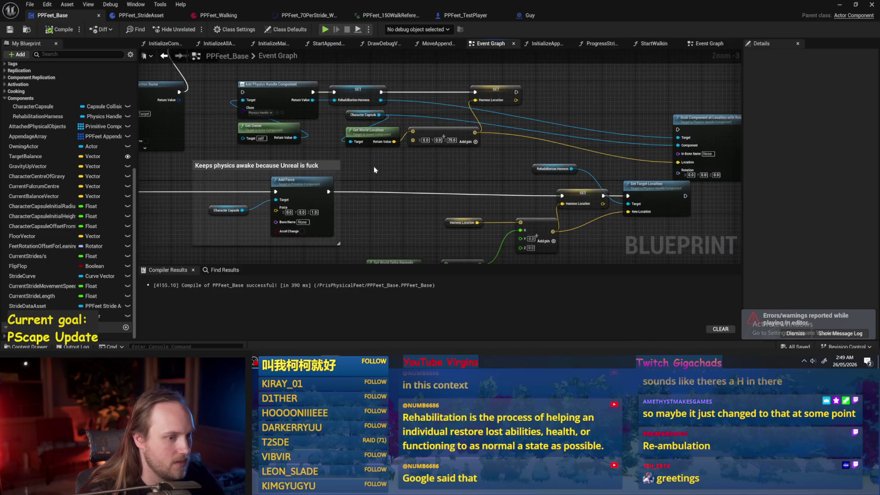
Step: Review the Start Walkin and Grab Component at Location nodes, then rearrange the open graph tabs
{"action": "left_click_drag", "start_coordinate": [564, 69], "coordinate": [573, 112]}
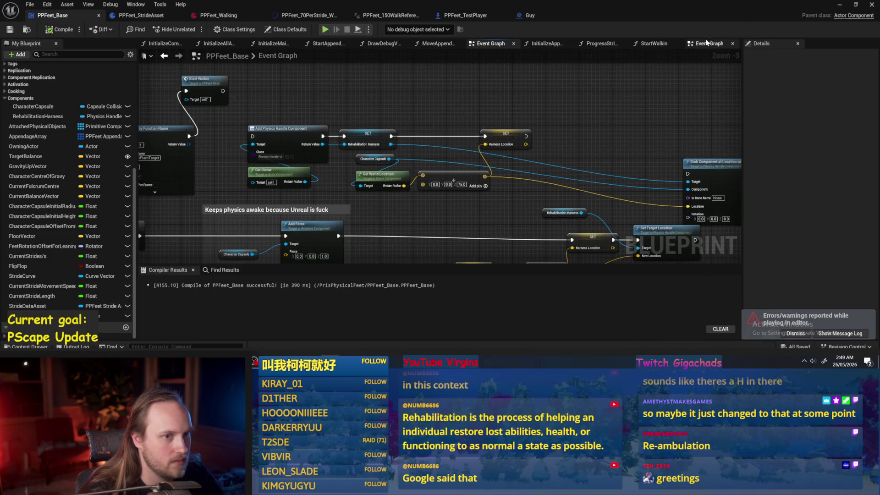
{"action": "left_click", "coordinate": [707, 43]}
{"action": "scroll", "coordinate": [483, 127], "scroll_direction": "up", "scroll_amount": 1}
{"action": "mouse_move", "coordinate": [483, 127]}
{"action": "left_mouse_down"}
{"action": "mouse_move", "coordinate": [581, 190]}
{"action": "mouse_move", "coordinate": [535, 173]}
{"action": "mouse_move", "coordinate": [545, 176]}
{"action": "mouse_move", "coordinate": [501, 195]}
{"action": "left_mouse_up"}
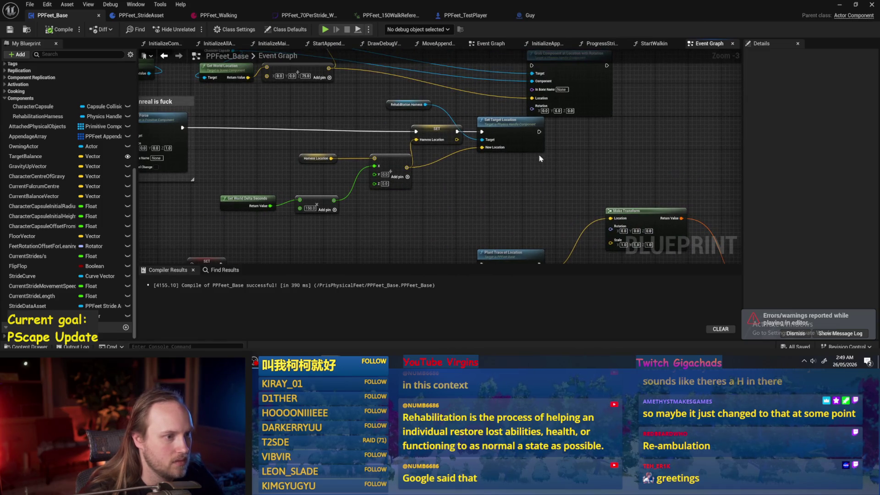
{"action": "scroll", "coordinate": [545, 157], "scroll_direction": "down", "scroll_amount": 1}
{"action": "left_click", "coordinate": [570, 137]}
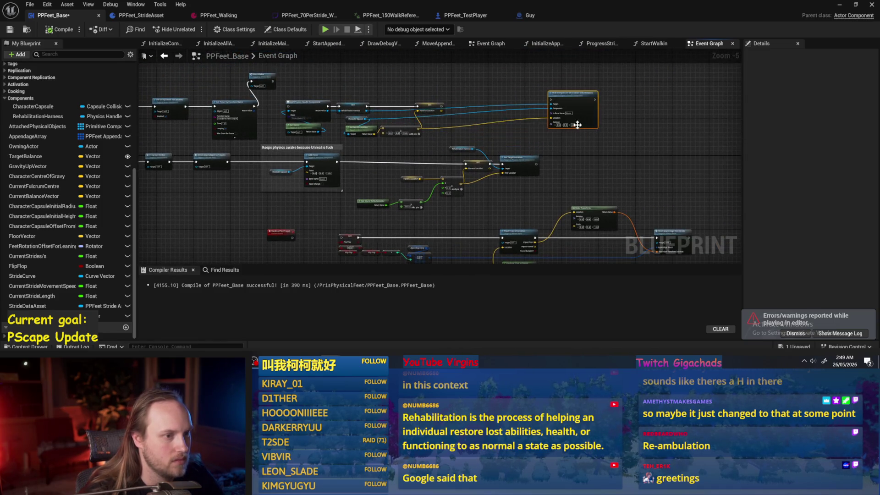
{"action": "left_click", "coordinate": [655, 43]}
{"action": "left_click_drag", "start_coordinate": [601, 43], "coordinate": [656, 43]}
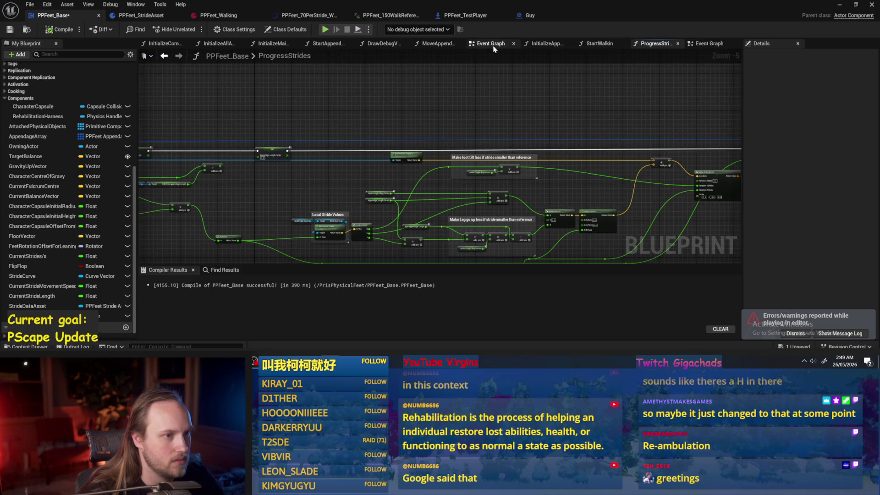
Step: Tick Enable Mass Conditioning on InitializeAppendage's Set Mass Conditioning Enabled node
{"action": "left_click_drag", "start_coordinate": [543, 43], "coordinate": [600, 43]}
{"action": "scroll", "coordinate": [390, 248], "scroll_direction": "up", "scroll_amount": 3}
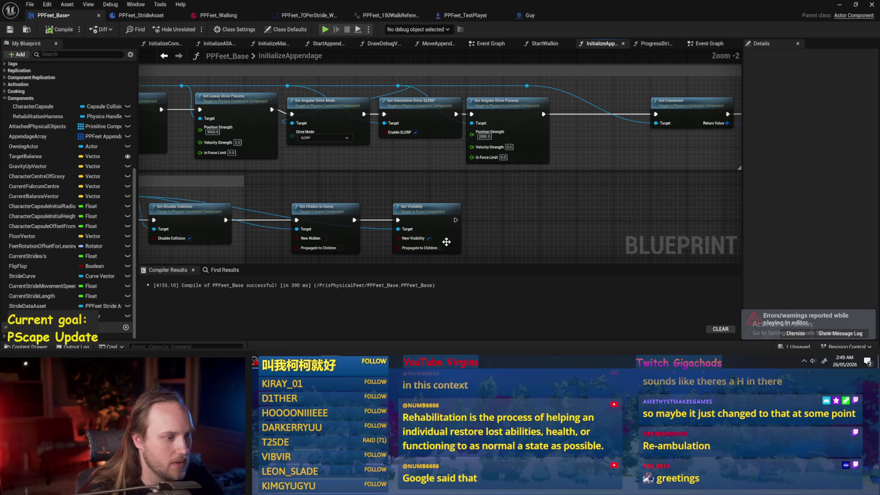
{"action": "left_click_drag", "start_coordinate": [550, 189], "coordinate": [547, 168]}
{"action": "left_click", "coordinate": [619, 157]}
{"action": "mouse_move", "coordinate": [312, 181]}
{"action": "left_mouse_down"}
{"action": "mouse_move", "coordinate": [287, 186]}
{"action": "mouse_move", "coordinate": [307, 222]}
{"action": "left_mouse_up"}
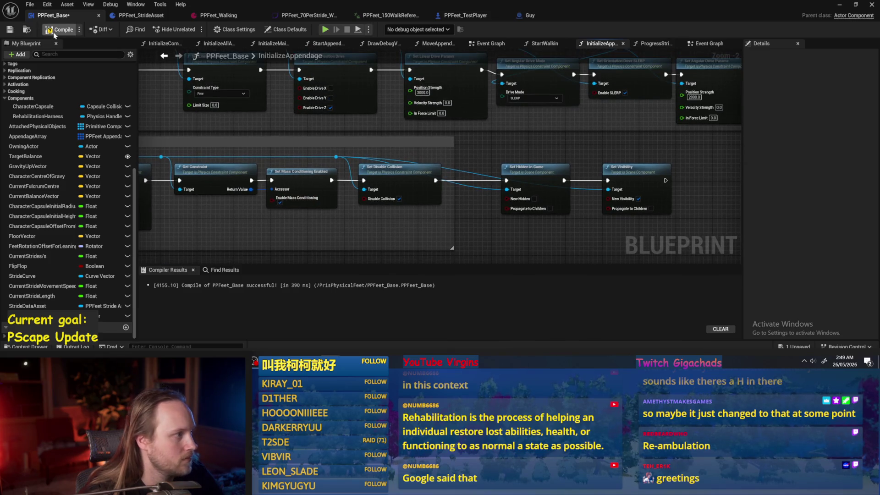
{"action": "left_click", "coordinate": [840, 4]}
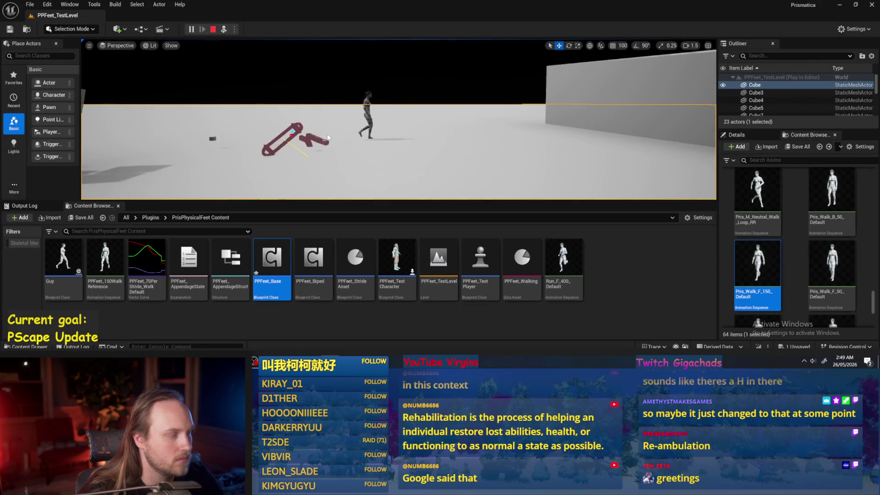
Step: From the error's node link, wire SET to Grab Component at Location and Start Walkin to Add Physics Handle Component
{"action": "key", "text": "Escape"}
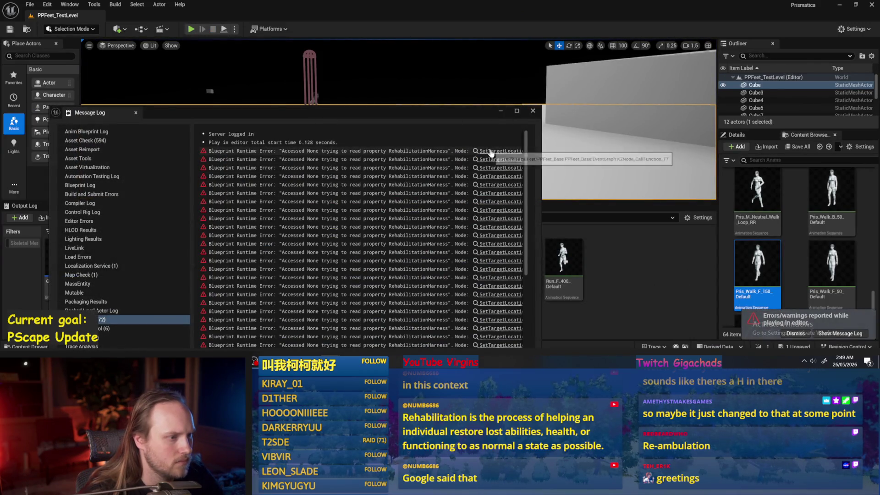
{"action": "left_click", "coordinate": [512, 176]}
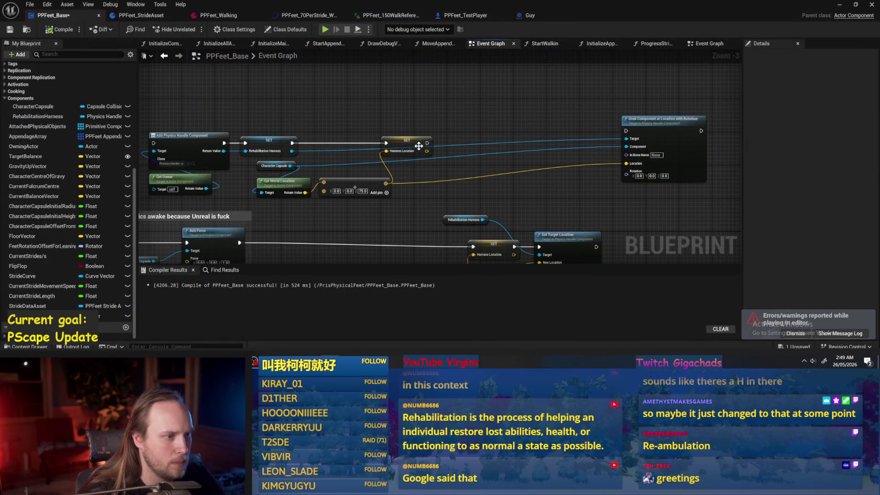
{"action": "left_click_drag", "start_coordinate": [427, 143], "coordinate": [626, 131]}
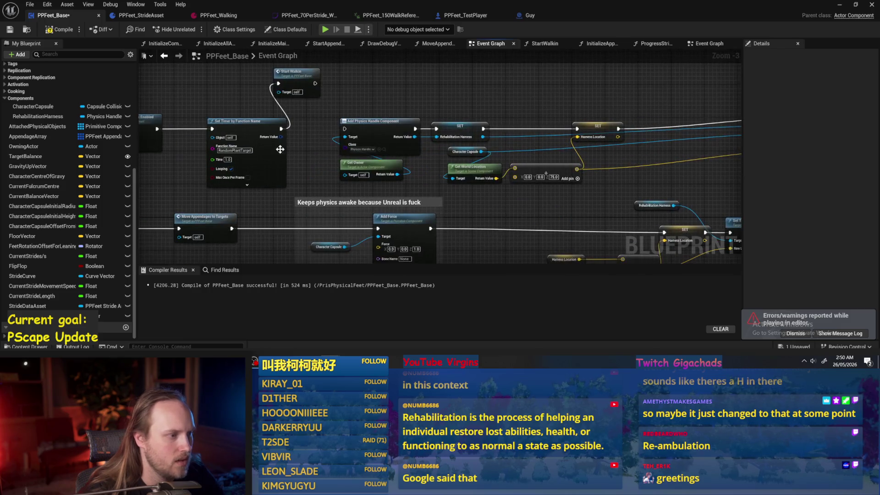
{"action": "left_click_drag", "start_coordinate": [315, 84], "coordinate": [345, 129]}
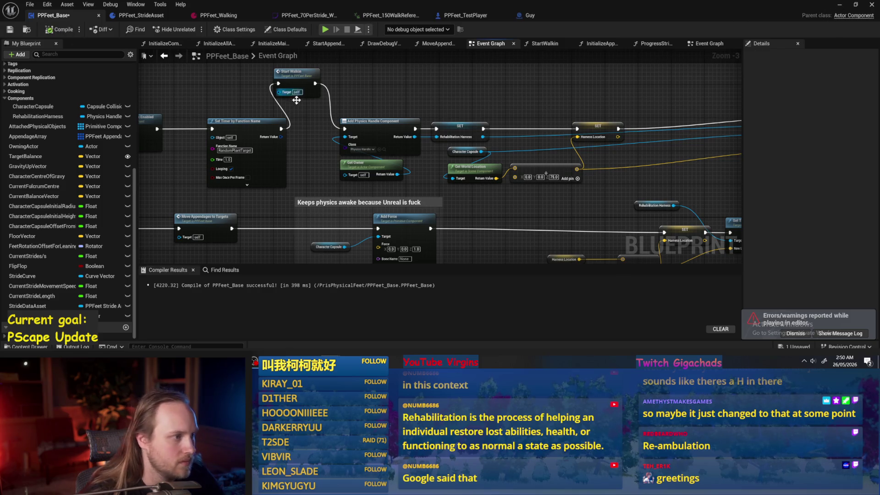
{"action": "left_click", "coordinate": [840, 4]}
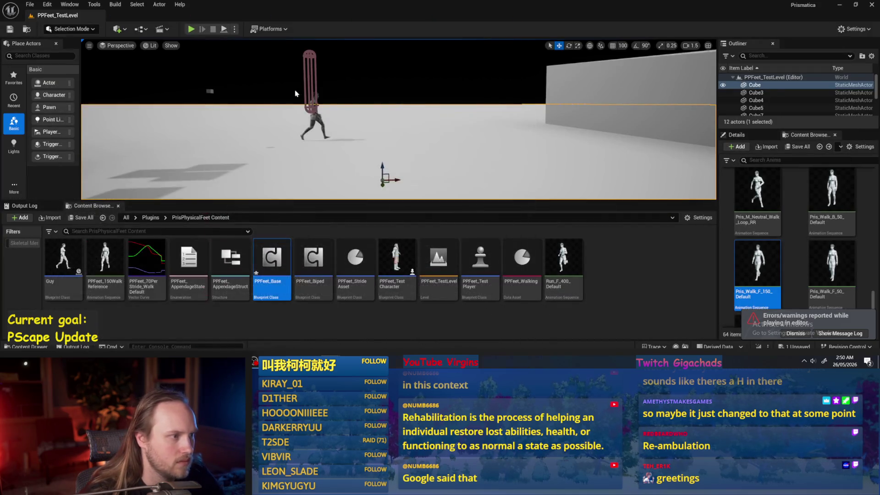
Step: Move the PPFeet_TestPlayer capsule up and play-test the walk
{"action": "left_click", "coordinate": [307, 91]}
{"action": "left_click_drag", "start_coordinate": [306, 91], "coordinate": [313, 70]}
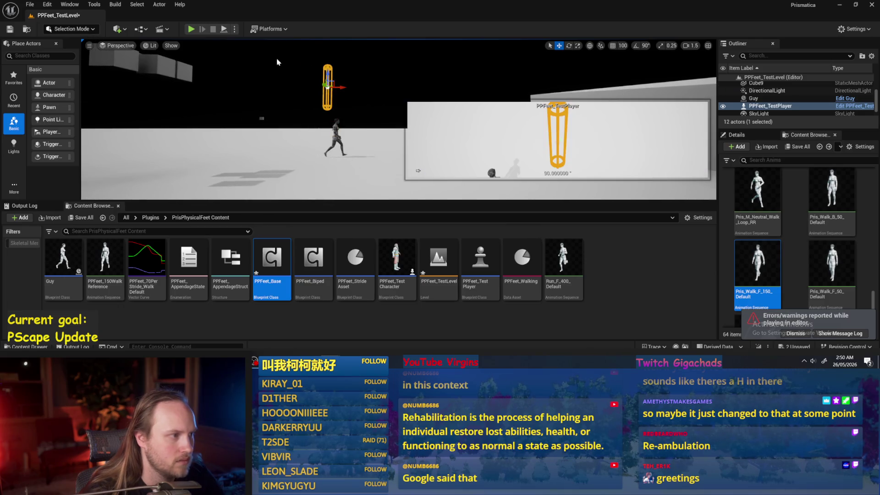
{"action": "left_click", "coordinate": [225, 30]}
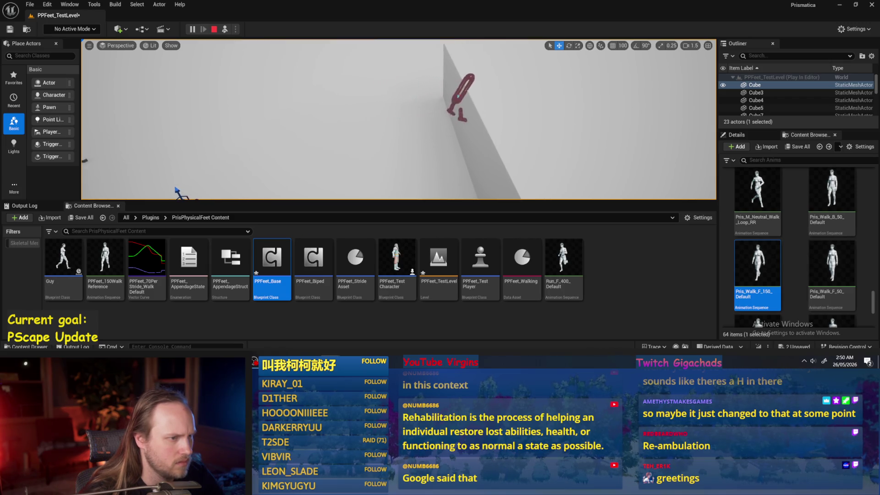
{"action": "key", "text": "Escape"}
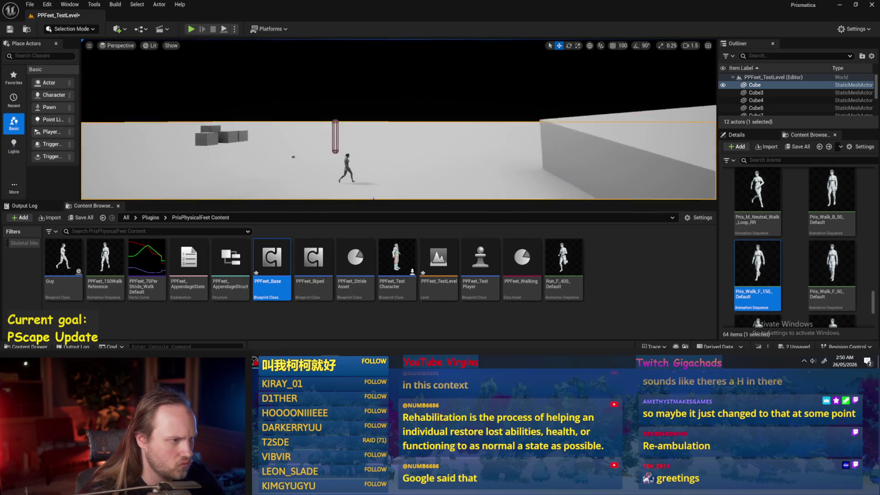
Step: Run three more play tests of the walking character
{"action": "left_click", "coordinate": [319, 135]}
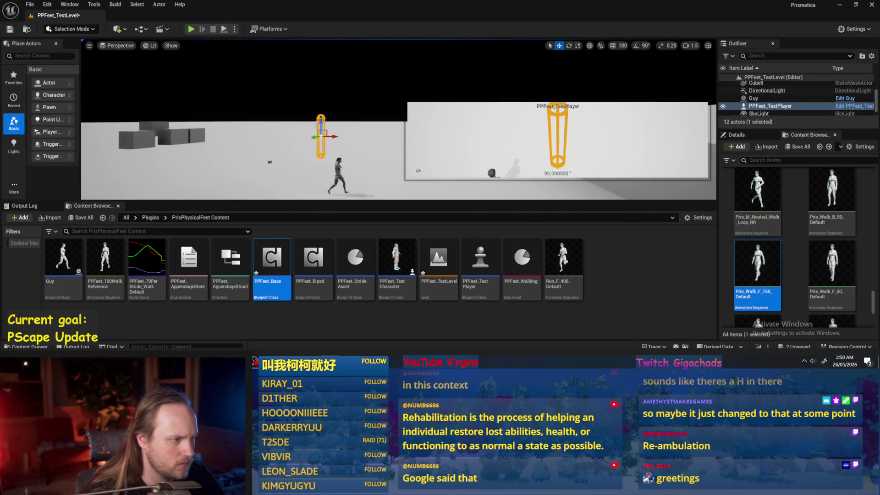
{"action": "left_click", "coordinate": [225, 30]}
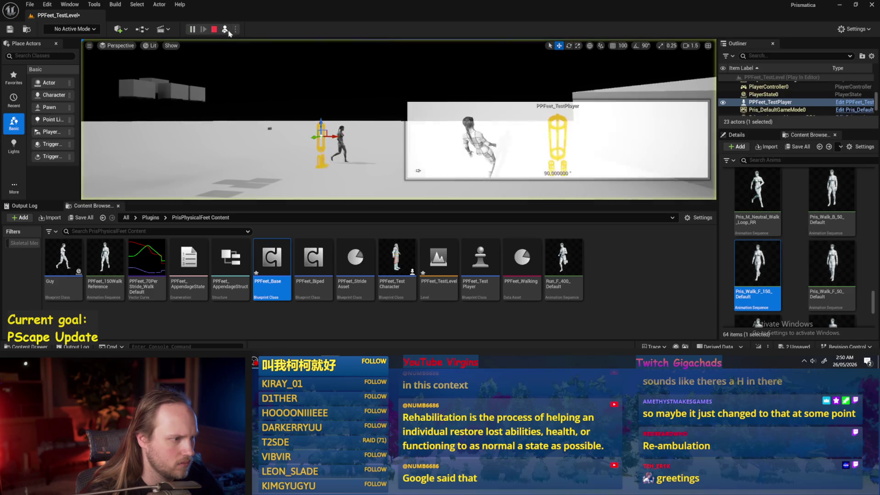
{"action": "key", "text": "Escape"}
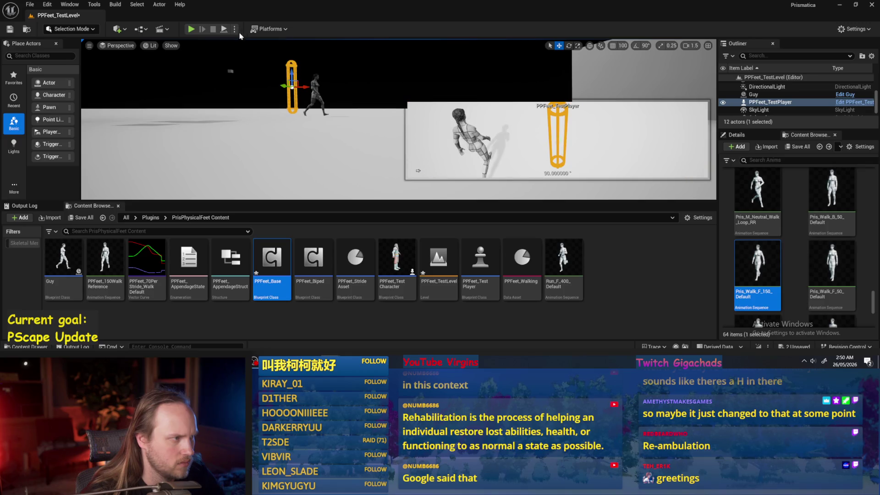
{"action": "left_click", "coordinate": [224, 30]}
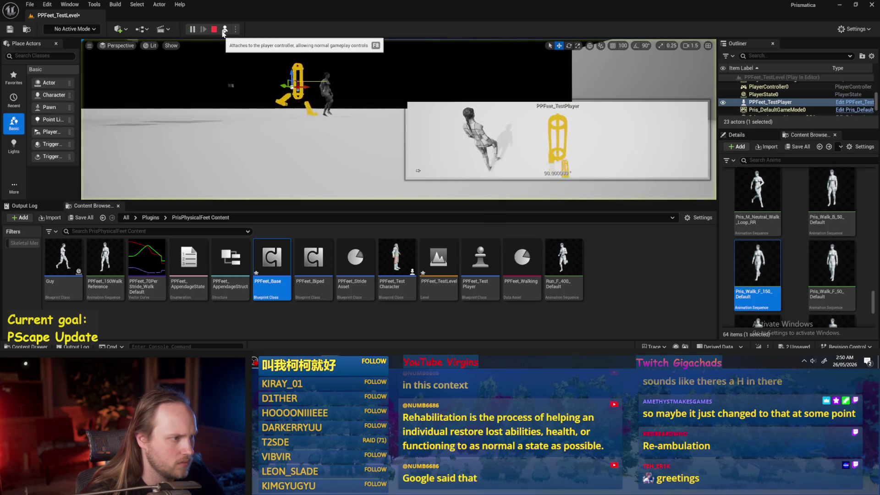
{"action": "key", "text": "Escape"}
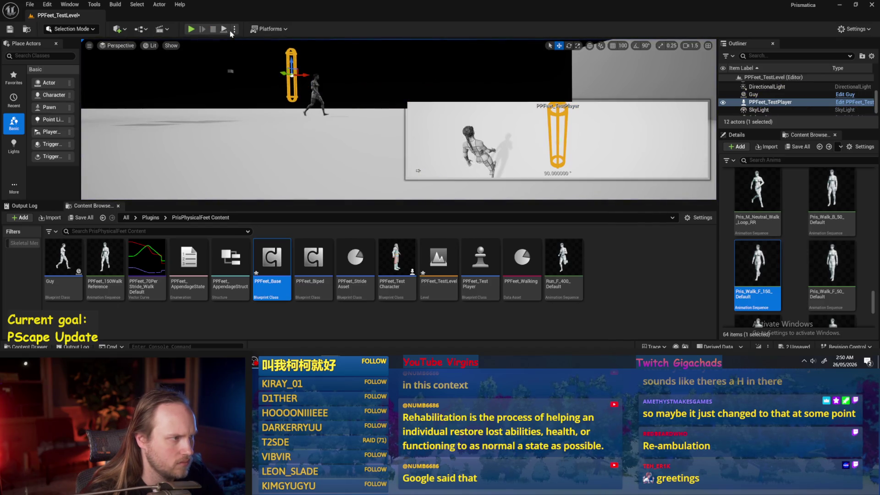
{"action": "key", "text": "alt+p"}
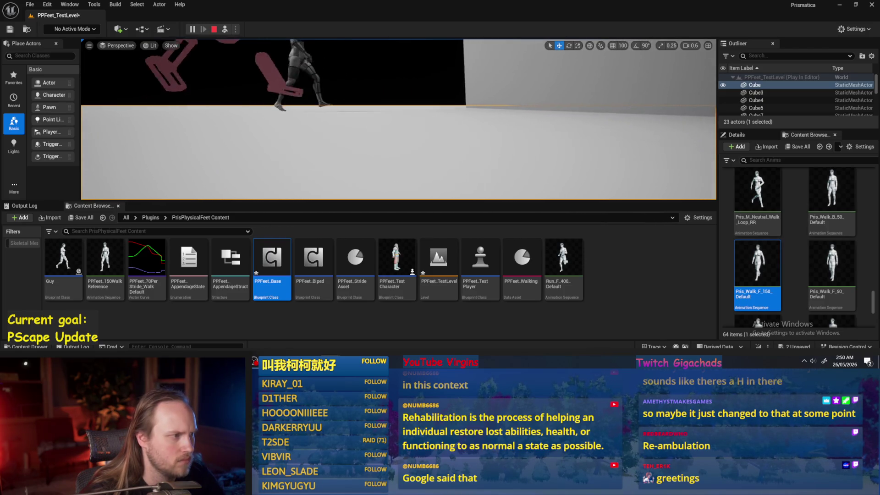
{"action": "key", "text": "Escape"}
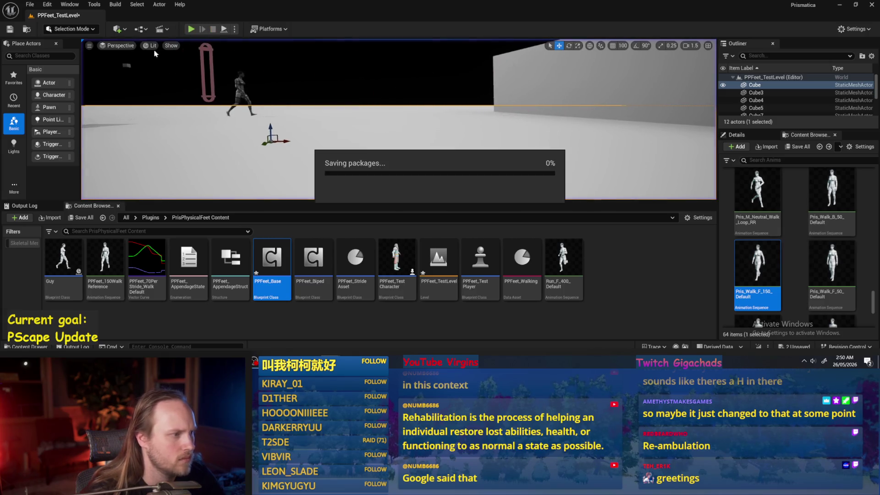
Step: Save the current level and all modified assets, then open PPFeet_Base
{"action": "left_click", "coordinate": [28, 5]}
{"action": "left_click", "coordinate": [59, 116]}
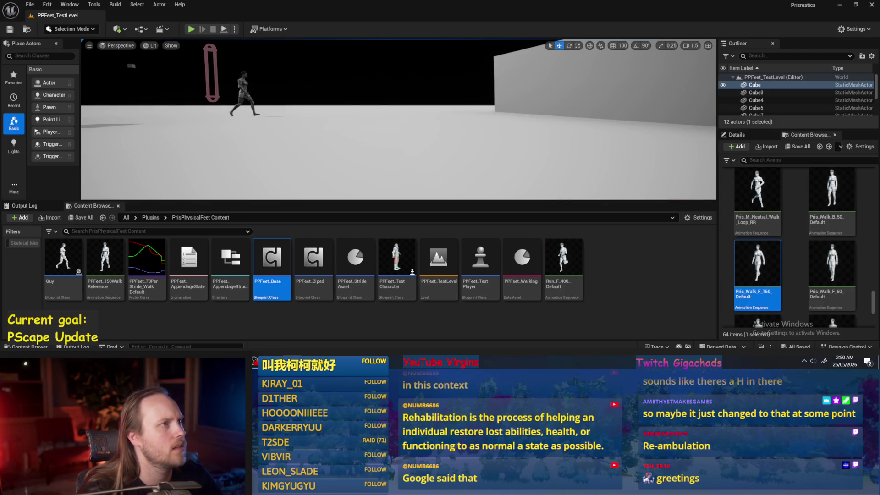
{"action": "left_click", "coordinate": [417, 316]}
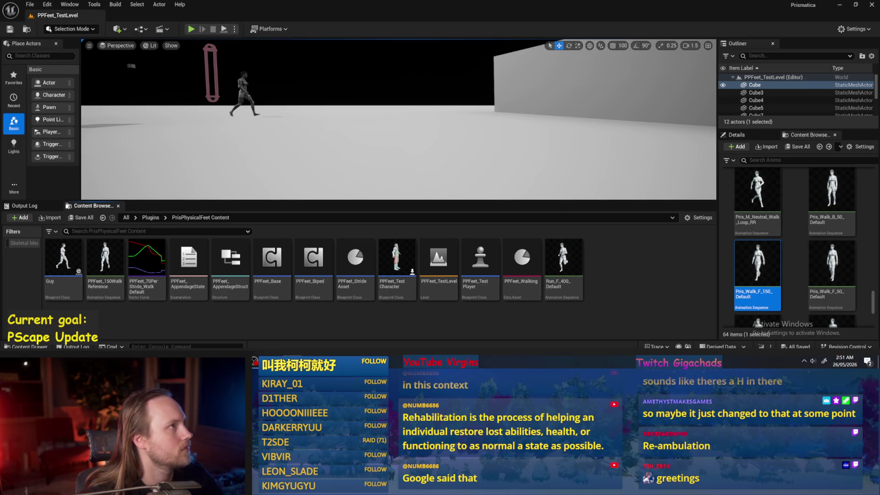
{"action": "key", "text": "ctrl+s"}
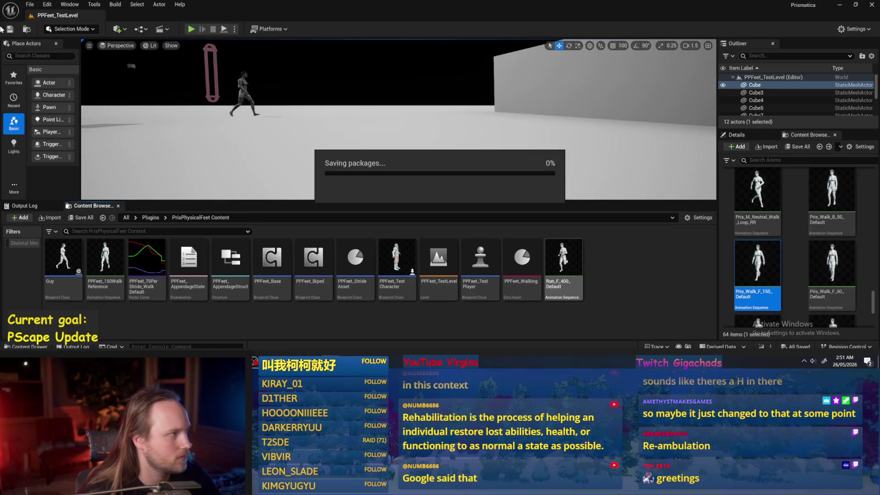
{"action": "left_click", "coordinate": [30, 4]}
{"action": "left_click", "coordinate": [49, 114]}
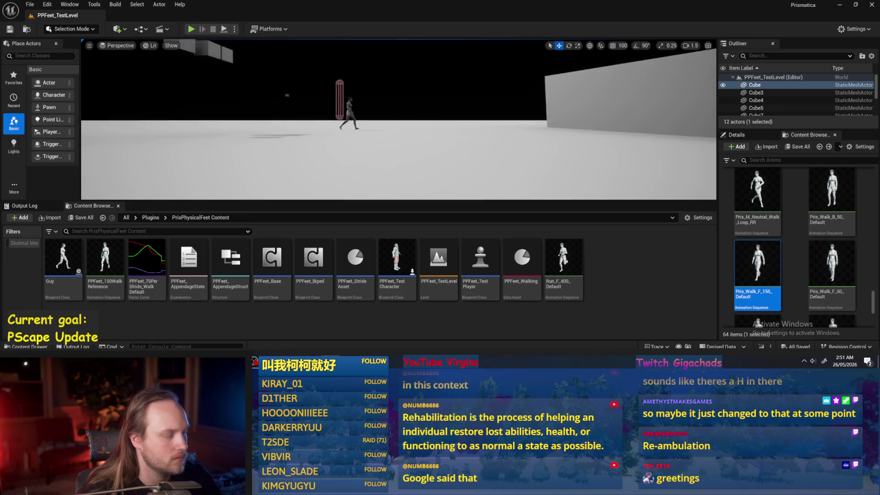
{"action": "double_click", "coordinate": [275, 254]}
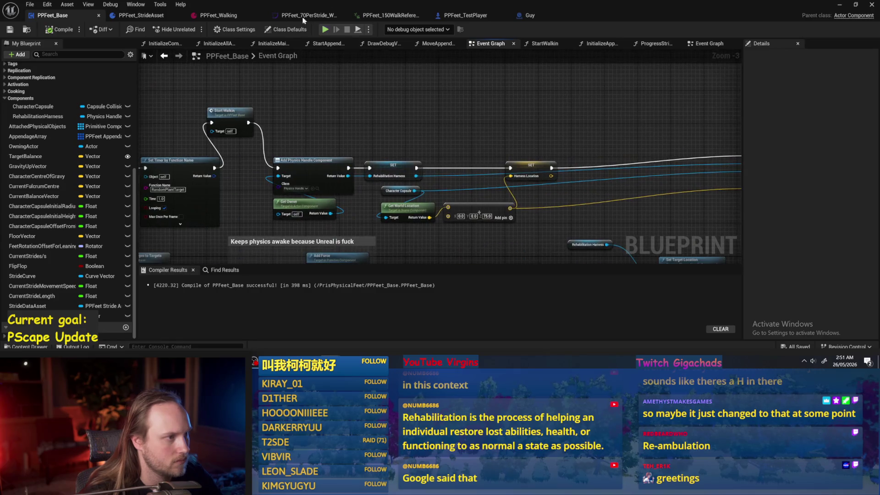
Step: Look through the StartWalkin, MoveAppendagesToTargets and ProgressStrides graphs, then return to the Event Graph
{"action": "left_click", "coordinate": [543, 43]}
{"action": "left_click", "coordinate": [438, 44]}
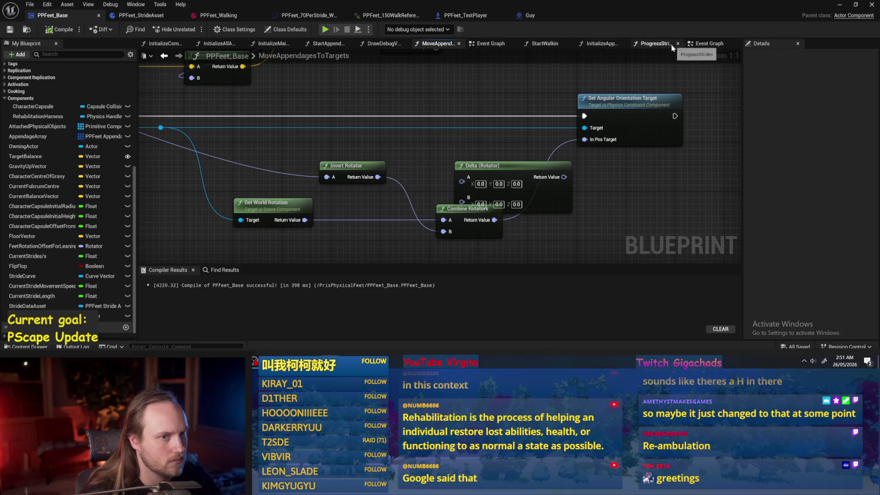
{"action": "left_click", "coordinate": [656, 43]}
{"action": "left_click", "coordinate": [715, 43]}
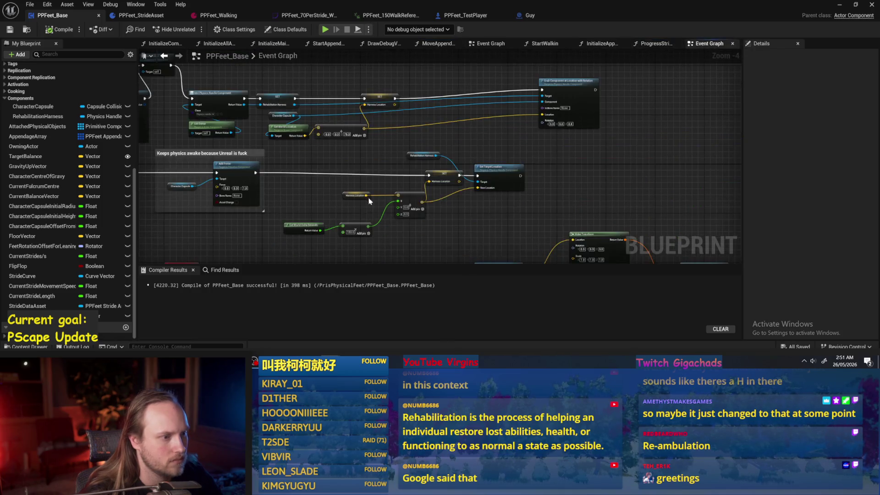
Step: Frame the BeginPlay and Tick chains, then open ProgressStrides from its node
{"action": "mouse_move", "coordinate": [434, 157]}
{"action": "left_mouse_down"}
{"action": "mouse_move", "coordinate": [490, 142]}
{"action": "mouse_move", "coordinate": [369, 129]}
{"action": "mouse_move", "coordinate": [437, 141]}
{"action": "mouse_move", "coordinate": [405, 162]}
{"action": "left_mouse_up"}
{"action": "scroll", "coordinate": [436, 141], "scroll_direction": "up", "scroll_amount": 3}
{"action": "scroll", "coordinate": [455, 160], "scroll_direction": "down", "scroll_amount": 3}
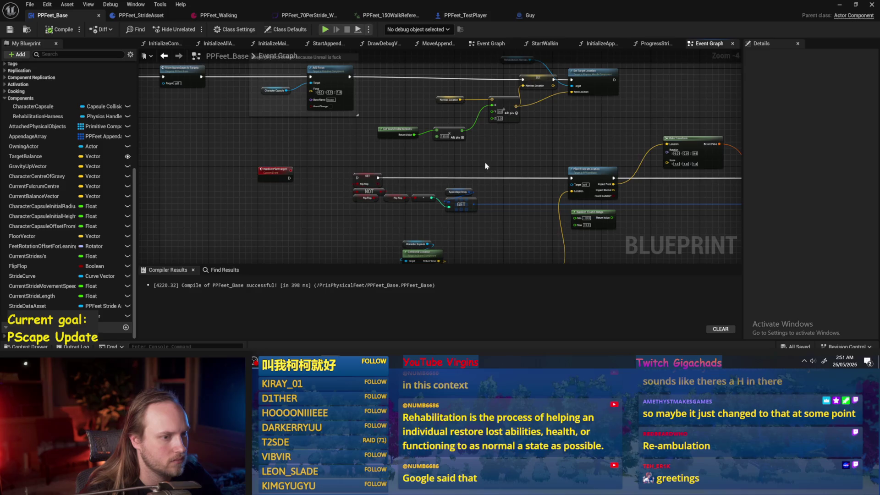
{"action": "left_click_drag", "start_coordinate": [481, 166], "coordinate": [495, 138]}
{"action": "left_click_drag", "start_coordinate": [359, 121], "coordinate": [406, 187]}
{"action": "left_click_drag", "start_coordinate": [280, 157], "coordinate": [488, 212]}
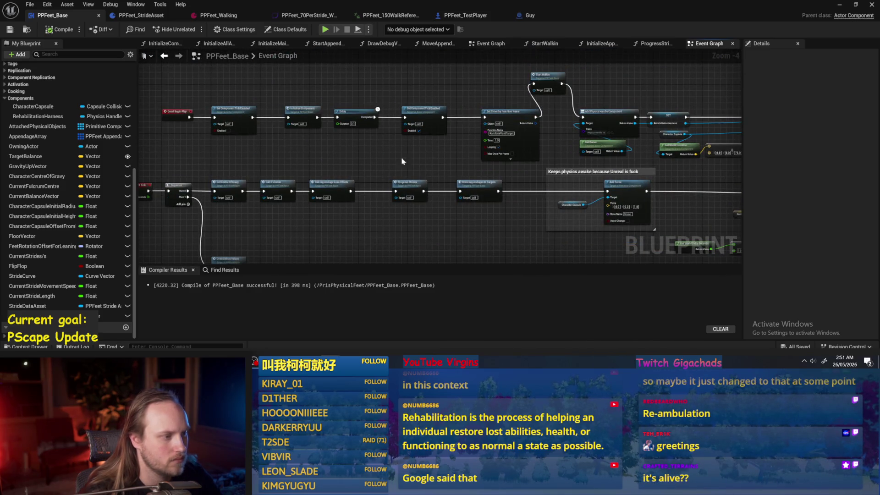
{"action": "double_click", "coordinate": [412, 184]}
Step: Wire the divide result into SET Appendage Length Factor and recompile PPFeet_Base
{"action": "key", "text": "ctrl+s"}
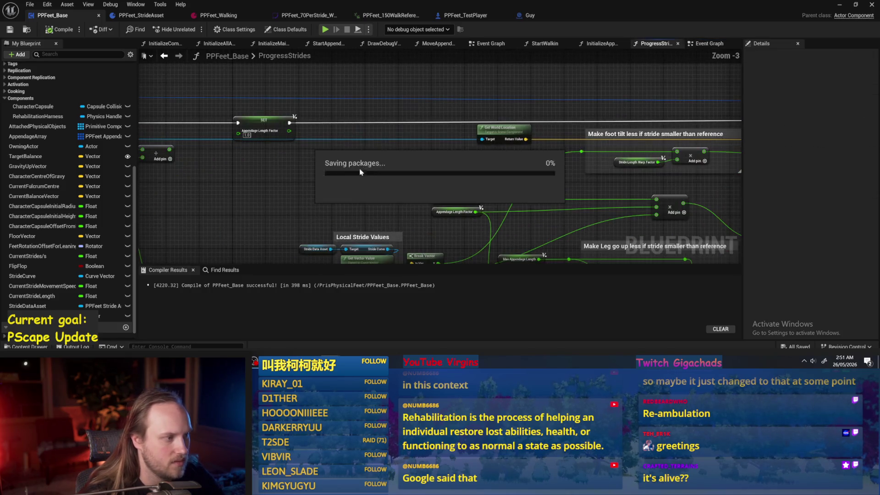
{"action": "scroll", "coordinate": [394, 174], "scroll_direction": "up", "scroll_amount": 2}
{"action": "left_click_drag", "start_coordinate": [371, 146], "coordinate": [462, 125]}
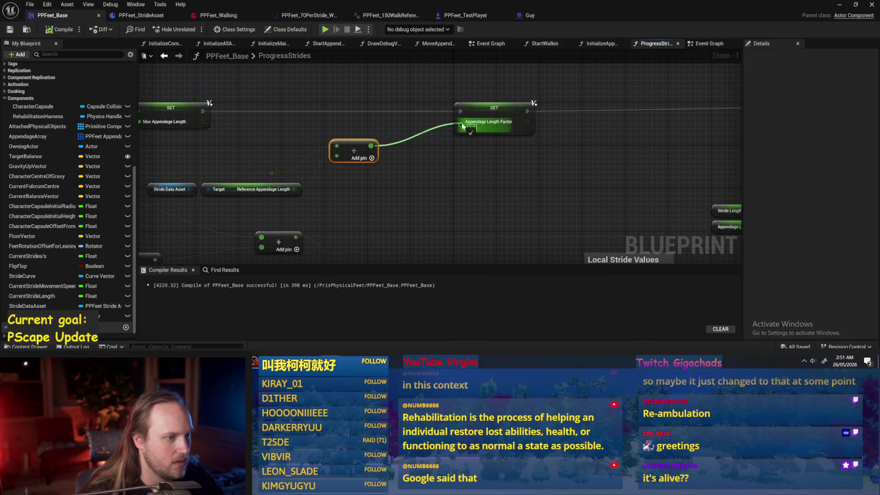
{"action": "scroll", "coordinate": [475, 177], "scroll_direction": "down", "scroll_amount": 1}
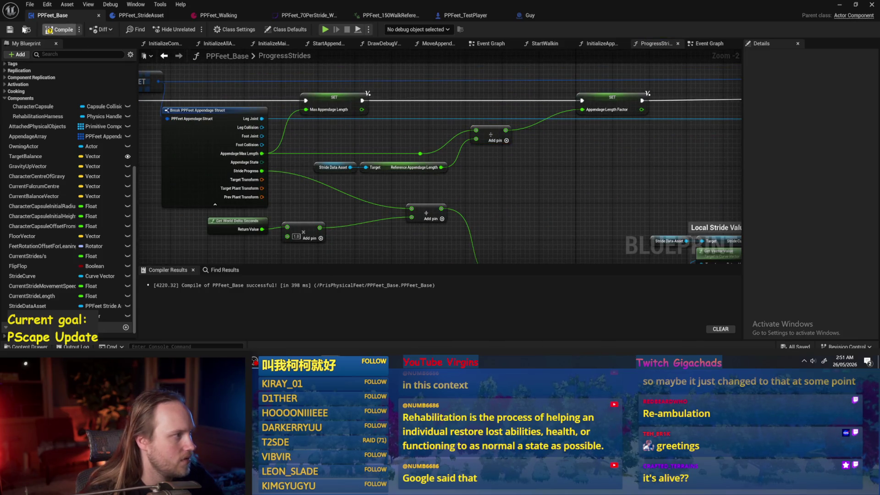
{"action": "key", "text": "F7"}
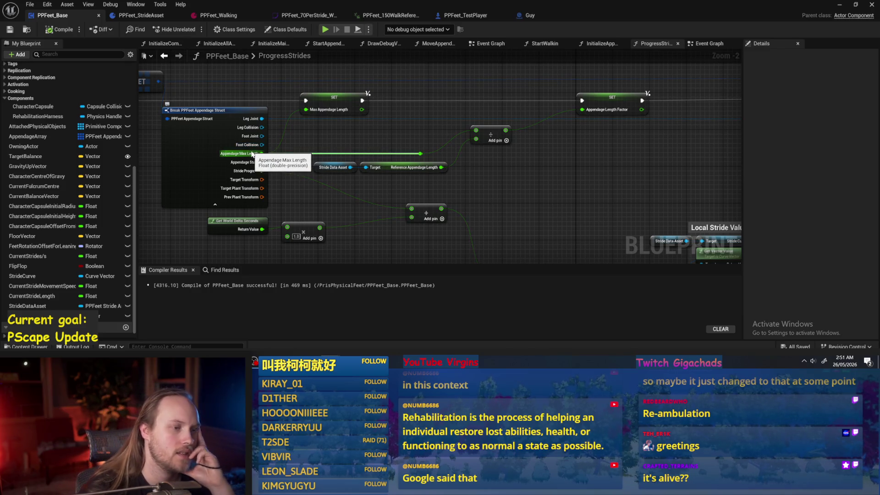
Step: Survey ProgressStrides and move the Current Stride Movement Speed getter below the other getter
{"action": "left_click", "coordinate": [510, 196]}
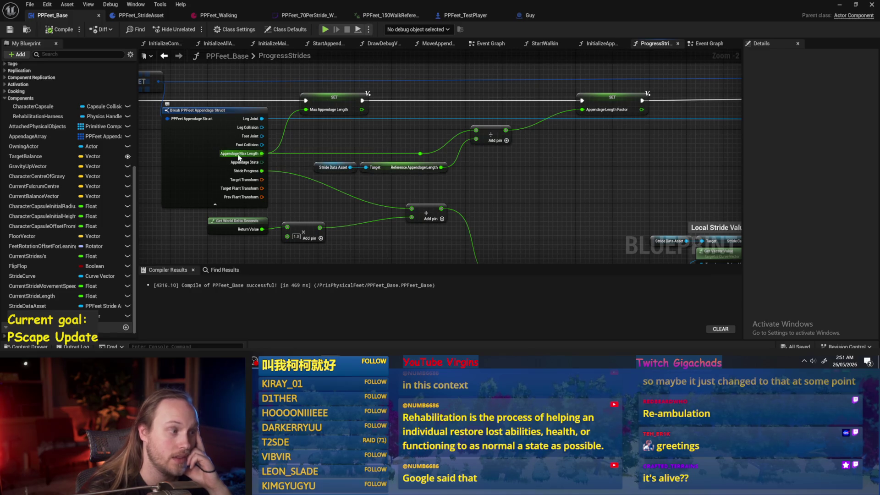
{"action": "left_click", "coordinate": [334, 97]}
{"action": "left_click", "coordinate": [482, 184]}
{"action": "mouse_move", "coordinate": [583, 181]}
{"action": "left_mouse_down"}
{"action": "mouse_move", "coordinate": [225, 118]}
{"action": "mouse_move", "coordinate": [186, 99]}
{"action": "mouse_move", "coordinate": [463, 165]}
{"action": "left_mouse_up"}
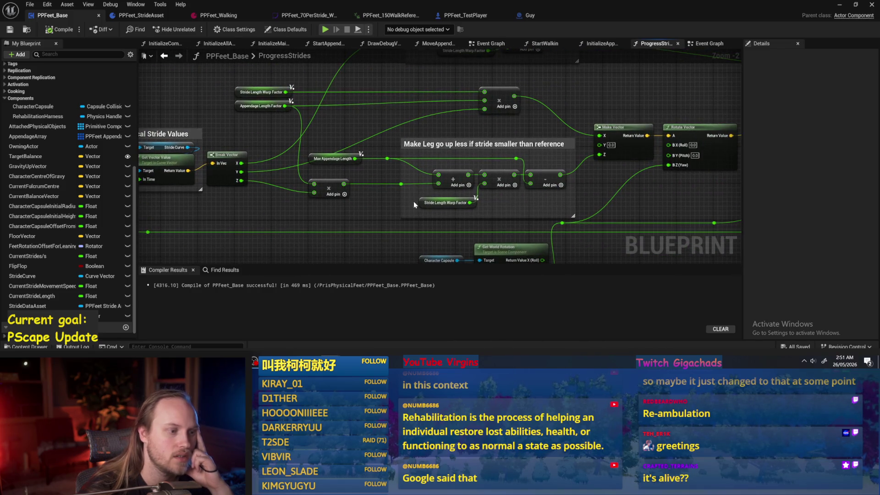
{"action": "left_click", "coordinate": [484, 192]}
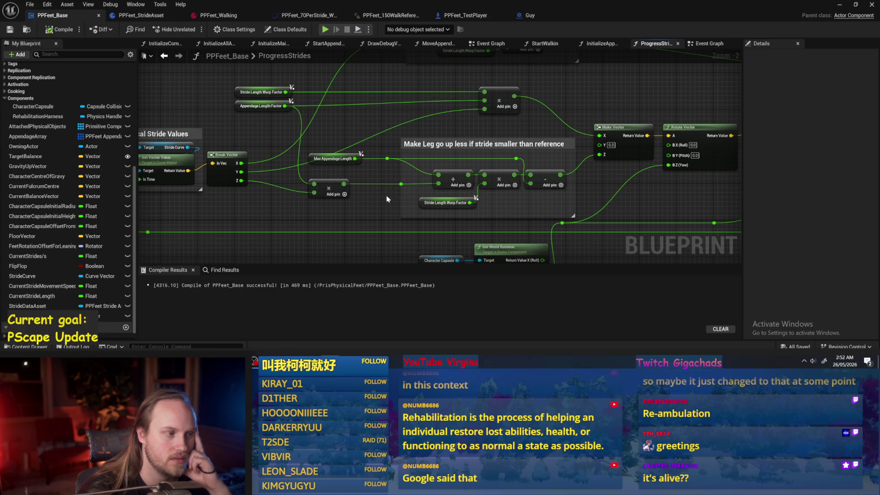
{"action": "left_click_drag", "start_coordinate": [213, 175], "coordinate": [452, 200]}
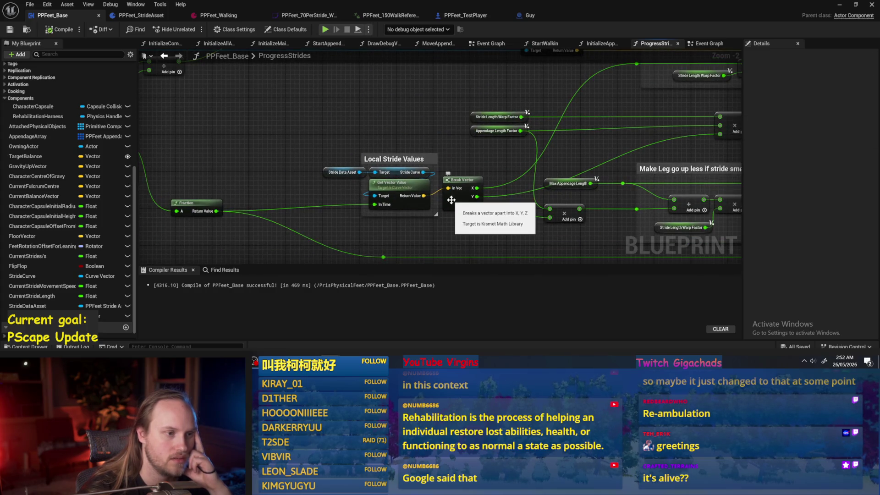
{"action": "left_click_drag", "start_coordinate": [193, 148], "coordinate": [493, 146]}
{"action": "scroll", "coordinate": [493, 146], "scroll_direction": "down", "scroll_amount": 1}
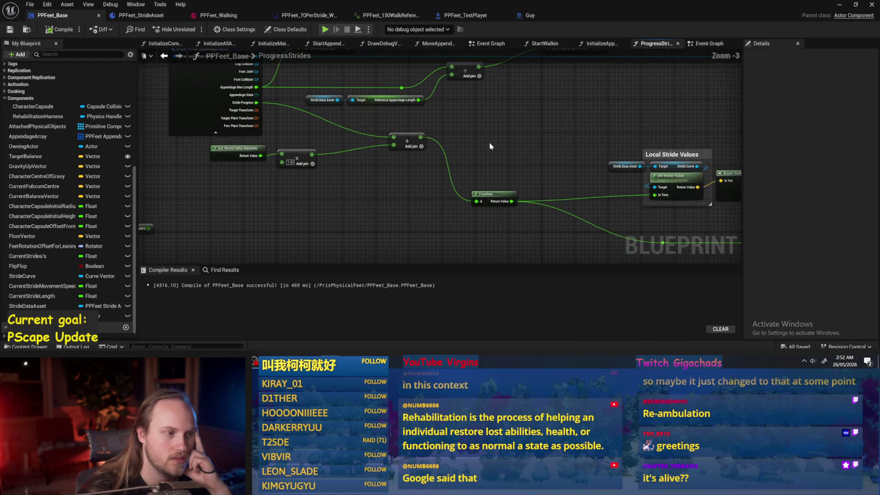
{"action": "left_click_drag", "start_coordinate": [289, 196], "coordinate": [395, 184]}
{"action": "mouse_move", "coordinate": [406, 153]}
{"action": "left_mouse_down"}
{"action": "mouse_move", "coordinate": [363, 180]}
{"action": "mouse_move", "coordinate": [444, 191]}
{"action": "mouse_move", "coordinate": [379, 174]}
{"action": "left_mouse_up"}
{"action": "left_click", "coordinate": [570, 232]}
{"action": "left_click_drag", "start_coordinate": [434, 222], "coordinate": [160, 212]}
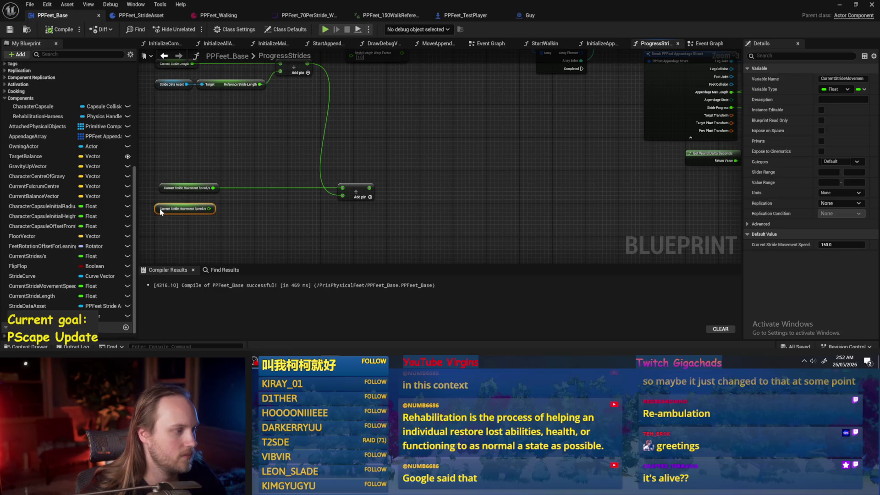
Step: Move the lower divide node up and right, then recompile and save the Blueprint
{"action": "left_click", "coordinate": [209, 150]}
{"action": "mouse_move", "coordinate": [209, 149]}
{"action": "left_mouse_down"}
{"action": "mouse_move", "coordinate": [419, 202]}
{"action": "mouse_move", "coordinate": [401, 243]}
{"action": "mouse_move", "coordinate": [385, 151]}
{"action": "left_mouse_up"}
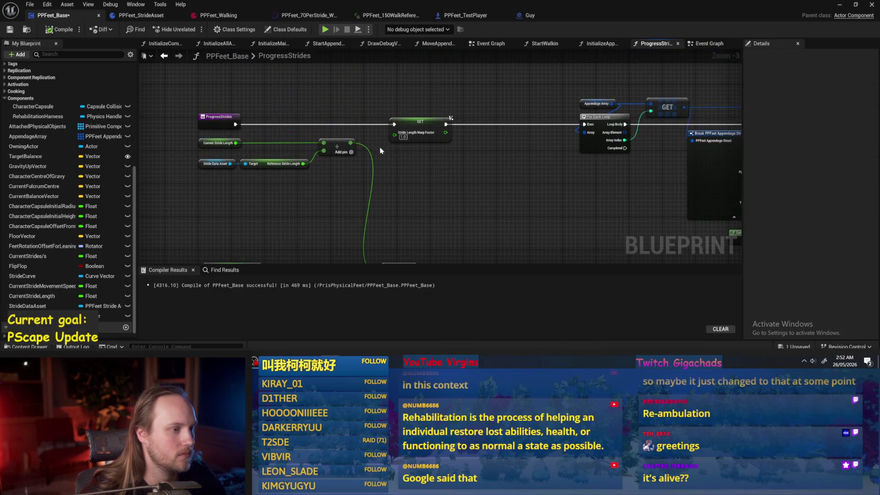
{"action": "scroll", "coordinate": [412, 182], "scroll_direction": "down", "scroll_amount": 3}
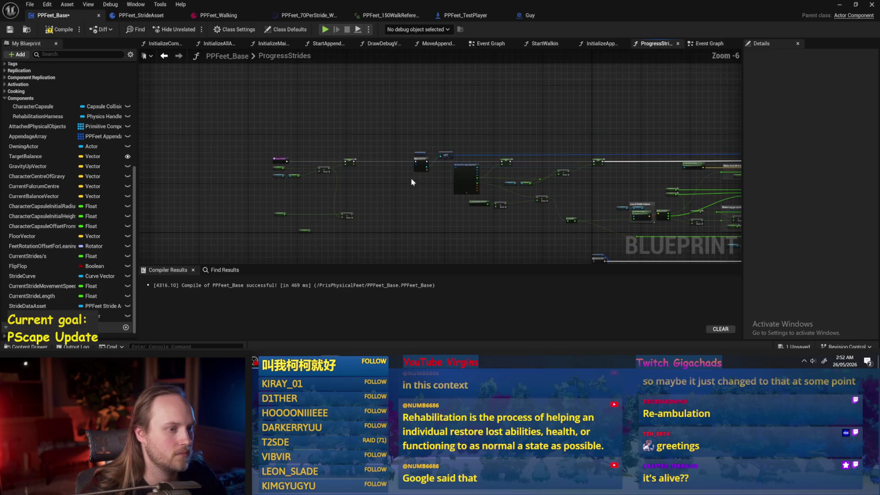
{"action": "scroll", "coordinate": [558, 193], "scroll_direction": "up", "scroll_amount": 2}
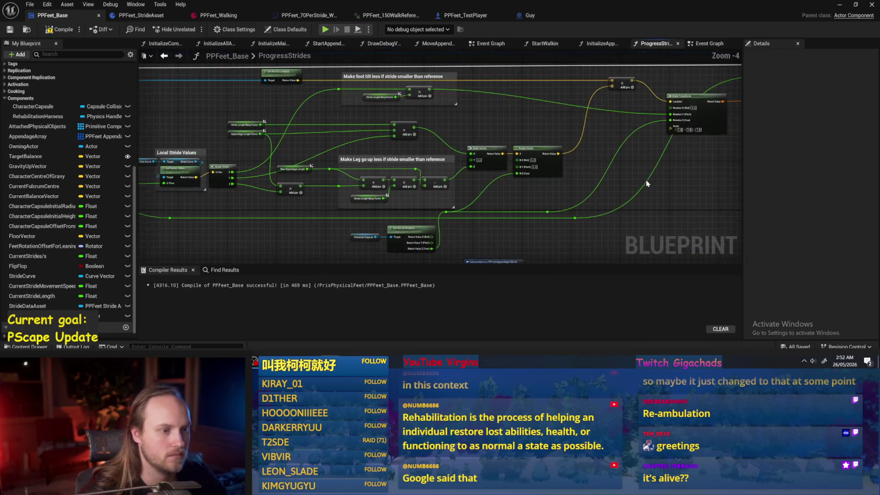
{"action": "left_click_drag", "start_coordinate": [563, 193], "coordinate": [436, 196]}
{"action": "scroll", "coordinate": [321, 172], "scroll_direction": "up", "scroll_amount": 2}
{"action": "left_click_drag", "start_coordinate": [489, 218], "coordinate": [513, 159]}
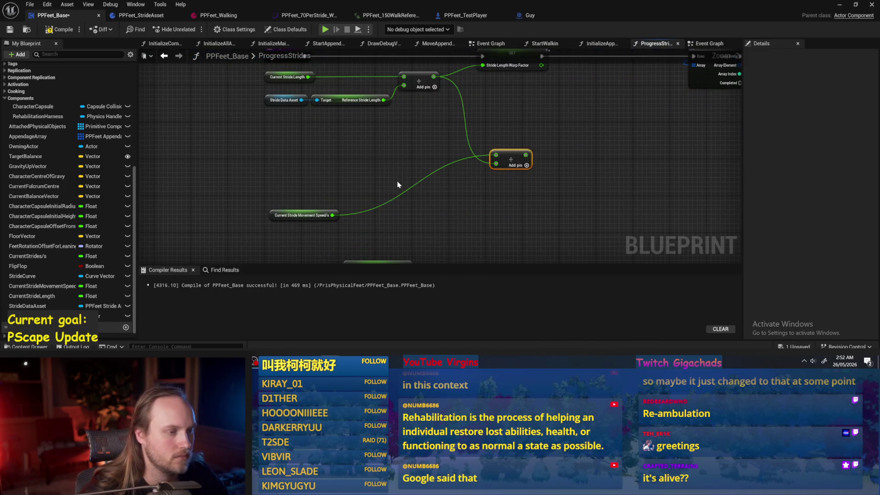
{"action": "left_click", "coordinate": [60, 30]}
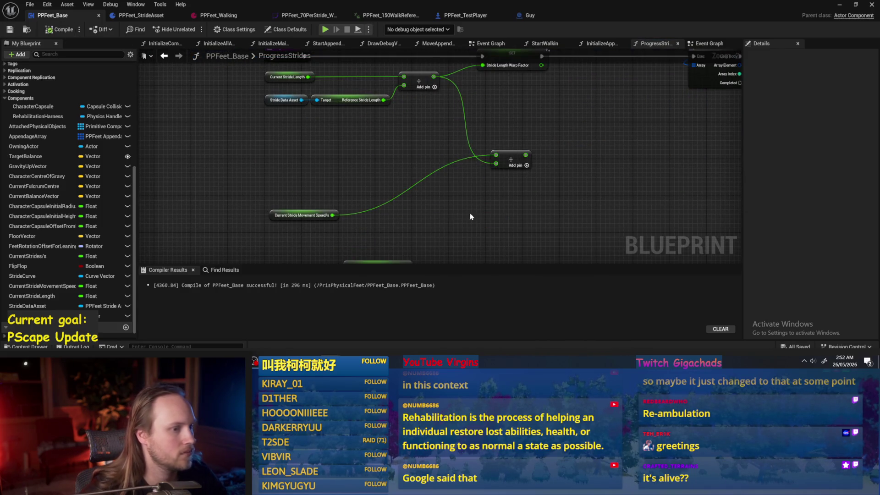
{"action": "scroll", "coordinate": [413, 215], "scroll_direction": "down", "scroll_amount": 1}
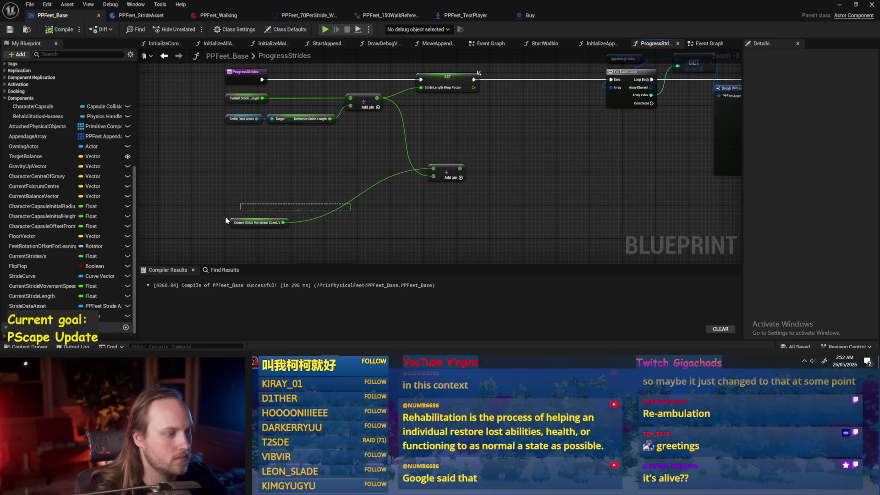
{"action": "left_click", "coordinate": [259, 223]}
{"action": "left_click", "coordinate": [286, 203]}
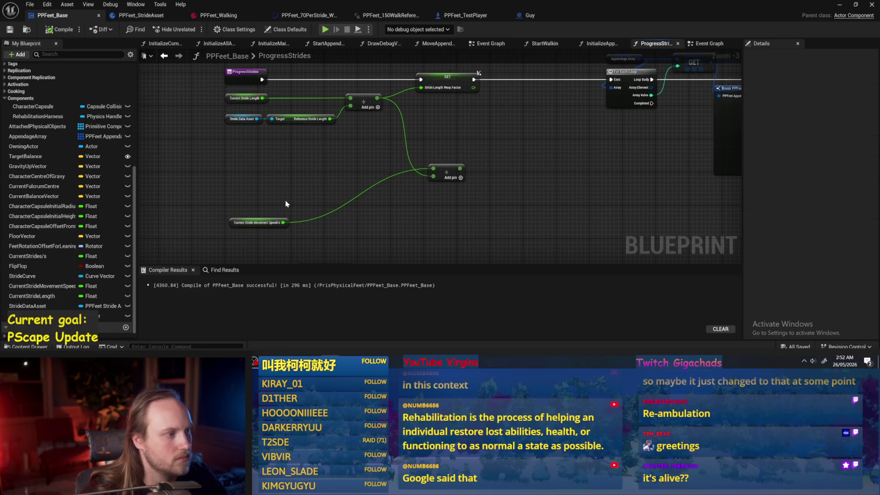
{"action": "left_click", "coordinate": [10, 30]}
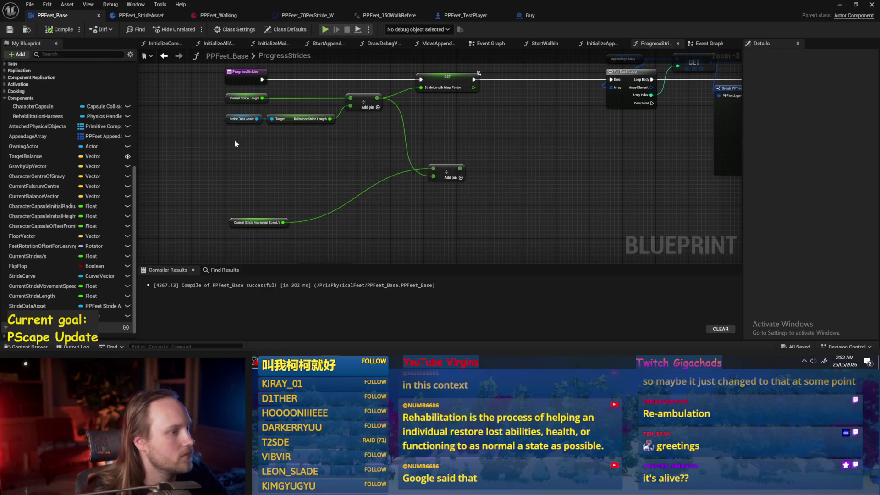
Step: Shift the stride-length variables, divide node and movement-speed getter left, saving along the way
{"action": "scroll", "coordinate": [295, 176], "scroll_direction": "up", "scroll_amount": 1}
{"action": "scroll", "coordinate": [298, 173], "scroll_direction": "up", "scroll_amount": 1}
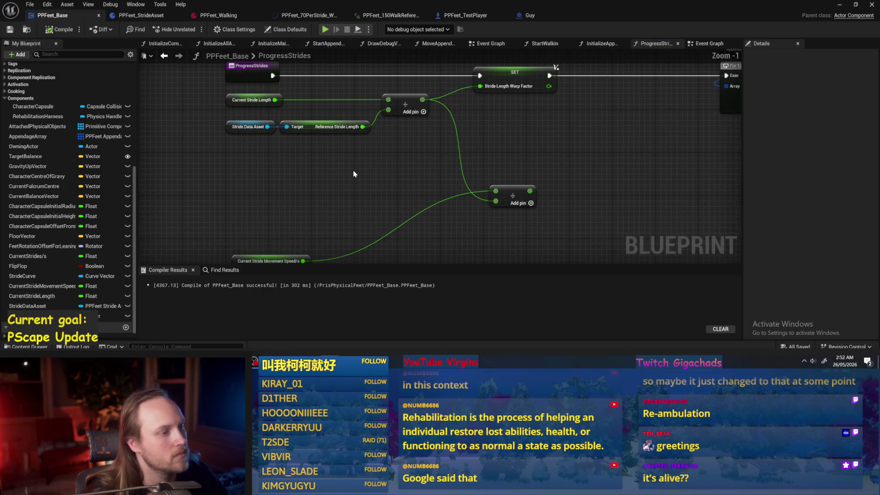
{"action": "mouse_move", "coordinate": [439, 196]}
{"action": "left_mouse_down"}
{"action": "mouse_move", "coordinate": [288, 140]}
{"action": "mouse_move", "coordinate": [288, 123]}
{"action": "left_mouse_up"}
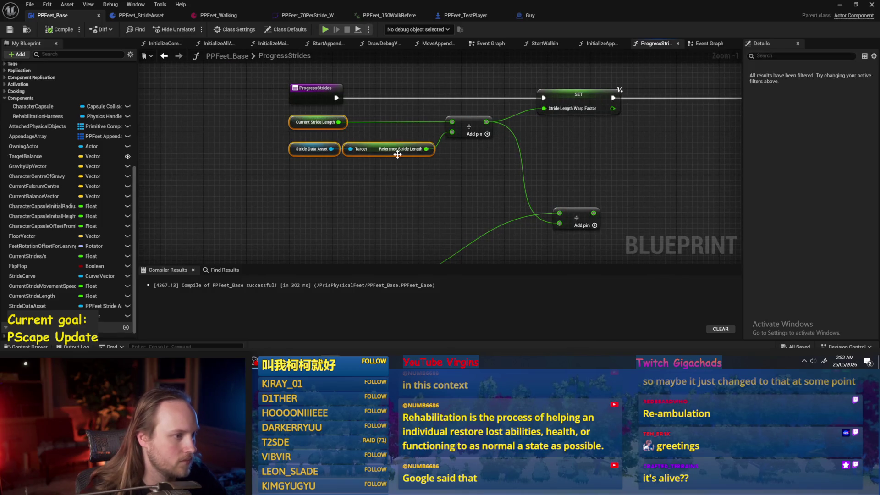
{"action": "scroll", "coordinate": [371, 152], "scroll_direction": "down", "scroll_amount": 1}
{"action": "left_click_drag", "start_coordinate": [359, 128], "coordinate": [288, 131]}
{"action": "left_click", "coordinate": [375, 184]}
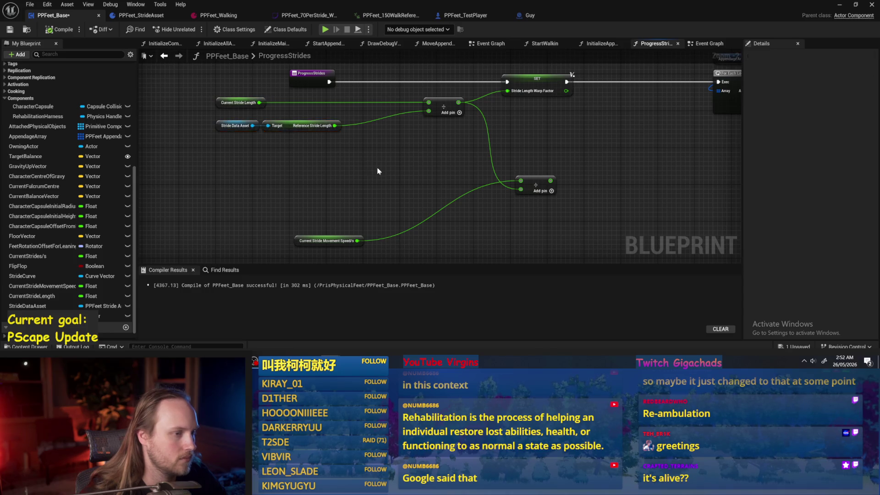
{"action": "key", "text": "ctrl+s"}
{"action": "left_click_drag", "start_coordinate": [432, 122], "coordinate": [362, 123]}
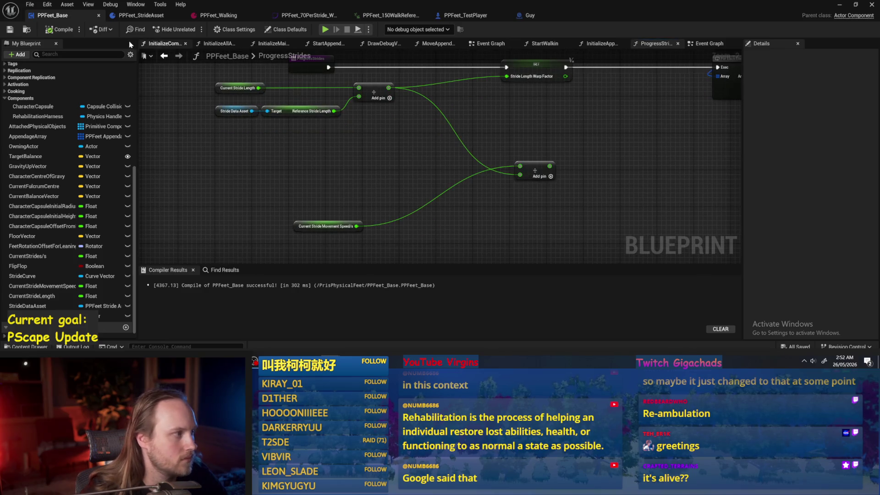
{"action": "key", "text": "ctrl+s"}
{"action": "mouse_move", "coordinate": [296, 222]}
{"action": "left_mouse_down"}
{"action": "mouse_move", "coordinate": [282, 166]}
{"action": "mouse_move", "coordinate": [219, 162]}
{"action": "left_mouse_up"}
{"action": "left_click", "coordinate": [272, 200]}
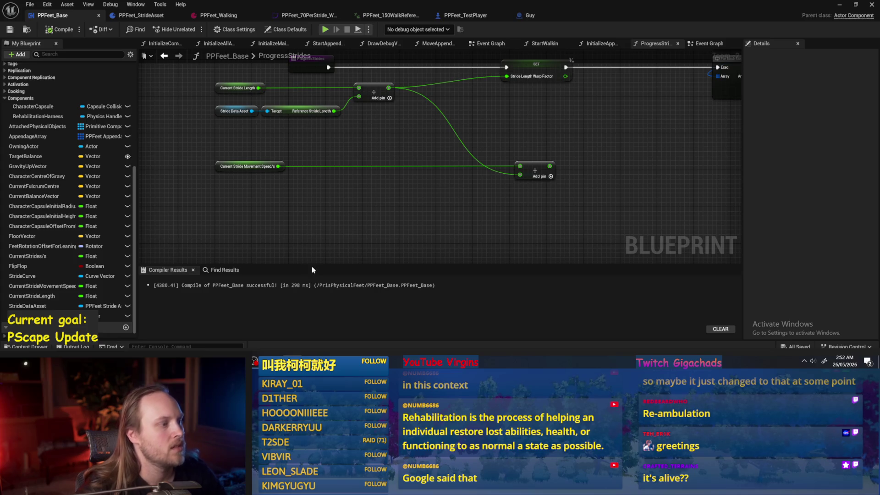
Step: Connect Current Stride Length into the divide and confirm its default of 70.01
{"action": "left_click_drag", "start_coordinate": [273, 111], "coordinate": [372, 111]}
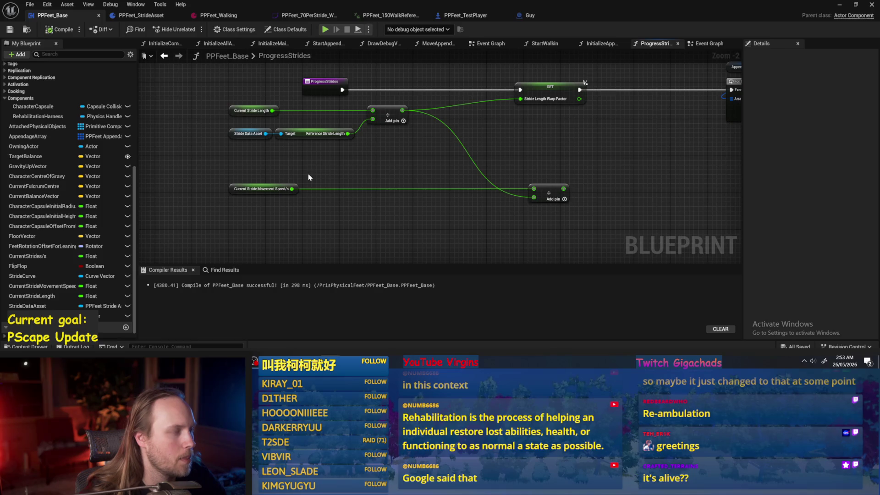
{"action": "left_click_drag", "start_coordinate": [229, 125], "coordinate": [231, 123]}
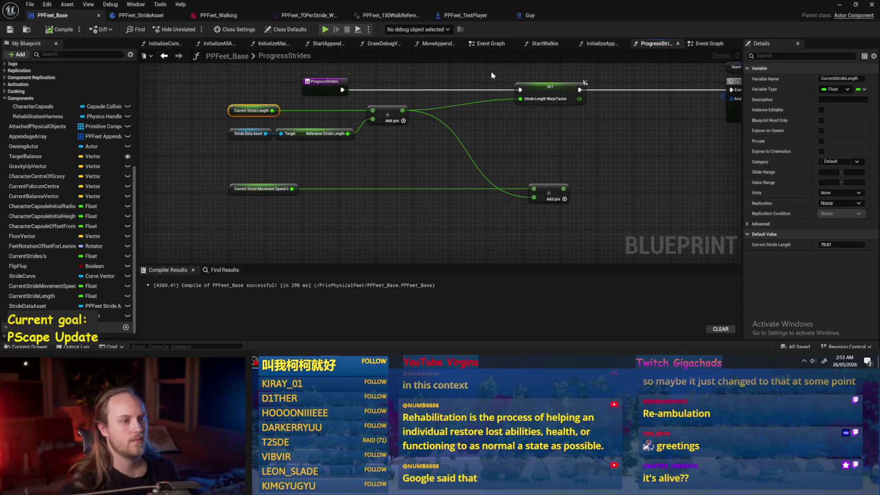
{"action": "left_click_drag", "start_coordinate": [503, 146], "coordinate": [506, 166]}
{"action": "mouse_move", "coordinate": [398, 186]}
{"action": "left_mouse_down"}
{"action": "mouse_move", "coordinate": [350, 206]}
{"action": "mouse_move", "coordinate": [387, 184]}
{"action": "left_mouse_up"}
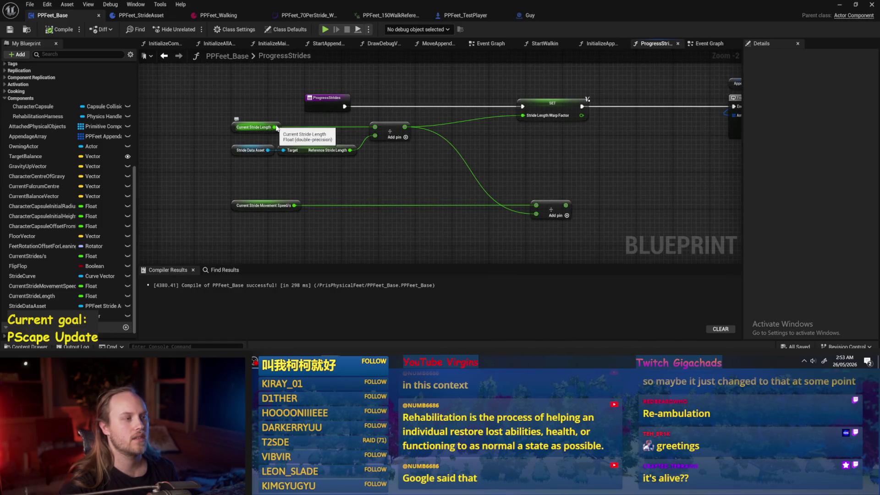
{"action": "left_click", "coordinate": [153, 16]}
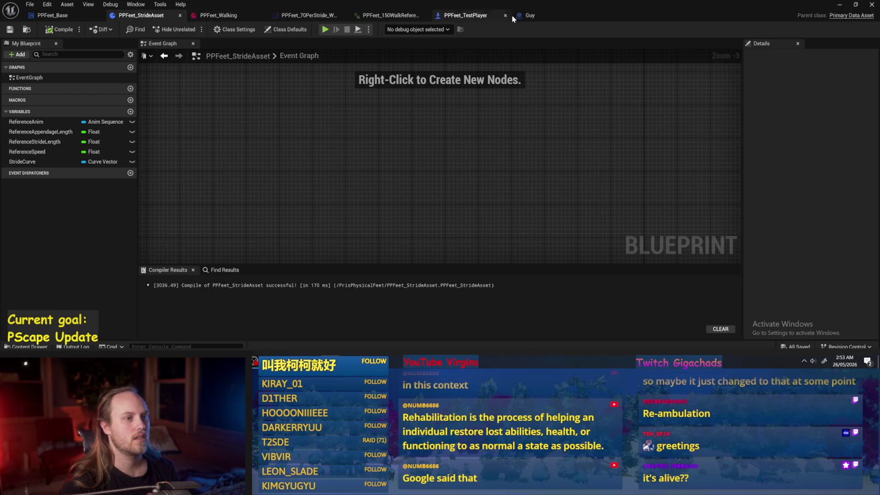
{"action": "left_click", "coordinate": [392, 16]}
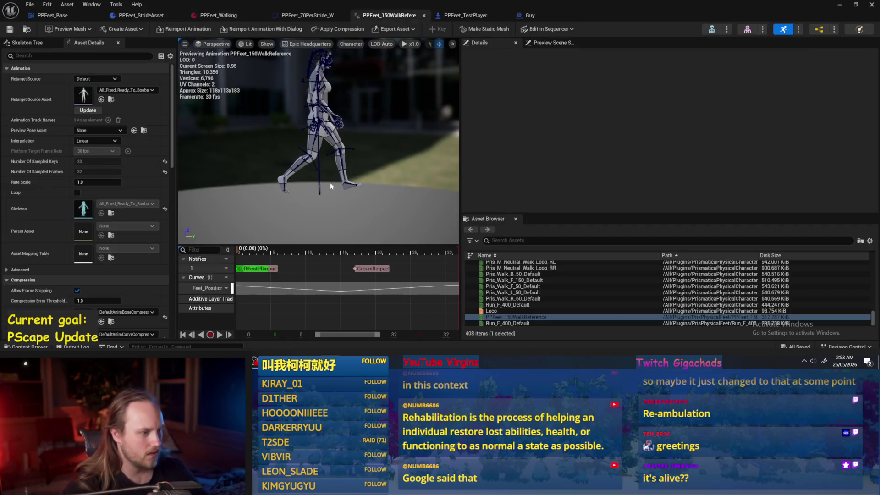
{"action": "mouse_move", "coordinate": [292, 180]}
{"action": "left_mouse_down"}
{"action": "mouse_move", "coordinate": [308, 181]}
{"action": "mouse_move", "coordinate": [272, 184]}
{"action": "left_mouse_up"}
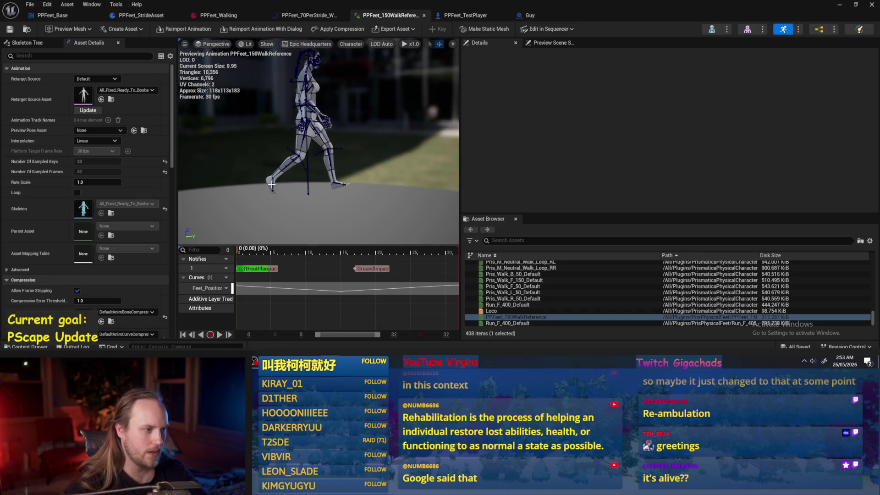
{"action": "mouse_move", "coordinate": [239, 251]}
{"action": "left_mouse_down"}
{"action": "mouse_move", "coordinate": [372, 254]}
{"action": "mouse_move", "coordinate": [223, 257]}
{"action": "mouse_move", "coordinate": [459, 257]}
{"action": "mouse_move", "coordinate": [275, 257]}
{"action": "mouse_move", "coordinate": [221, 270]}
{"action": "mouse_move", "coordinate": [360, 272]}
{"action": "mouse_move", "coordinate": [351, 279]}
{"action": "mouse_move", "coordinate": [472, 270]}
{"action": "mouse_move", "coordinate": [195, 276]}
{"action": "left_mouse_up"}
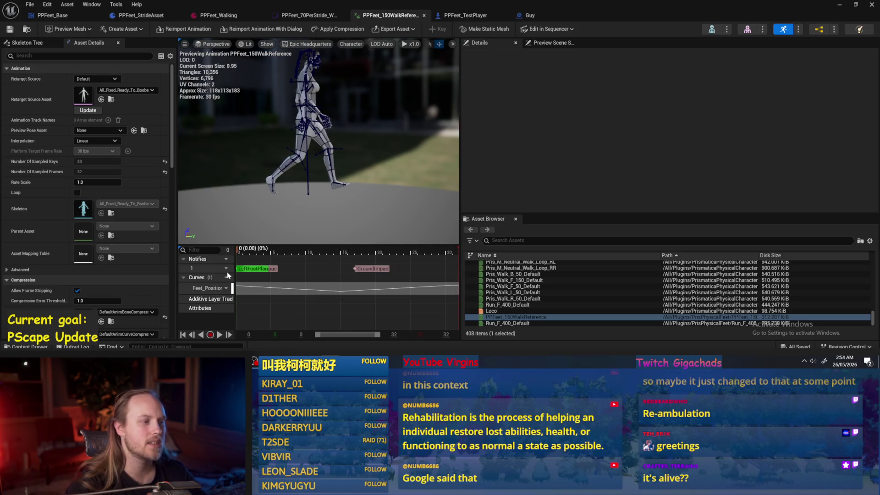
{"action": "left_click_drag", "start_coordinate": [235, 267], "coordinate": [240, 270]}
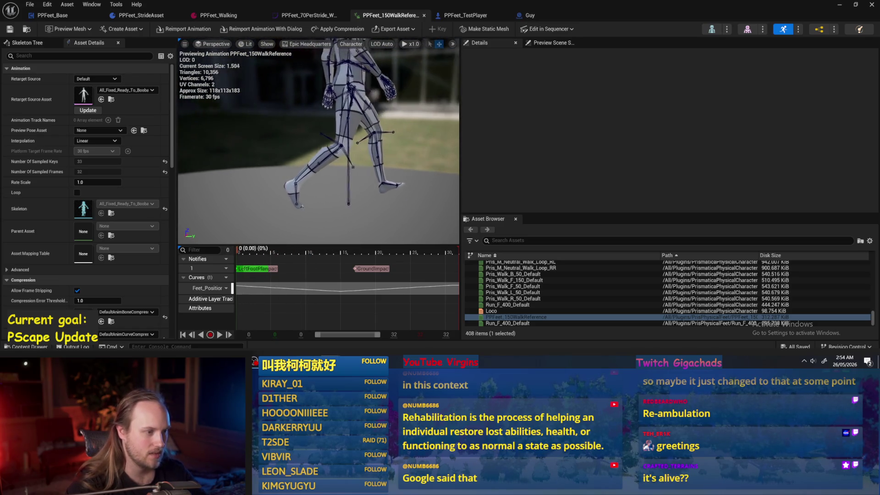
{"action": "left_click_drag", "start_coordinate": [233, 255], "coordinate": [238, 255]}
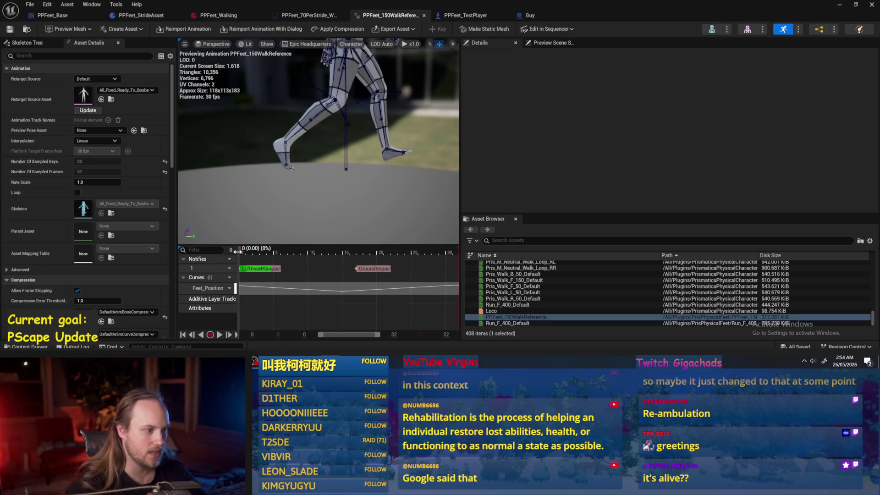
{"action": "left_click", "coordinate": [287, 150]}
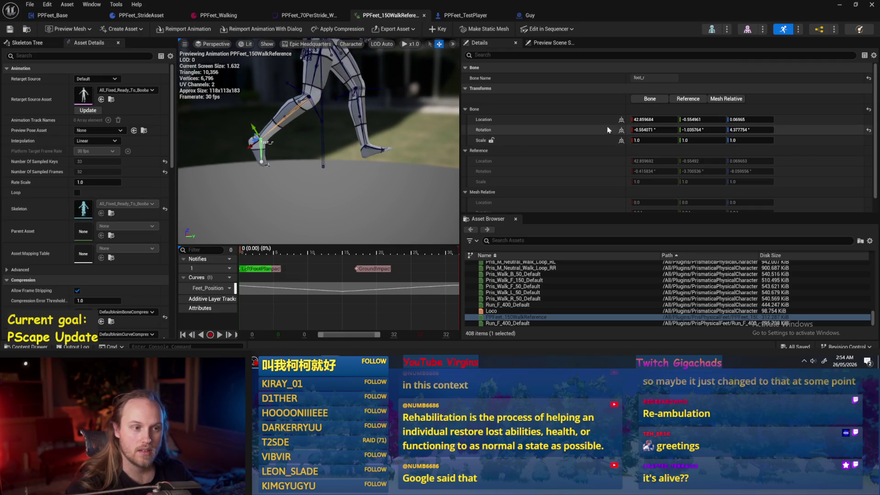
{"action": "left_click", "coordinate": [621, 119]}
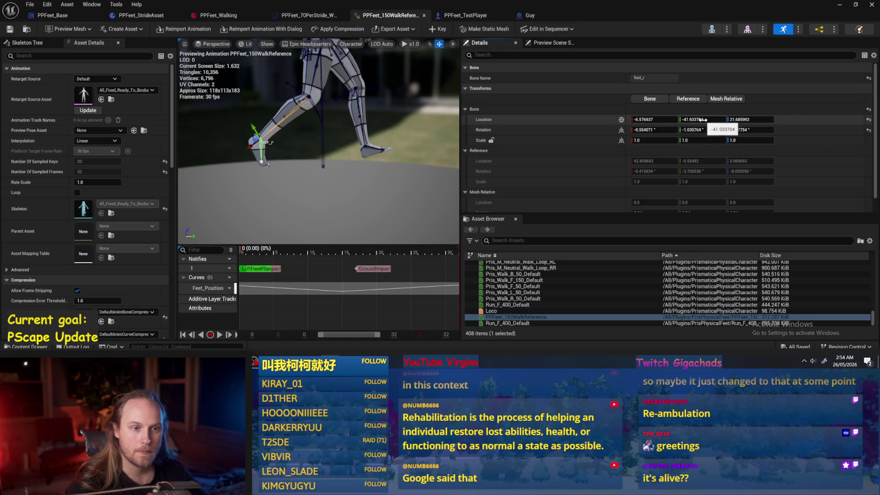
{"action": "left_click", "coordinate": [374, 149]}
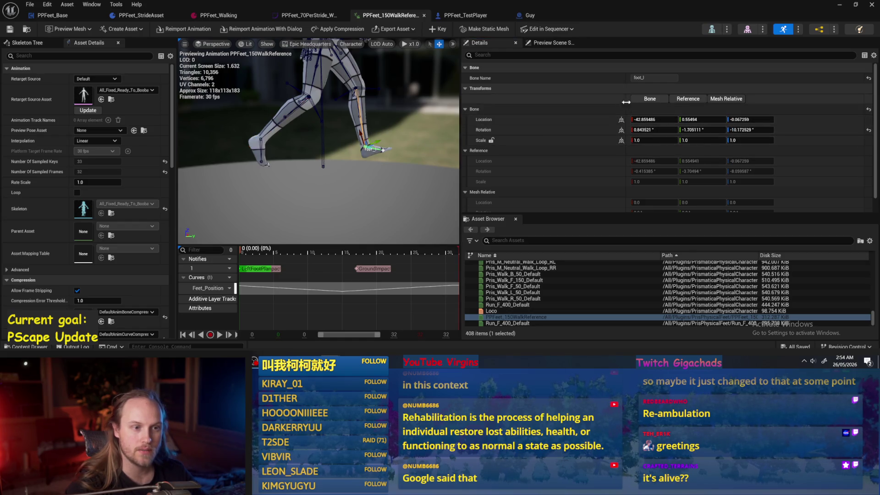
{"action": "left_click", "coordinate": [687, 120]}
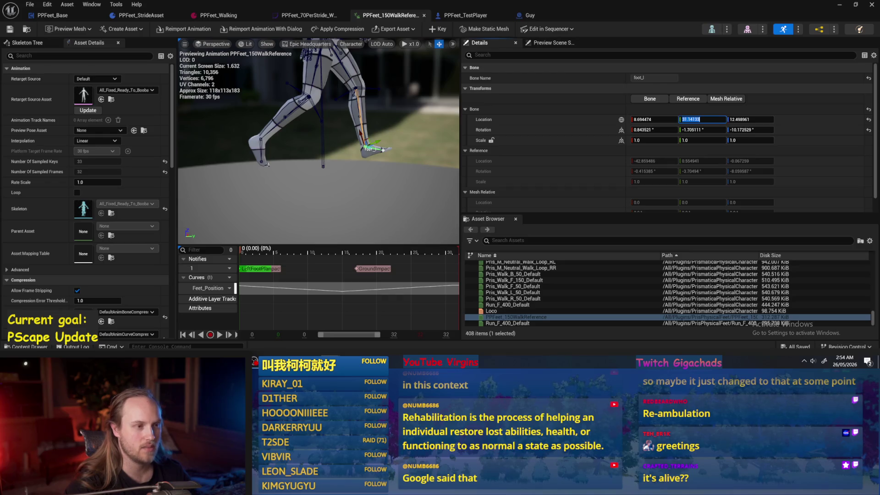
{"action": "left_click", "coordinate": [398, 168]}
{"action": "mouse_move", "coordinate": [288, 260]}
{"action": "left_mouse_down"}
{"action": "mouse_move", "coordinate": [270, 259]}
{"action": "mouse_move", "coordinate": [289, 259]}
{"action": "left_mouse_up"}
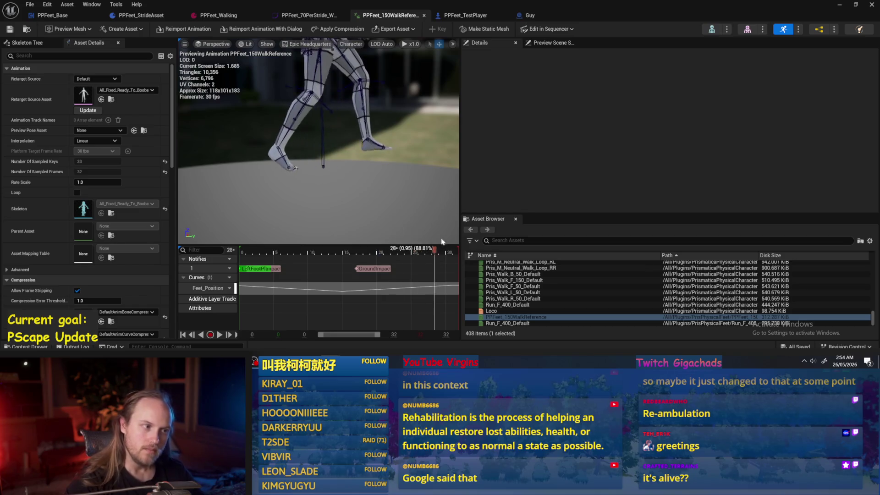
{"action": "left_click_drag", "start_coordinate": [243, 250], "coordinate": [458, 250]}
{"action": "mouse_move", "coordinate": [279, 253]}
{"action": "left_mouse_down"}
{"action": "mouse_move", "coordinate": [245, 251]}
{"action": "mouse_move", "coordinate": [356, 251]}
{"action": "mouse_move", "coordinate": [223, 262]}
{"action": "left_mouse_up"}
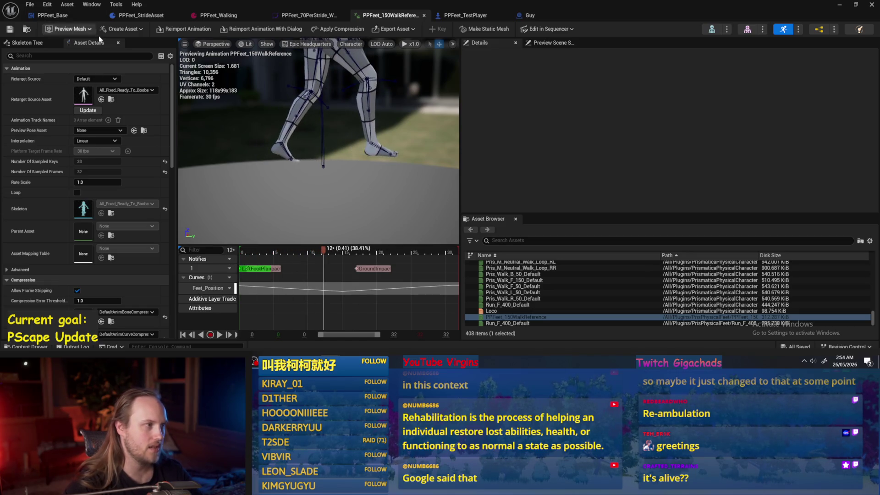
{"action": "left_click", "coordinate": [57, 17]}
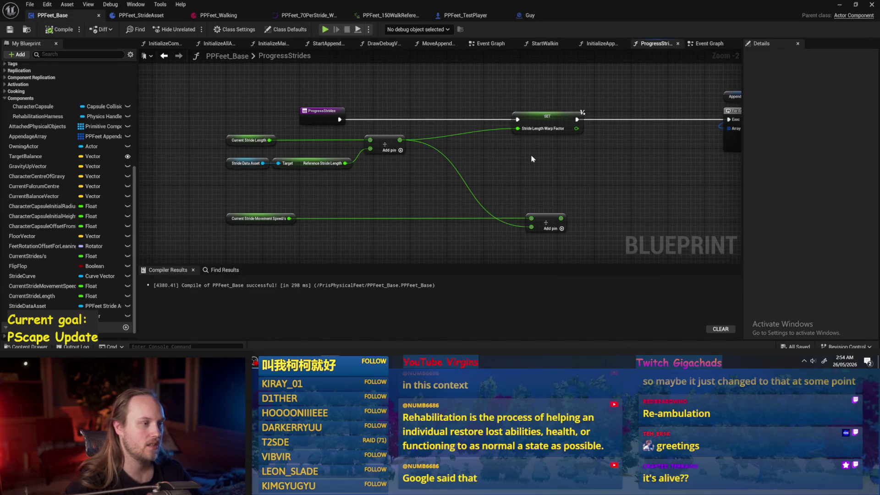
Step: Recompile PPFeet_Base and reframe the graph around the Reference Stride Length node
{"action": "scroll", "coordinate": [368, 208], "scroll_direction": "up", "scroll_amount": 2}
{"action": "left_click", "coordinate": [60, 30]}
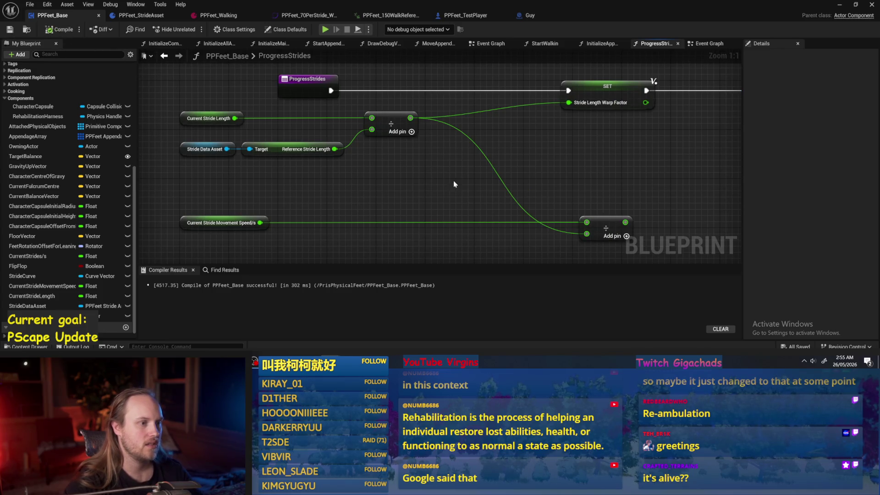
{"action": "left_click_drag", "start_coordinate": [463, 176], "coordinate": [406, 195]}
{"action": "mouse_move", "coordinate": [343, 196]}
{"action": "left_mouse_down"}
{"action": "mouse_move", "coordinate": [355, 185]}
{"action": "mouse_move", "coordinate": [218, 165]}
{"action": "mouse_move", "coordinate": [201, 148]}
{"action": "mouse_move", "coordinate": [303, 140]}
{"action": "mouse_move", "coordinate": [198, 117]}
{"action": "left_mouse_up"}
{"action": "left_click_drag", "start_coordinate": [375, 180], "coordinate": [253, 147]}
{"action": "left_click", "coordinate": [299, 136]}
{"action": "left_click_drag", "start_coordinate": [422, 173], "coordinate": [378, 172]}
{"action": "scroll", "coordinate": [378, 184], "scroll_direction": "down", "scroll_amount": 1}
Step: Nudge Current Stride Movement Speed/s, check its default, save, and open the PPFeet_Walking asset
{"action": "left_click", "coordinate": [211, 213]}
{"action": "mouse_move", "coordinate": [201, 215]}
{"action": "left_mouse_down"}
{"action": "mouse_move", "coordinate": [413, 215]}
{"action": "mouse_move", "coordinate": [185, 182]}
{"action": "mouse_move", "coordinate": [202, 184]}
{"action": "mouse_move", "coordinate": [202, 215]}
{"action": "left_mouse_up"}
{"action": "left_click", "coordinate": [352, 188]}
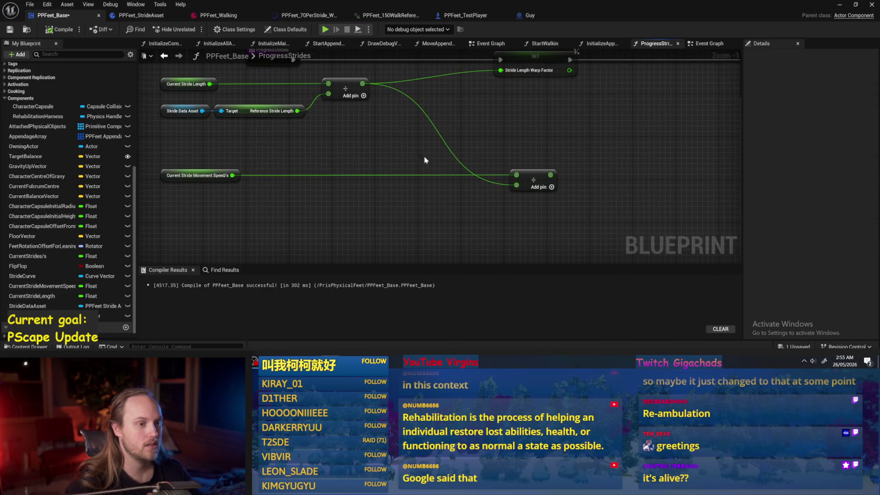
{"action": "left_click", "coordinate": [187, 177]}
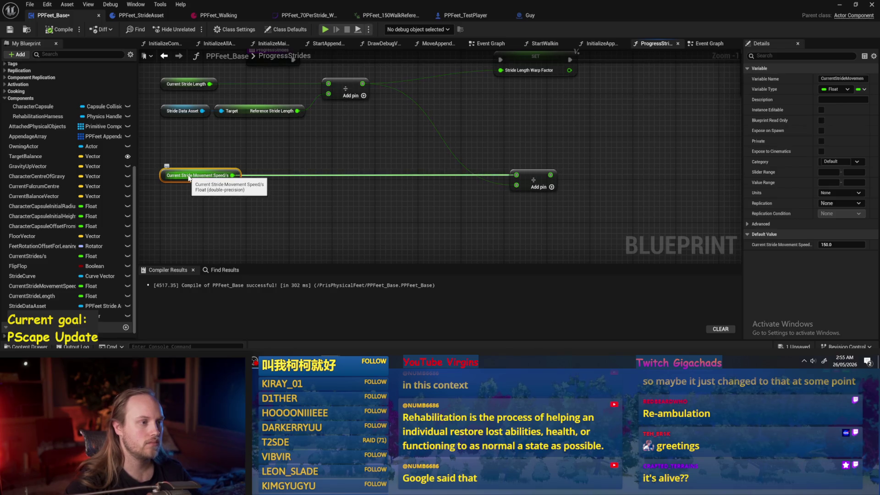
{"action": "left_click", "coordinate": [291, 169]}
{"action": "mouse_move", "coordinate": [292, 170]}
{"action": "left_mouse_down"}
{"action": "mouse_move", "coordinate": [340, 159]}
{"action": "mouse_move", "coordinate": [359, 165]}
{"action": "mouse_move", "coordinate": [369, 184]}
{"action": "mouse_move", "coordinate": [346, 163]}
{"action": "left_mouse_up"}
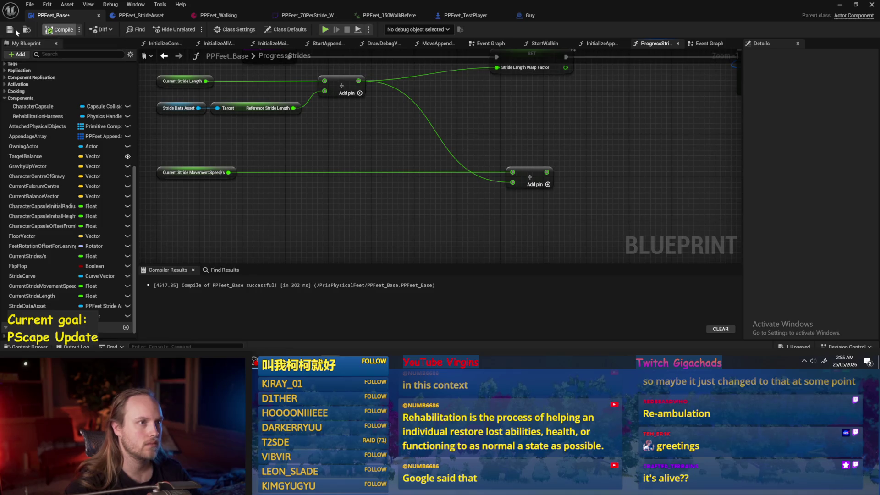
{"action": "left_click", "coordinate": [14, 30]}
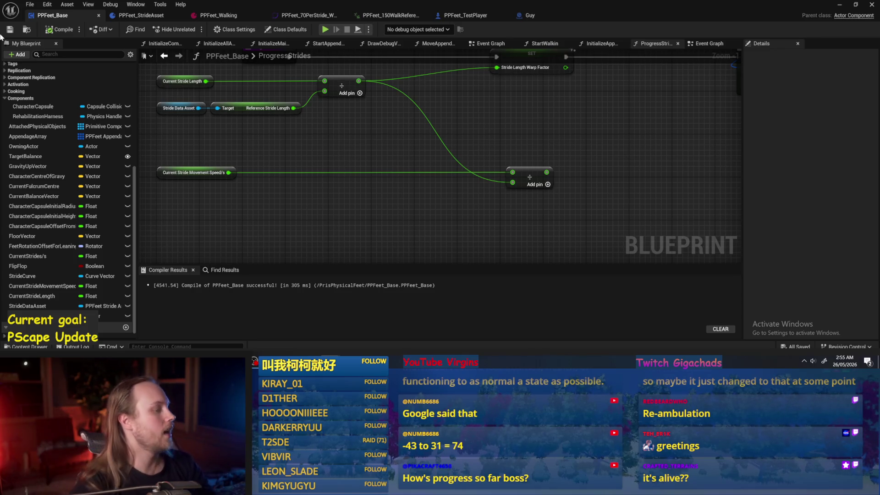
{"action": "scroll", "coordinate": [347, 245], "scroll_direction": "down", "scroll_amount": 2}
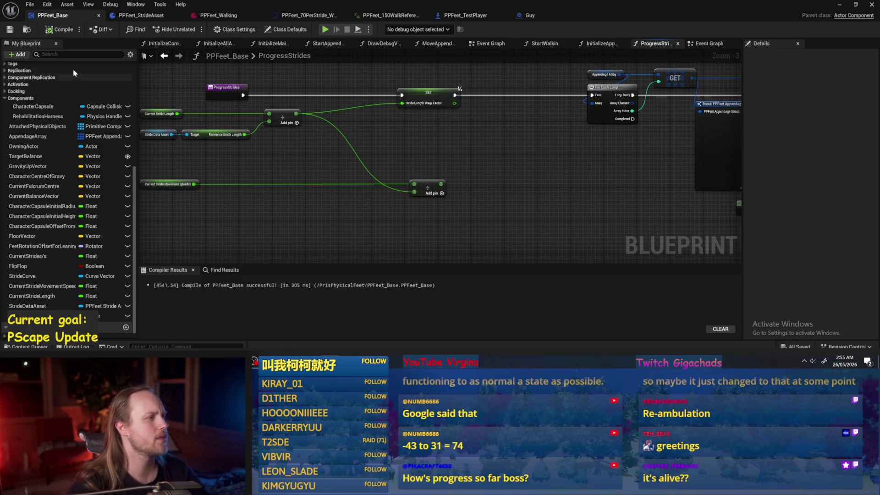
{"action": "left_click", "coordinate": [216, 15]}
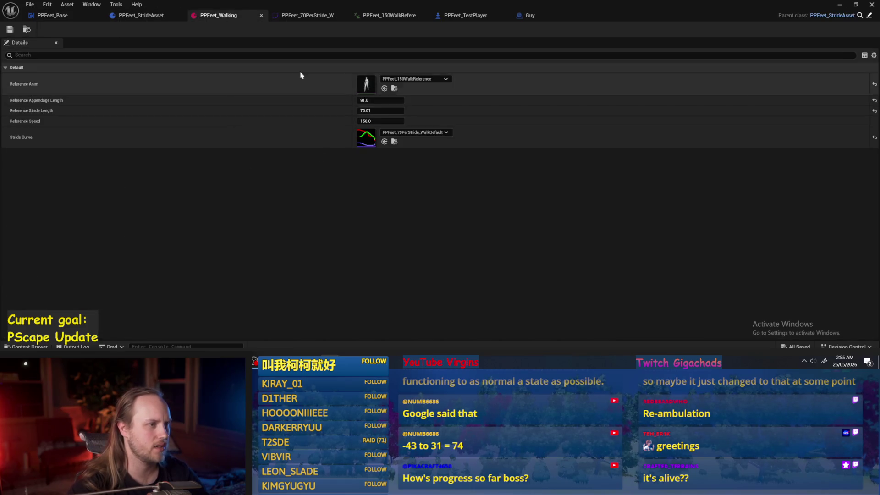
Step: Compare the right and left foot bones in PPFeet_150WalkReference, scrubbing about a quarter through
{"action": "left_click", "coordinate": [308, 15]}
{"action": "left_click", "coordinate": [142, 15]}
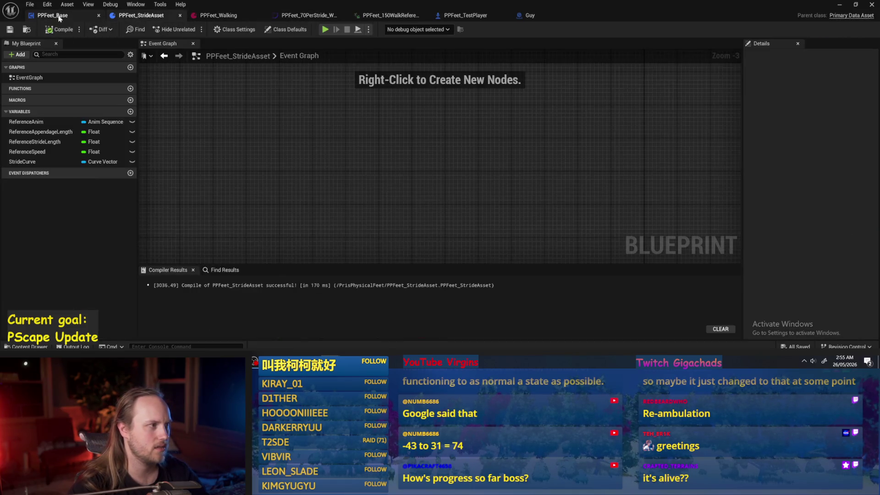
{"action": "left_click", "coordinate": [310, 15]}
{"action": "left_click", "coordinate": [389, 16]}
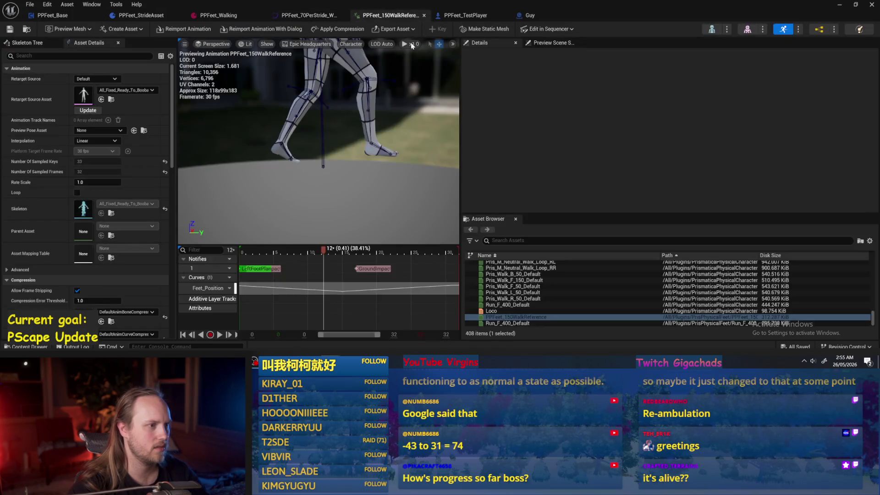
{"action": "left_click_drag", "start_coordinate": [243, 246], "coordinate": [234, 235]}
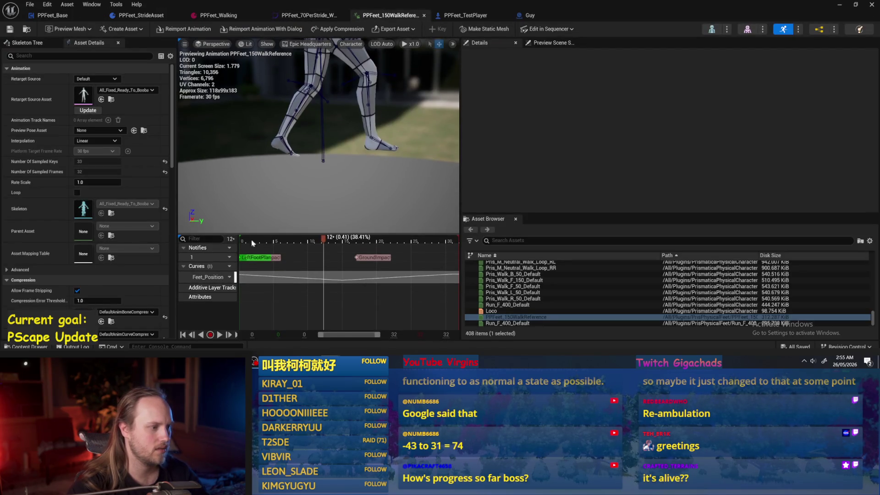
{"action": "left_click", "coordinate": [242, 239]}
{"action": "left_click", "coordinate": [262, 136]}
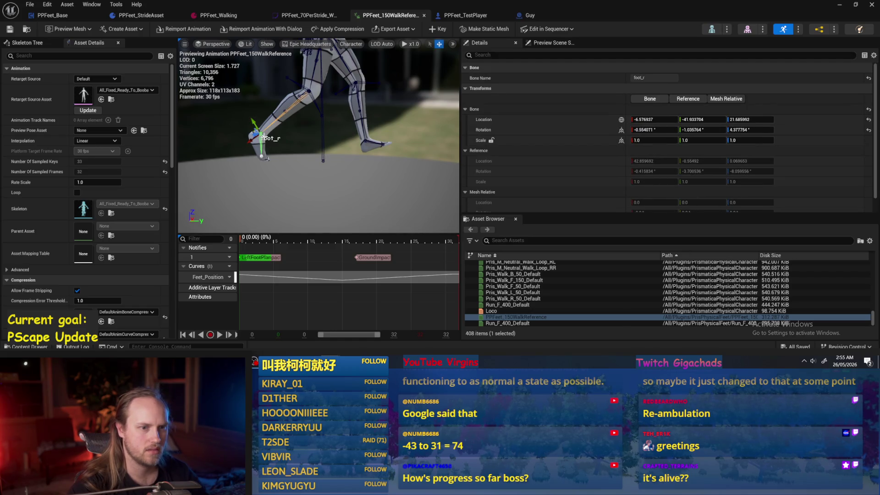
{"action": "left_click", "coordinate": [370, 142]}
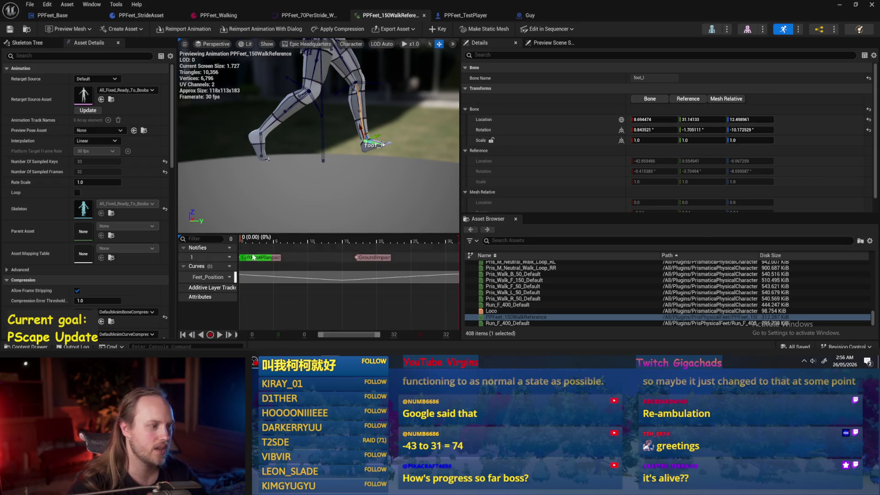
{"action": "left_click", "coordinate": [246, 239]}
{"action": "mouse_move", "coordinate": [246, 239]}
{"action": "left_mouse_down"}
{"action": "mouse_move", "coordinate": [275, 237]}
{"action": "mouse_move", "coordinate": [238, 236]}
{"action": "mouse_move", "coordinate": [299, 236]}
{"action": "left_mouse_up"}
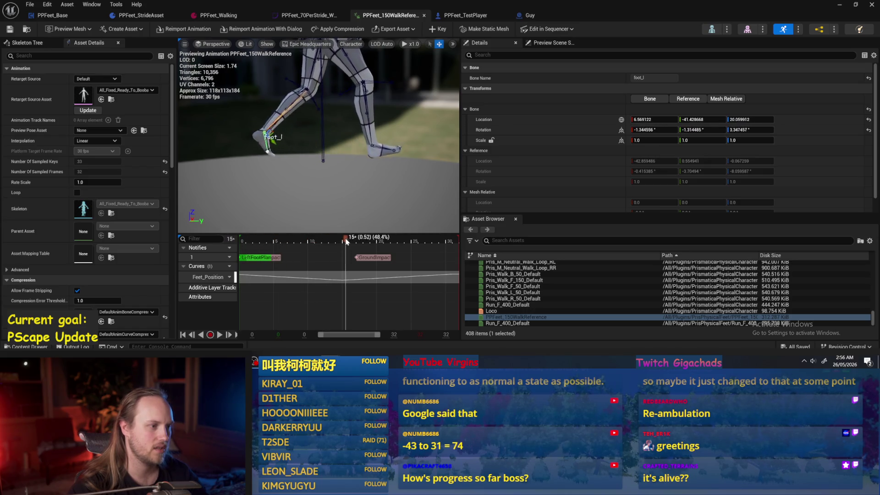
Step: Go back to PPFeet_Base's ProgressStrides graph and zoom out to the right-hand nodes
{"action": "left_click", "coordinate": [76, 17]}
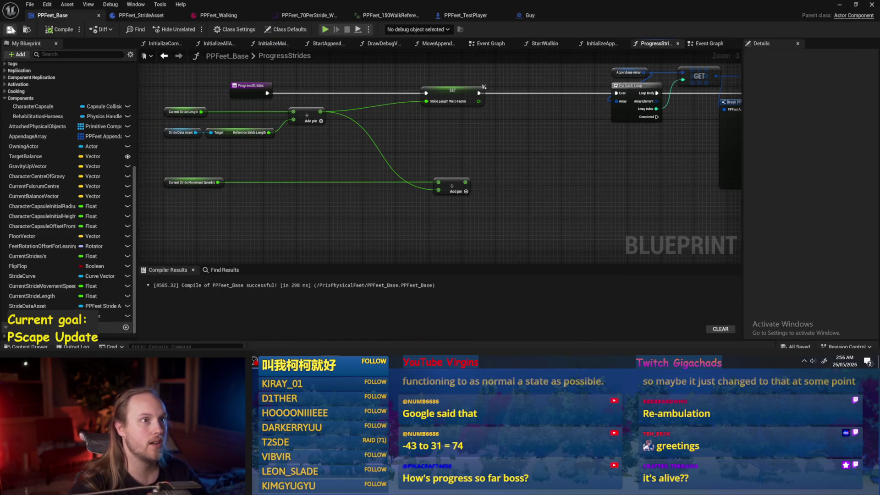
{"action": "scroll", "coordinate": [447, 195], "scroll_direction": "down", "scroll_amount": 2}
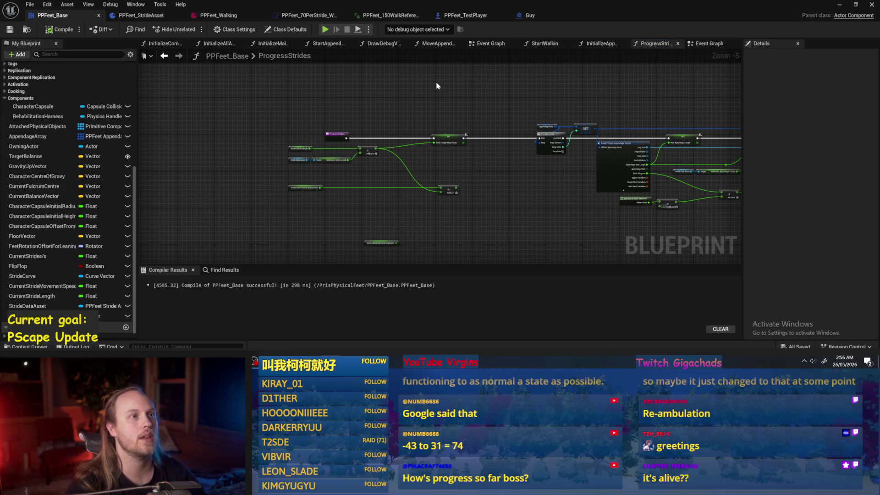
{"action": "left_click_drag", "start_coordinate": [557, 209], "coordinate": [454, 214]}
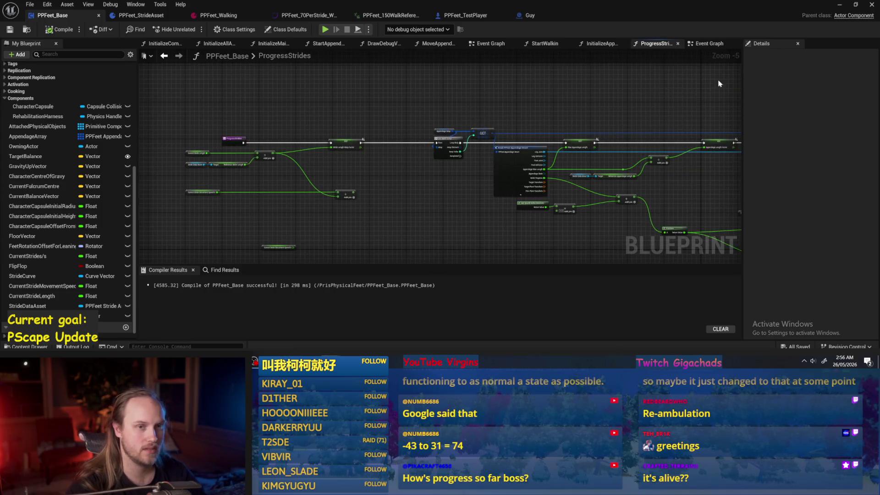
Step: Play-test PPFeet_TestLevel twice, selecting the PPFeet_TestPlayer capsule between runs
{"action": "left_click", "coordinate": [839, 4]}
{"action": "left_click", "coordinate": [228, 29]}
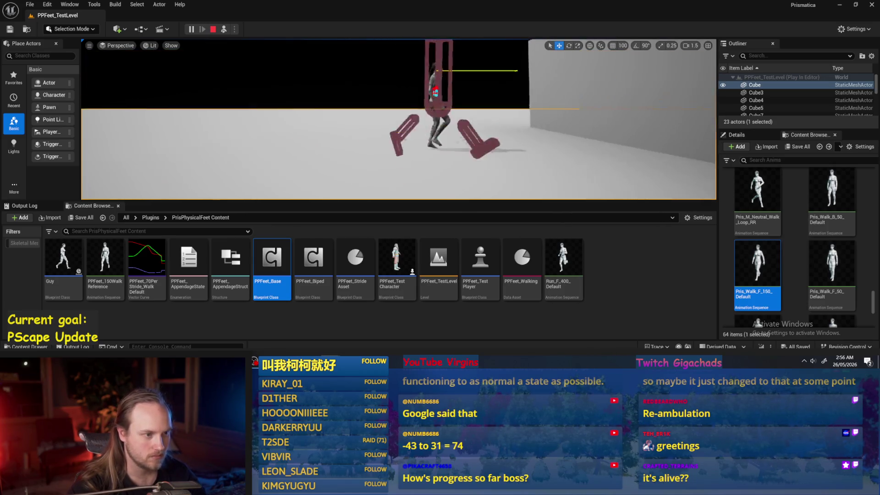
{"action": "scroll", "coordinate": [399, 119], "scroll_direction": "down", "scroll_amount": 3}
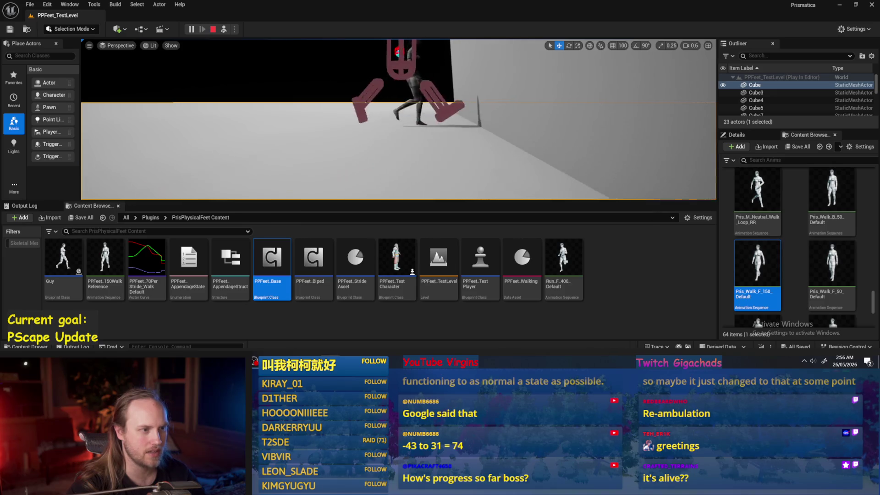
{"action": "key", "text": "Escape"}
{"action": "scroll", "coordinate": [399, 120], "scroll_direction": "up", "scroll_amount": 3}
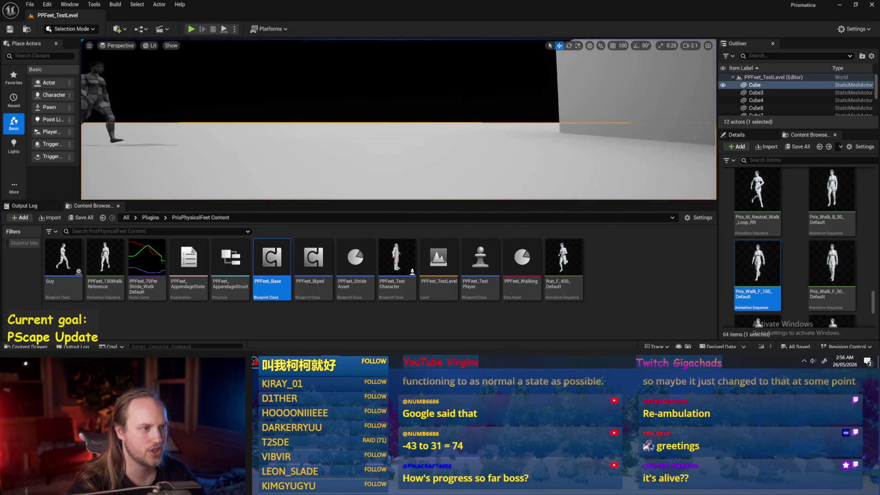
{"action": "left_click", "coordinate": [337, 156]}
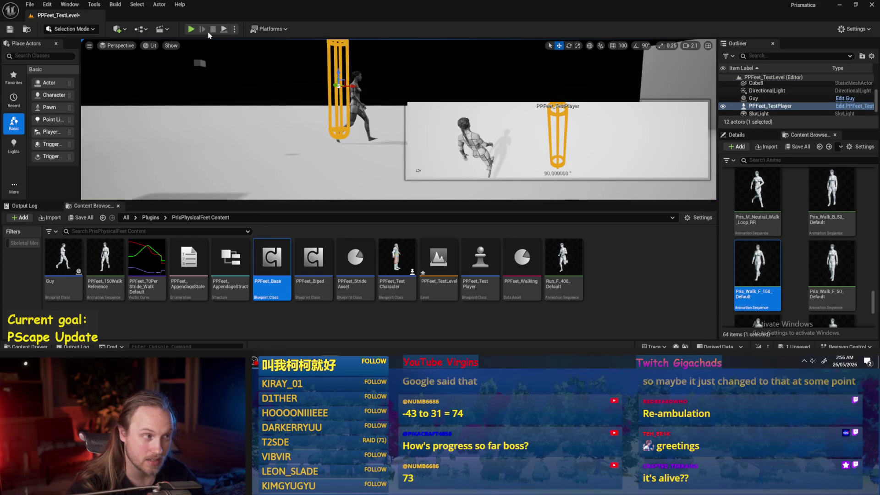
{"action": "left_click", "coordinate": [224, 29]}
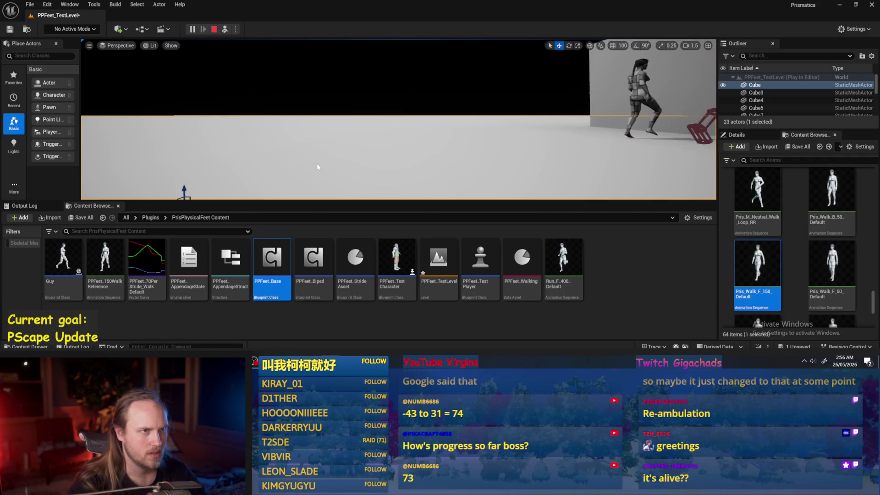
{"action": "key", "text": "Escape"}
Step: Save the level from the File menu and return to the PPFeet_Base blueprint
{"action": "left_click", "coordinate": [26, 6]}
{"action": "left_click", "coordinate": [41, 110]}
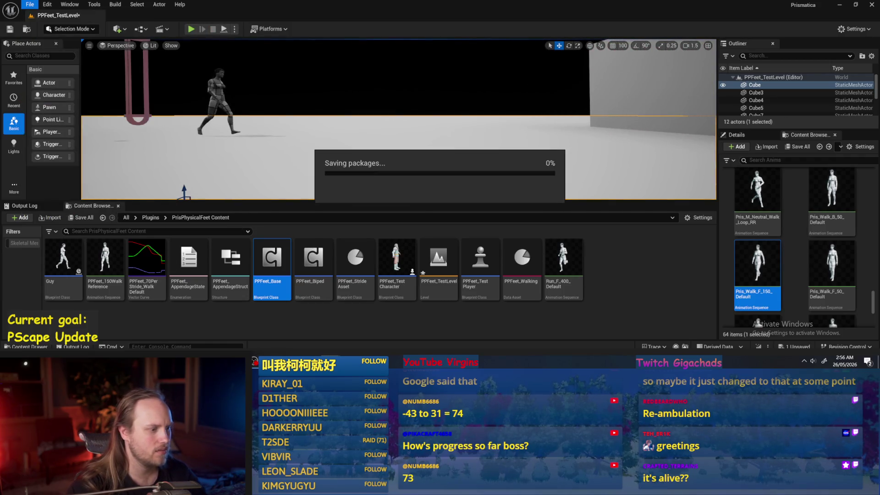
{"action": "key", "text": "alt+Tab"}
{"action": "scroll", "coordinate": [409, 195], "scroll_direction": "up", "scroll_amount": 4}
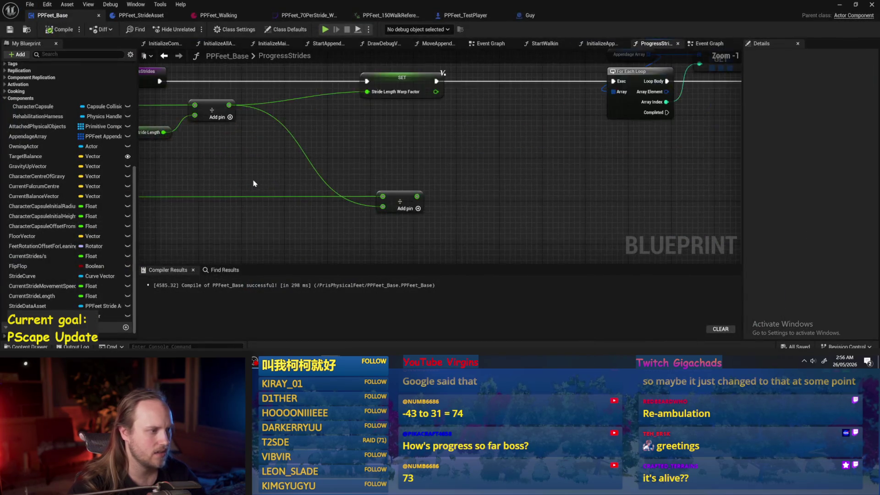
Step: Wire one Add node's output into another Add, and move Get World Delta Seconds left
{"action": "scroll", "coordinate": [411, 120], "scroll_direction": "down", "scroll_amount": 1}
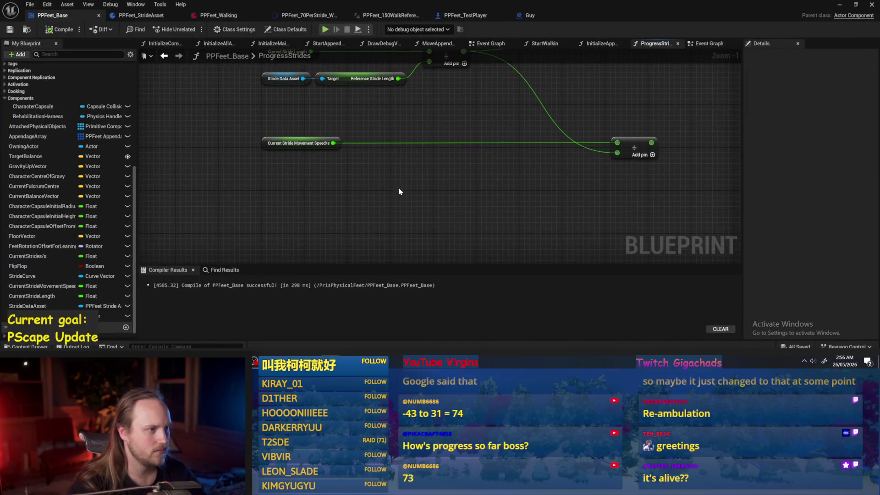
{"action": "left_click", "coordinate": [281, 159]}
{"action": "scroll", "coordinate": [283, 190], "scroll_direction": "down", "scroll_amount": 1}
{"action": "mouse_move", "coordinate": [278, 137]}
{"action": "left_mouse_down"}
{"action": "mouse_move", "coordinate": [646, 178]}
{"action": "mouse_move", "coordinate": [652, 172]}
{"action": "left_mouse_up"}
{"action": "mouse_move", "coordinate": [601, 157]}
{"action": "left_mouse_down"}
{"action": "mouse_move", "coordinate": [560, 154]}
{"action": "mouse_move", "coordinate": [543, 171]}
{"action": "mouse_move", "coordinate": [543, 186]}
{"action": "left_mouse_up"}
{"action": "mouse_move", "coordinate": [334, 162]}
{"action": "left_mouse_down"}
{"action": "mouse_move", "coordinate": [410, 153]}
{"action": "mouse_move", "coordinate": [188, 158]}
{"action": "mouse_move", "coordinate": [557, 196]}
{"action": "left_mouse_up"}
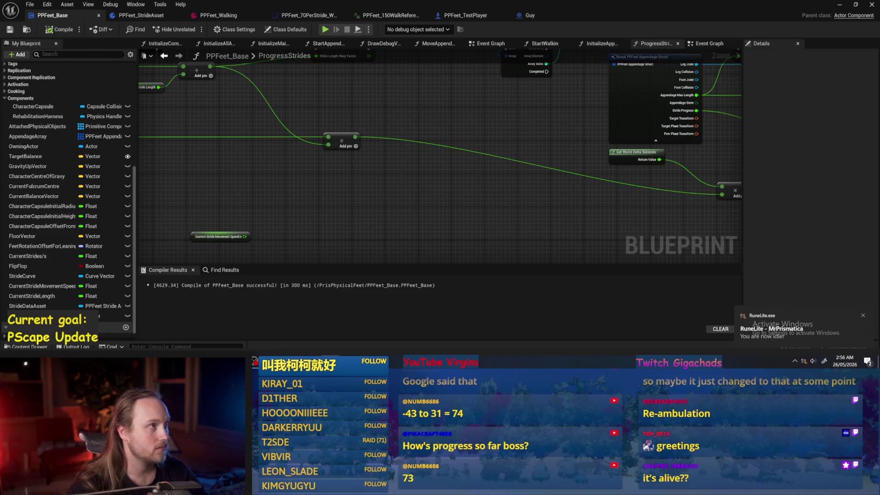
{"action": "left_click_drag", "start_coordinate": [448, 144], "coordinate": [541, 134]}
{"action": "scroll", "coordinate": [541, 134], "scroll_direction": "down", "scroll_amount": 1}
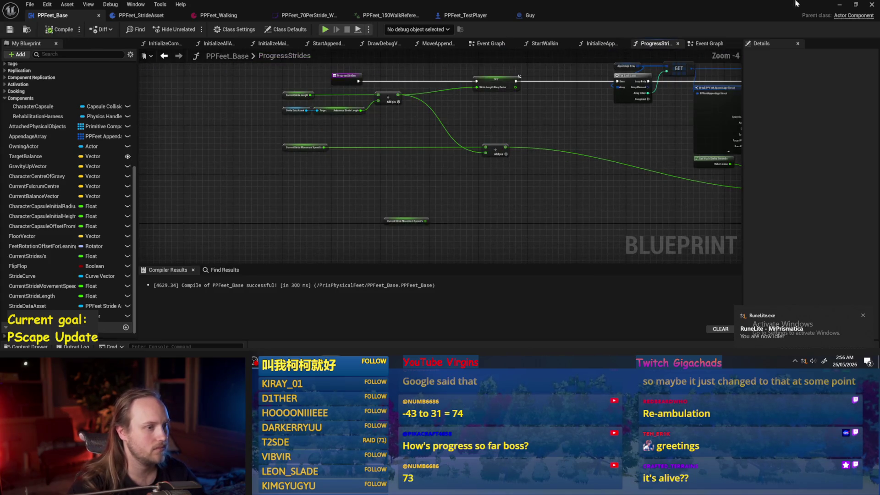
Step: Play-test the walking character with Alt+P, then check the Current Stride Movement Speed variable
{"action": "left_click", "coordinate": [840, 4]}
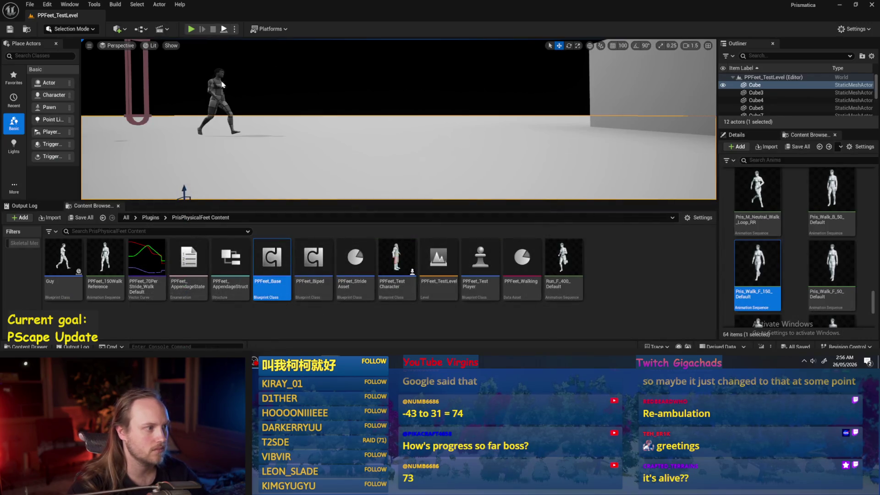
{"action": "key", "text": "alt+p"}
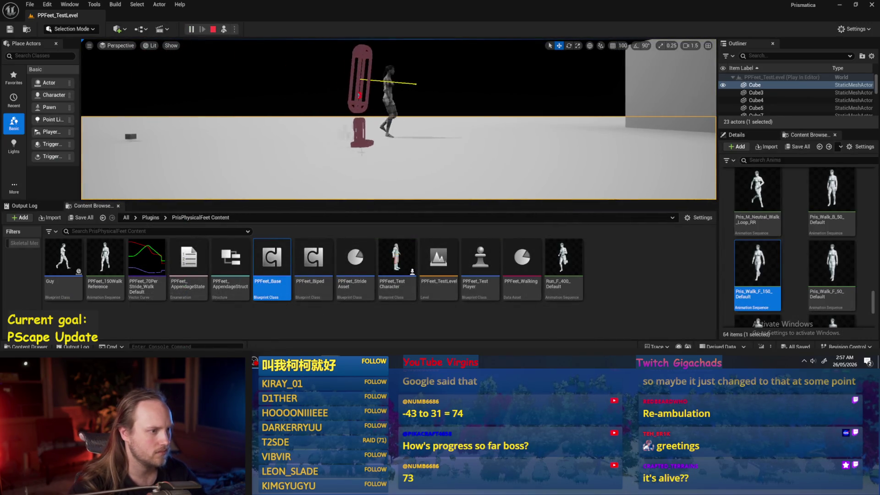
{"action": "key", "text": "alt+Tab"}
{"action": "left_click", "coordinate": [315, 148]}
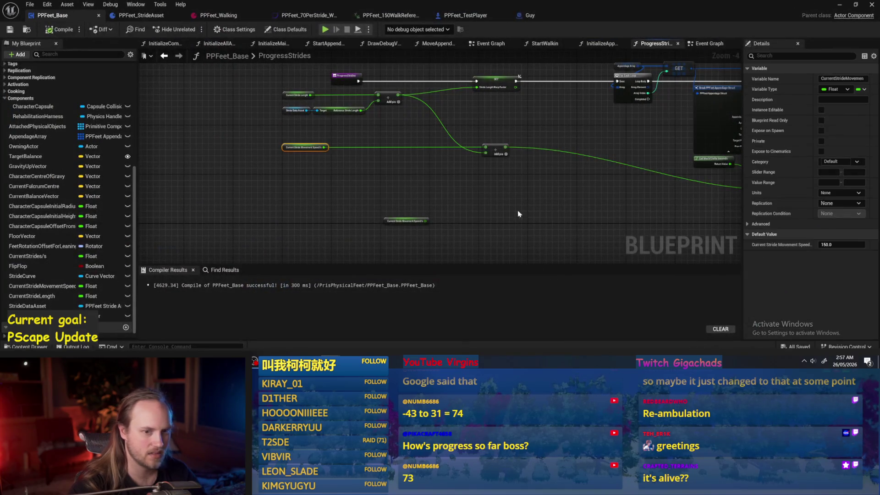
{"action": "left_click", "coordinate": [443, 186]}
{"action": "scroll", "coordinate": [444, 185], "scroll_direction": "up", "scroll_amount": 1}
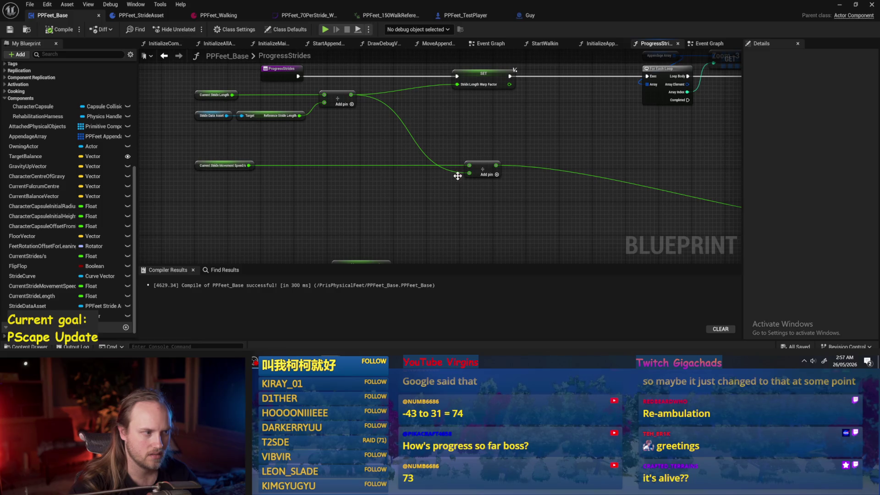
Step: Add a Multiply node combining Current Stride Movement Speed with the stride-length ratio
{"action": "left_click_drag", "start_coordinate": [249, 166], "coordinate": [354, 143]}
{"action": "type", "text": "*"}
{"action": "key", "text": "Return"}
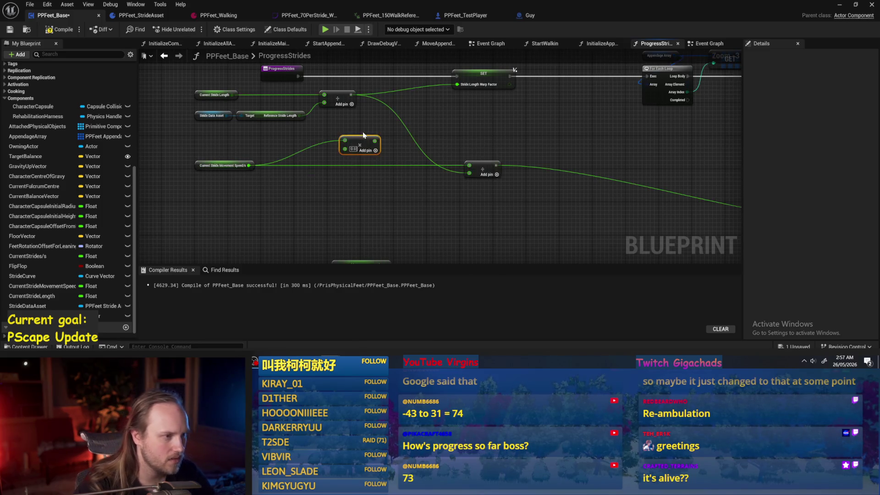
{"action": "left_click_drag", "start_coordinate": [351, 94], "coordinate": [347, 155]}
{"action": "left_click_drag", "start_coordinate": [520, 208], "coordinate": [417, 185]}
{"action": "mouse_move", "coordinate": [375, 162]}
{"action": "left_mouse_down"}
{"action": "mouse_move", "coordinate": [388, 184]}
{"action": "mouse_move", "coordinate": [560, 220]}
{"action": "mouse_move", "coordinate": [599, 196]}
{"action": "mouse_move", "coordinate": [740, 197]}
{"action": "left_mouse_up"}
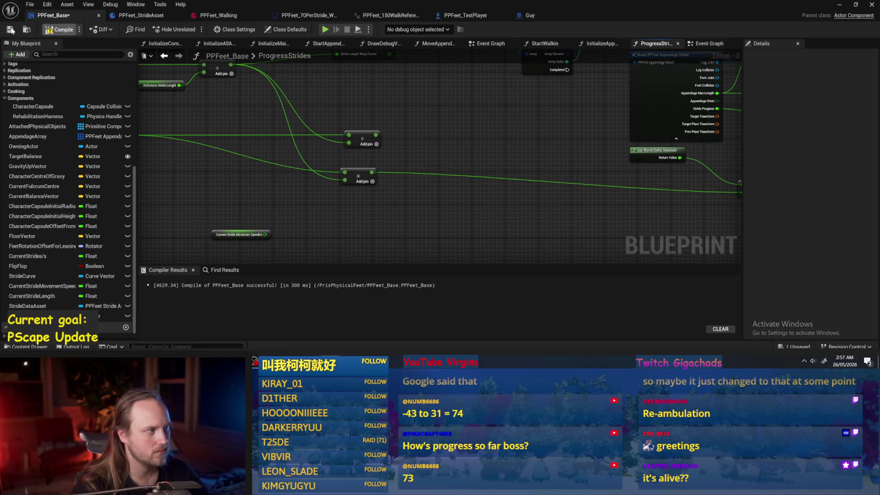
Step: Compile and save PPFeet_Base, then glance at the level editor and come back
{"action": "left_click", "coordinate": [10, 30]}
{"action": "left_click", "coordinate": [839, 5]}
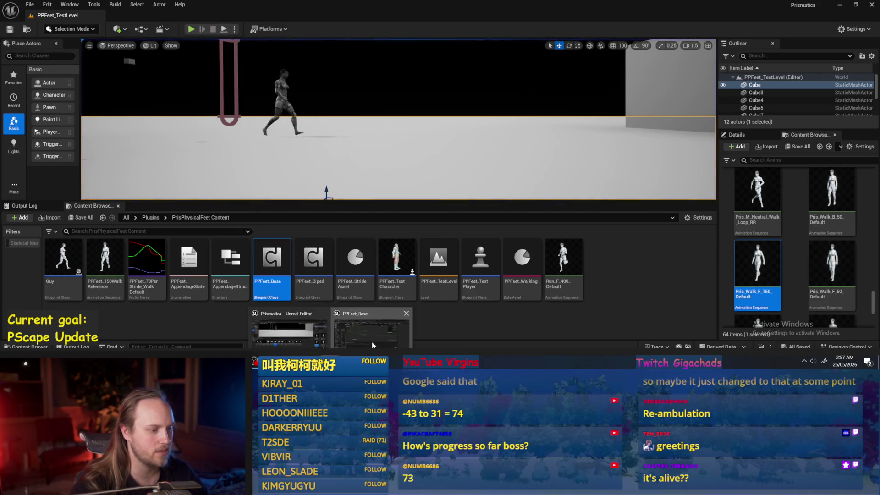
{"action": "left_click", "coordinate": [373, 346]}
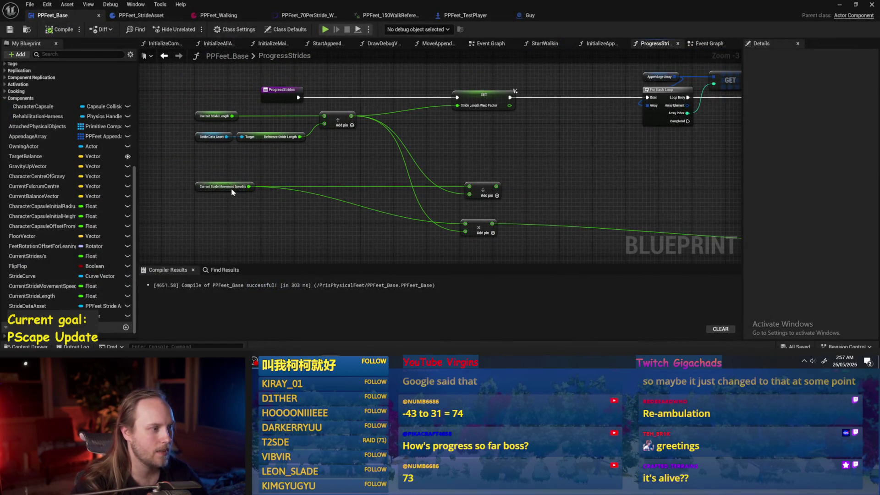
Step: Add a Divide node fed by Current Stride Length using the '/' search
{"action": "scroll", "coordinate": [275, 179], "scroll_direction": "up", "scroll_amount": 2}
{"action": "left_click_drag", "start_coordinate": [222, 97], "coordinate": [330, 150]}
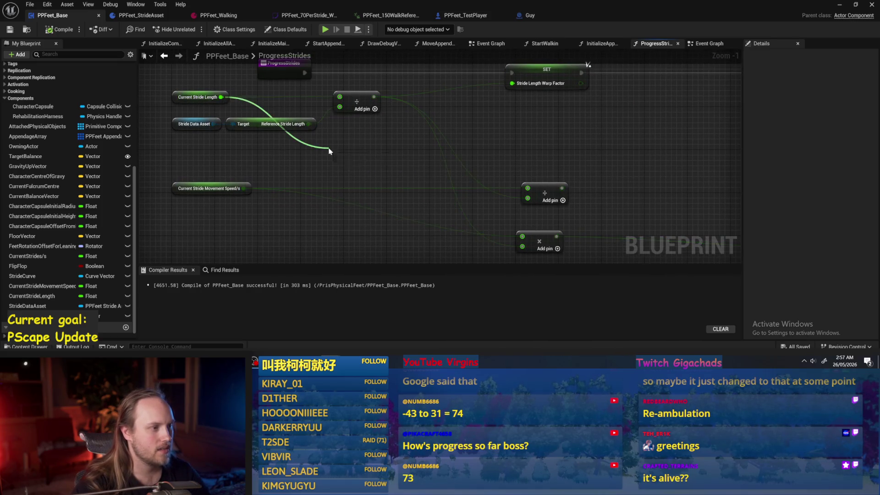
{"action": "key", "text": "Escape"}
{"action": "left_click", "coordinate": [197, 97]}
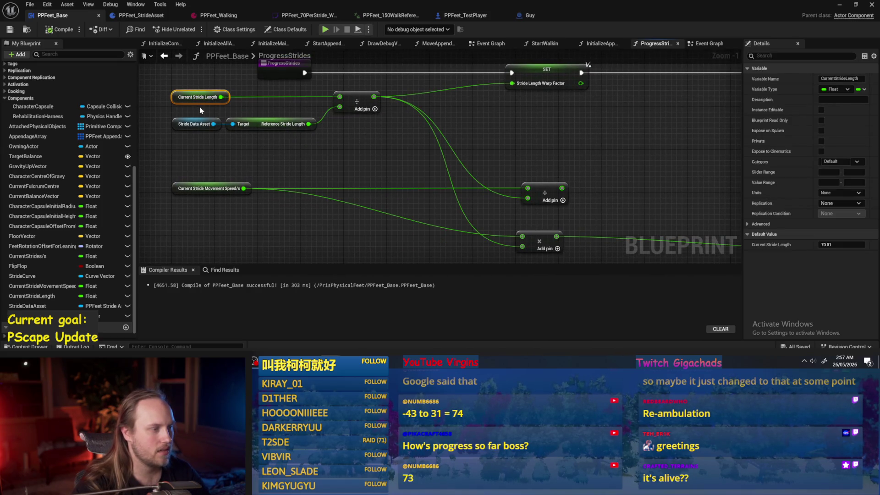
{"action": "left_click", "coordinate": [255, 156]}
{"action": "mouse_move", "coordinate": [221, 97]}
{"action": "left_mouse_down"}
{"action": "mouse_move", "coordinate": [356, 156]}
{"action": "mouse_move", "coordinate": [349, 150]}
{"action": "left_mouse_up"}
{"action": "type", "text": "/"}
{"action": "key", "text": "Return"}
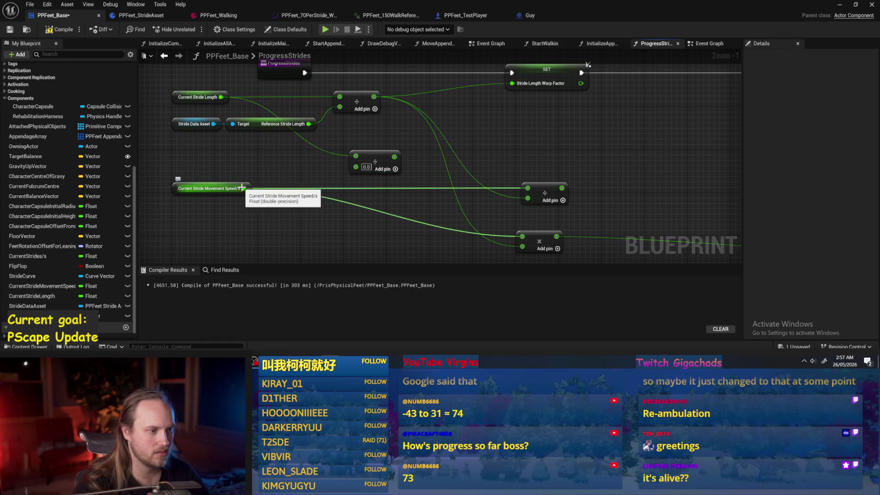
{"action": "left_click", "coordinate": [194, 96]}
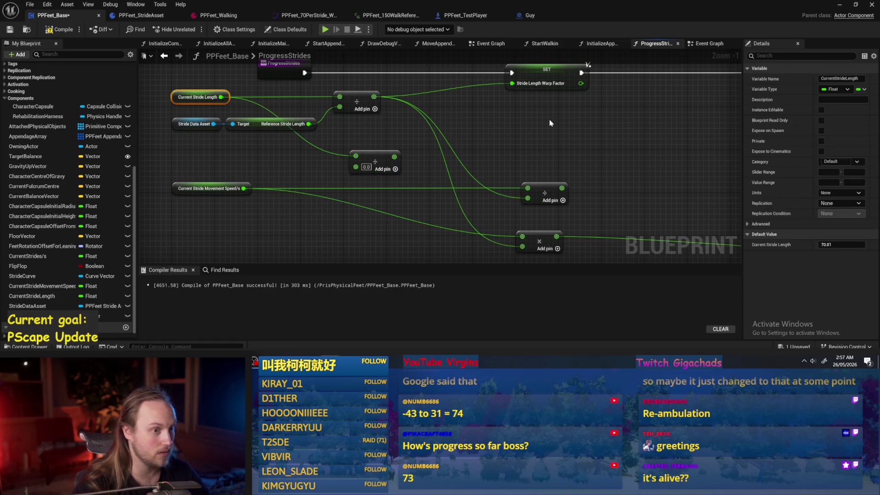
Step: Disconnect Appendage Max Length from the SET node near the For Each Loop
{"action": "scroll", "coordinate": [552, 123], "scroll_direction": "down", "scroll_amount": 2}
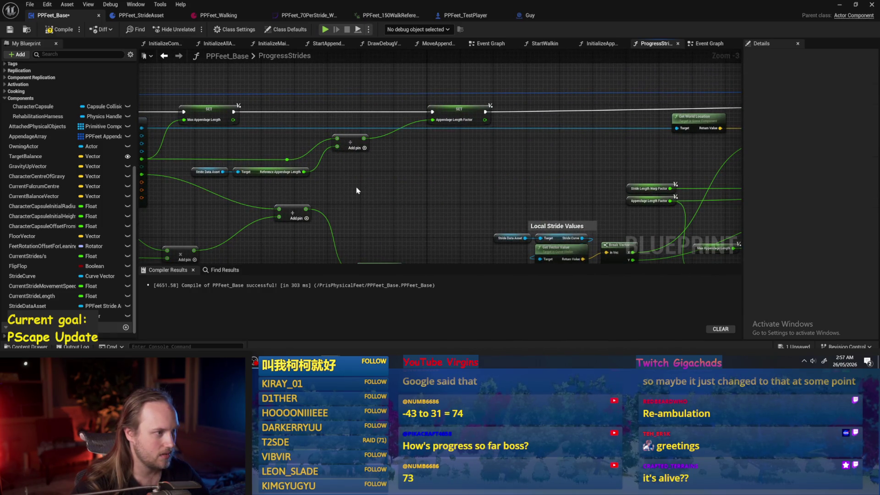
{"action": "left_click_drag", "start_coordinate": [366, 193], "coordinate": [338, 142]}
{"action": "mouse_move", "coordinate": [313, 101]}
{"action": "left_mouse_down"}
{"action": "mouse_move", "coordinate": [556, 84]}
{"action": "mouse_move", "coordinate": [414, 181]}
{"action": "mouse_move", "coordinate": [445, 147]}
{"action": "mouse_move", "coordinate": [347, 177]}
{"action": "left_mouse_up"}
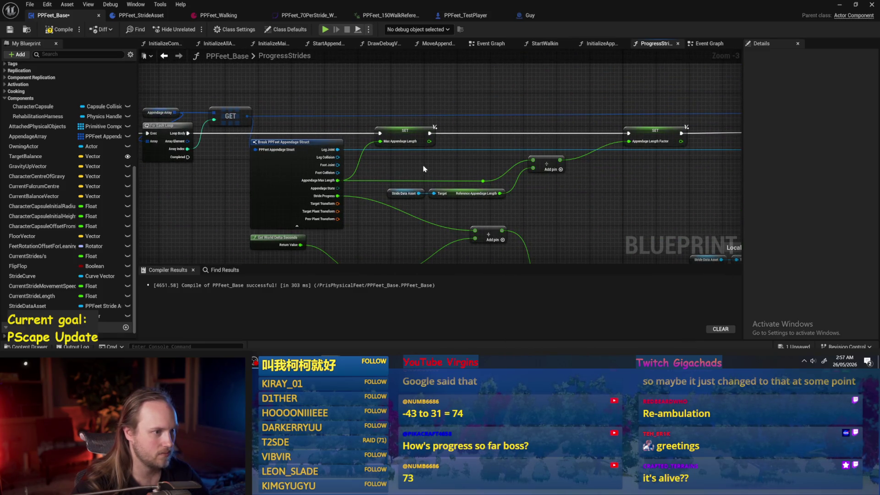
{"action": "left_click_drag", "start_coordinate": [424, 169], "coordinate": [366, 165]}
{"action": "scroll", "coordinate": [366, 165], "scroll_direction": "up", "scroll_amount": 1}
{"action": "scroll", "coordinate": [375, 169], "scroll_direction": "up", "scroll_amount": 1}
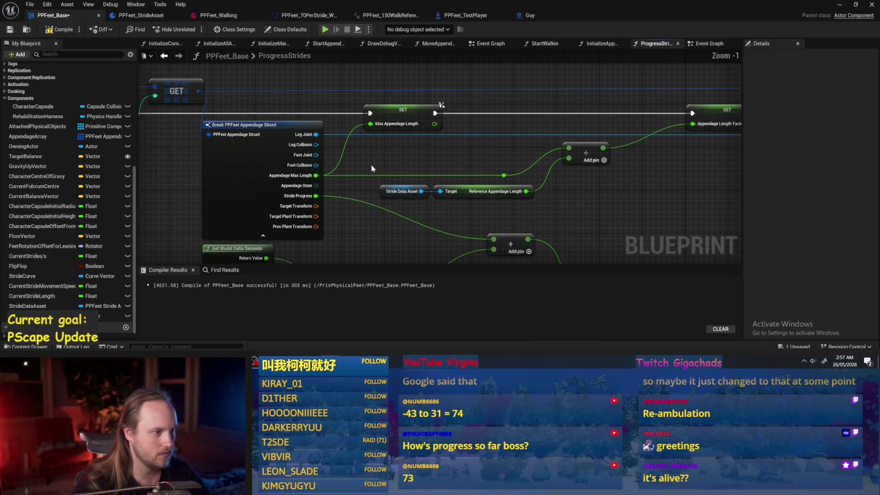
{"action": "left_click_drag", "start_coordinate": [435, 124], "coordinate": [503, 176]}
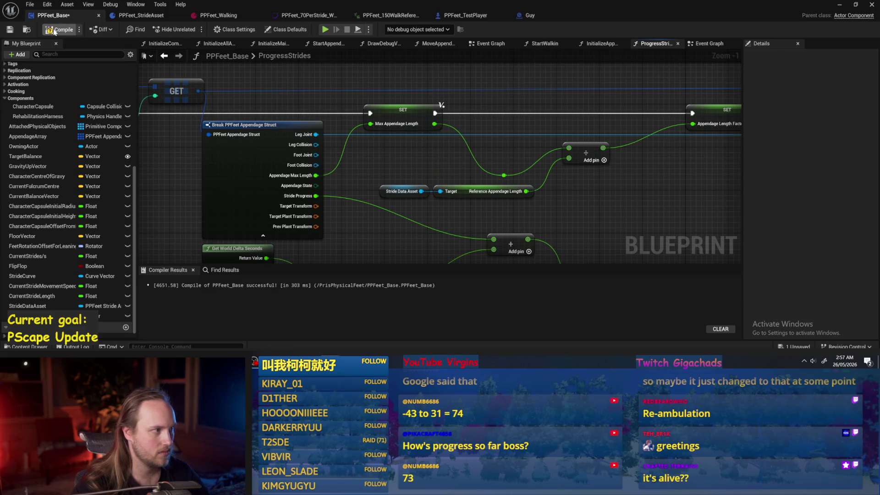
{"action": "left_click", "coordinate": [372, 124], "text": "alt"}
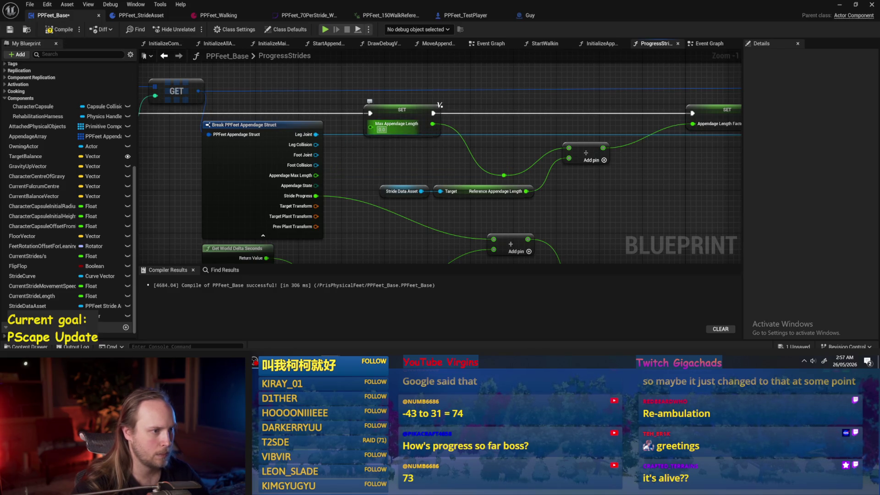
{"action": "type", "text": "50"}
Step: Delete the Multiply node beside the Stride Length Warp Factor nodes and save
{"action": "scroll", "coordinate": [388, 167], "scroll_direction": "down", "scroll_amount": 2}
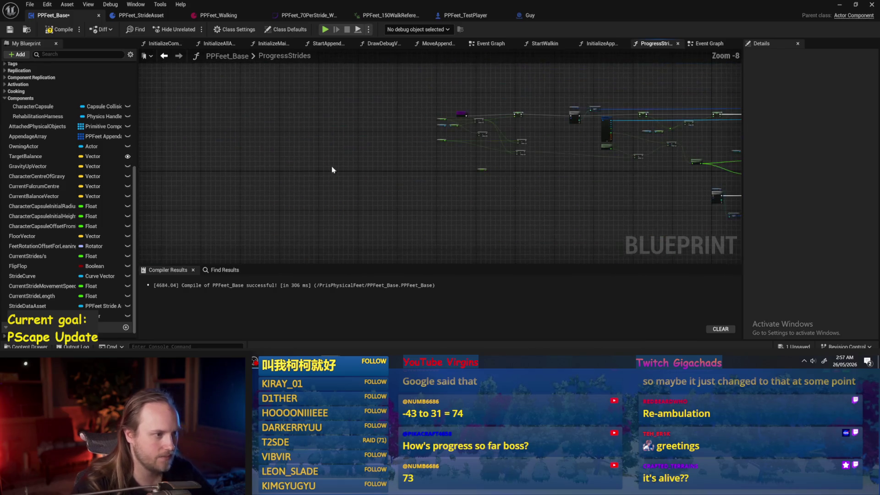
{"action": "mouse_move", "coordinate": [522, 188]}
{"action": "left_mouse_down"}
{"action": "mouse_move", "coordinate": [599, 177]}
{"action": "mouse_move", "coordinate": [367, 170]}
{"action": "mouse_move", "coordinate": [232, 143]}
{"action": "left_mouse_up"}
{"action": "left_click", "coordinate": [199, 147]}
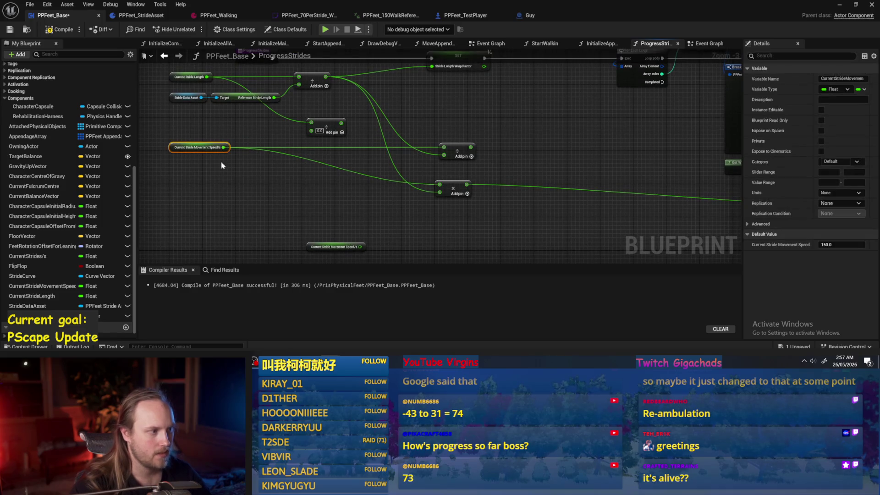
{"action": "mouse_move", "coordinate": [357, 182]}
{"action": "left_mouse_down"}
{"action": "mouse_move", "coordinate": [497, 216]}
{"action": "mouse_move", "coordinate": [379, 183]}
{"action": "mouse_move", "coordinate": [401, 165]}
{"action": "left_mouse_up"}
{"action": "left_click_drag", "start_coordinate": [519, 202], "coordinate": [475, 187]}
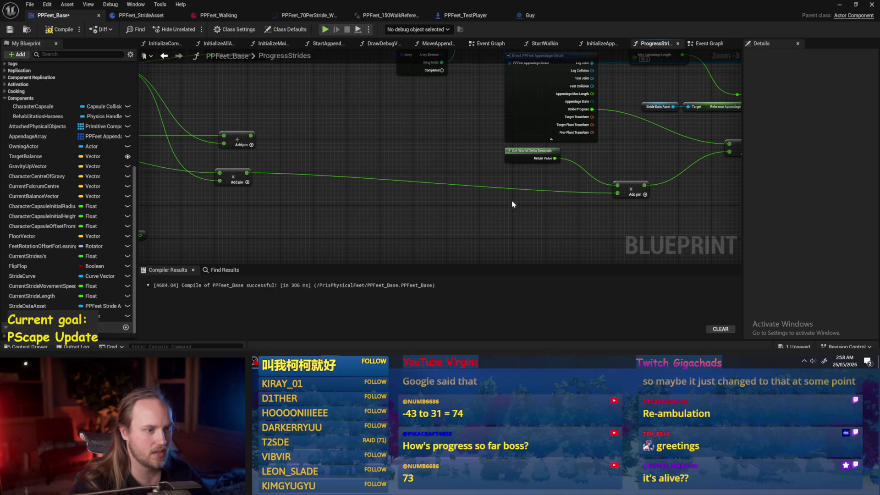
{"action": "mouse_move", "coordinate": [377, 162]}
{"action": "left_mouse_down"}
{"action": "mouse_move", "coordinate": [511, 188]}
{"action": "mouse_move", "coordinate": [598, 186]}
{"action": "left_mouse_up"}
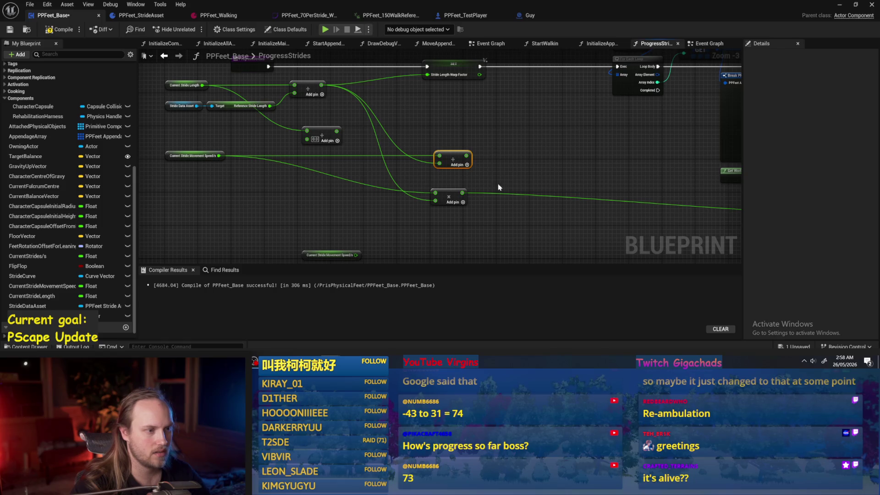
{"action": "mouse_move", "coordinate": [298, 196]}
{"action": "left_mouse_down"}
{"action": "mouse_move", "coordinate": [346, 188]}
{"action": "mouse_move", "coordinate": [407, 206]}
{"action": "left_mouse_up"}
{"action": "key", "text": "Delete"}
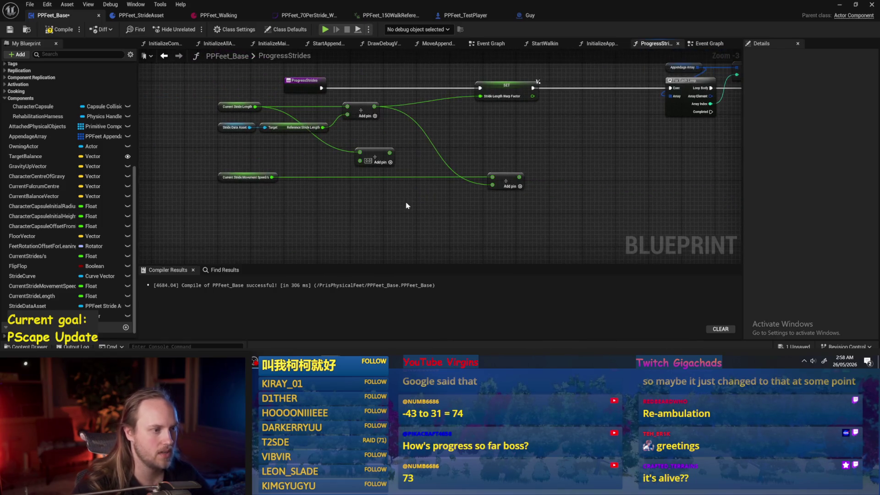
{"action": "left_click", "coordinate": [6, 30]}
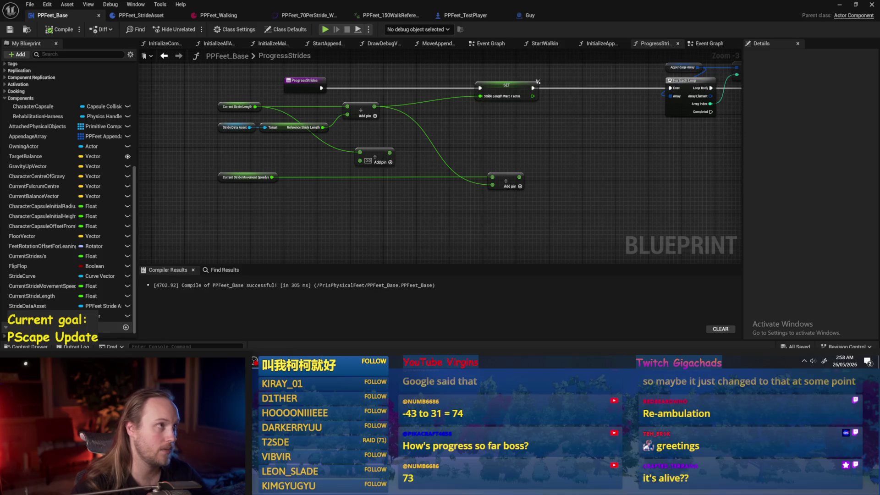
Step: Feed the upper divide result into the lower divide, then reposition it and Current Stride Movement Speed
{"action": "left_click_drag", "start_coordinate": [537, 155], "coordinate": [514, 187]}
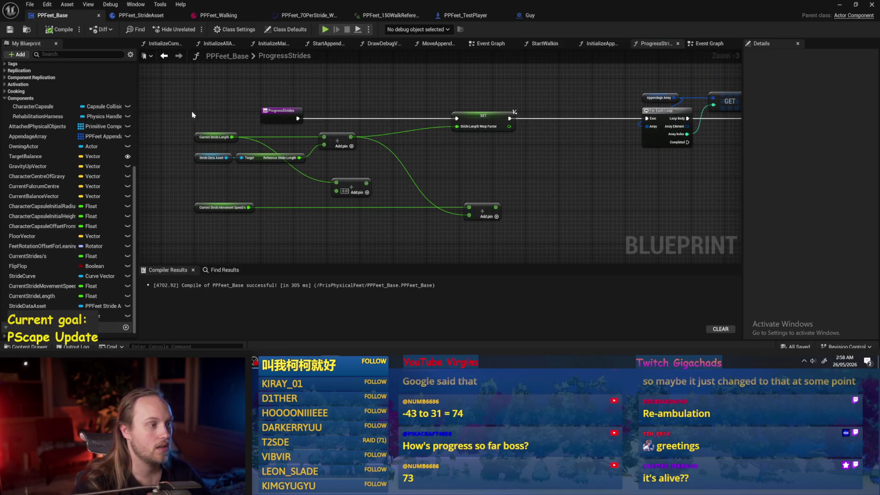
{"action": "left_click_drag", "start_coordinate": [222, 147], "coordinate": [223, 148]}
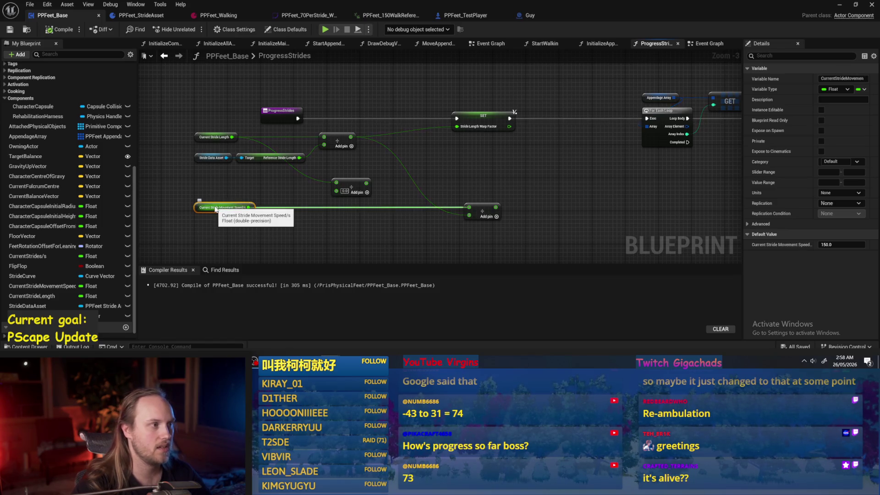
{"action": "left_click", "coordinate": [282, 239]}
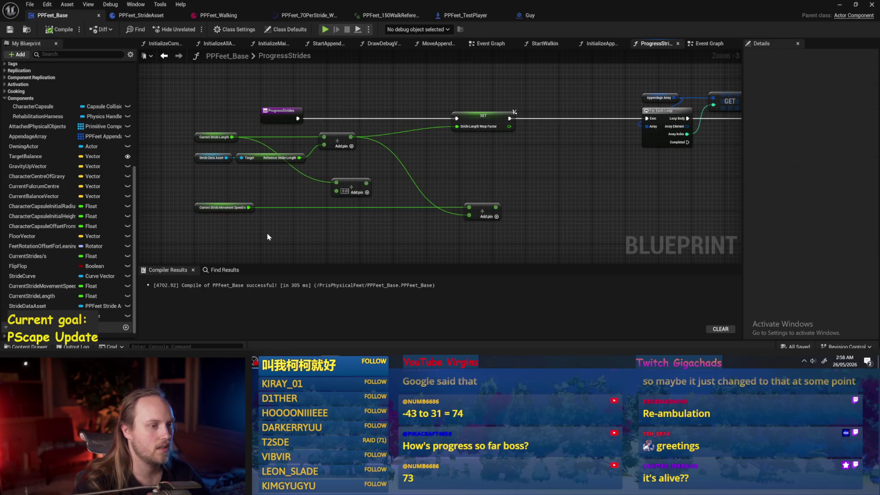
{"action": "left_click", "coordinate": [204, 138]}
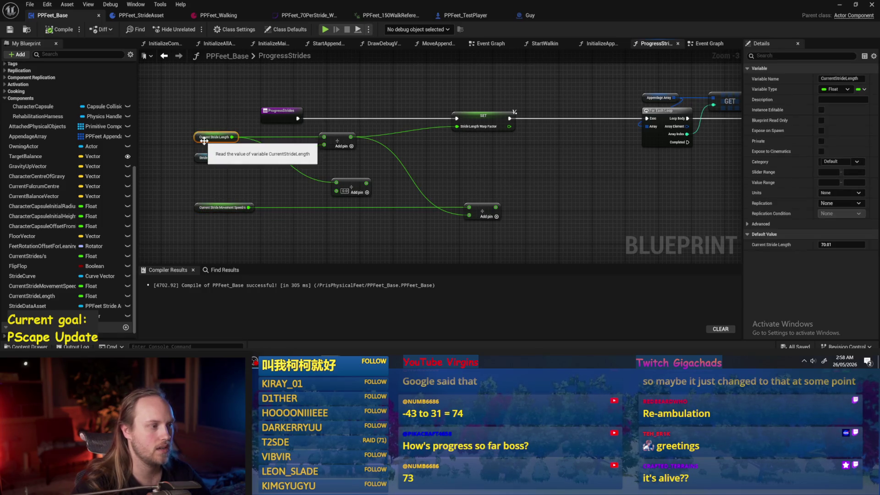
{"action": "left_click", "coordinate": [305, 176]}
{"action": "mouse_move", "coordinate": [351, 137]}
{"action": "left_mouse_down"}
{"action": "mouse_move", "coordinate": [473, 210]}
{"action": "mouse_move", "coordinate": [472, 181]}
{"action": "mouse_move", "coordinate": [509, 161]}
{"action": "left_mouse_up"}
{"action": "left_click", "coordinate": [455, 188]}
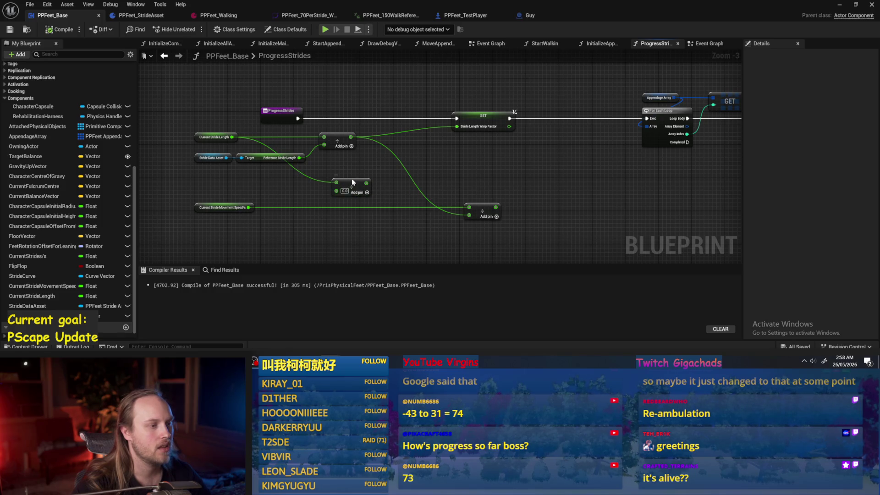
{"action": "left_click_drag", "start_coordinate": [355, 183], "coordinate": [345, 179]}
{"action": "left_click_drag", "start_coordinate": [199, 181], "coordinate": [200, 215]}
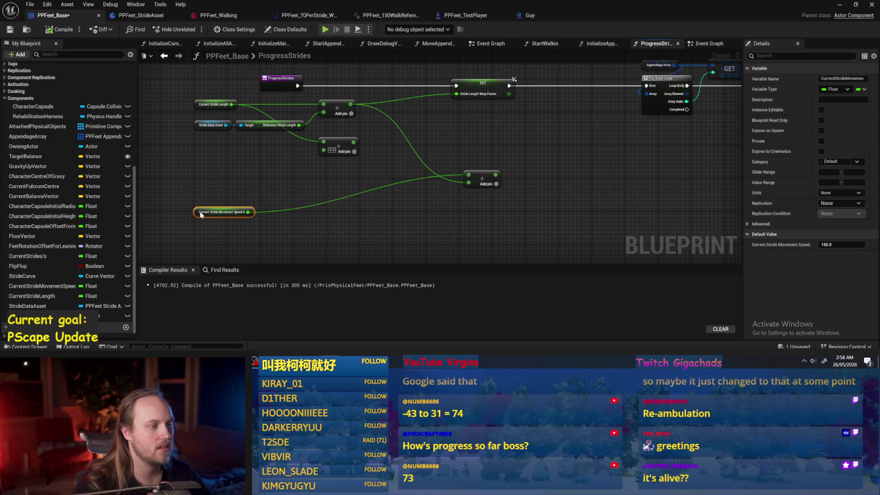
Step: Search 'refere' from the Stride Data Asset pin and delete the mistaken Reference Speed setter
{"action": "left_click", "coordinate": [238, 186]}
{"action": "scroll", "coordinate": [243, 181], "scroll_direction": "up", "scroll_amount": 1}
{"action": "left_click_drag", "start_coordinate": [225, 119], "coordinate": [255, 156]}
{"action": "type", "text": "refere"}
{"action": "left_click", "coordinate": [308, 277]}
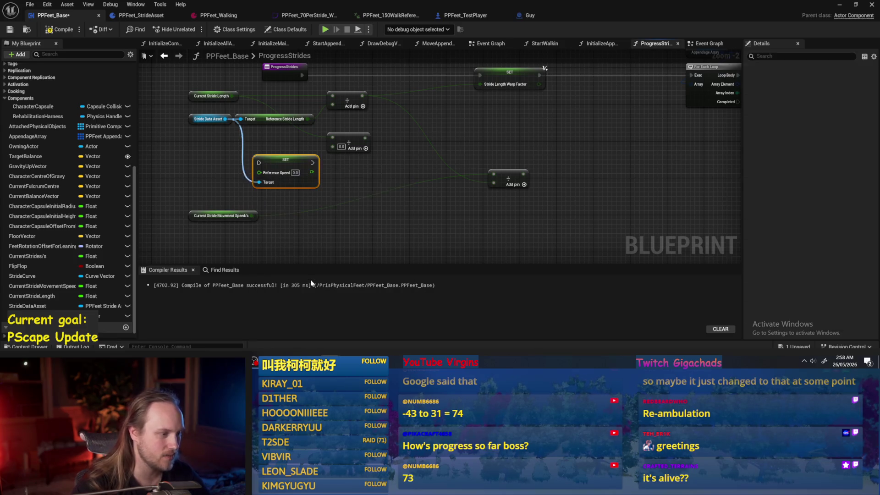
{"action": "left_click", "coordinate": [286, 174]}
{"action": "key", "text": "Delete"}
Step: Retry the 'refer' search until a Get Reference Speed node is added
{"action": "mouse_move", "coordinate": [225, 119]}
{"action": "left_mouse_down"}
{"action": "mouse_move", "coordinate": [252, 175]}
{"action": "mouse_move", "coordinate": [243, 169]}
{"action": "left_mouse_up"}
{"action": "type", "text": "refere"}
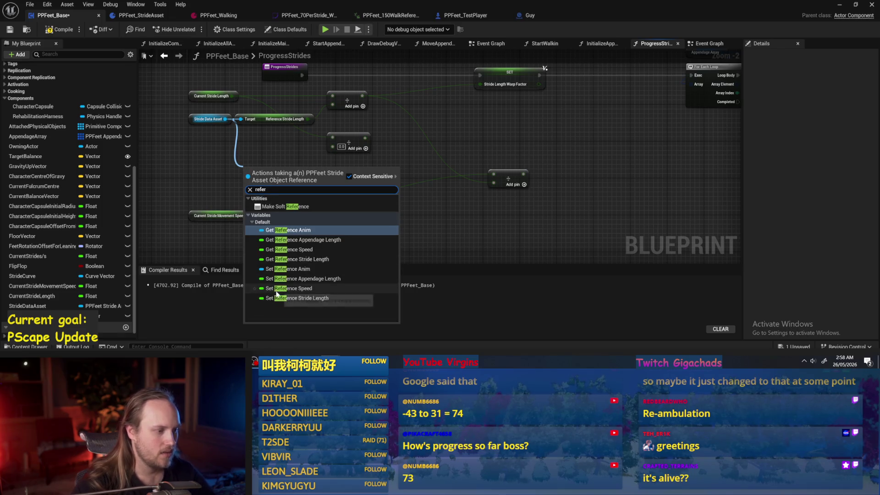
{"action": "left_click", "coordinate": [281, 288]}
{"action": "key", "text": "Delete"}
{"action": "mouse_move", "coordinate": [225, 119]}
{"action": "left_mouse_down"}
{"action": "mouse_move", "coordinate": [275, 173]}
{"action": "mouse_move", "coordinate": [210, 164]}
{"action": "mouse_move", "coordinate": [217, 191]}
{"action": "left_mouse_up"}
{"action": "type", "text": "refer"}
{"action": "left_click", "coordinate": [309, 251]}
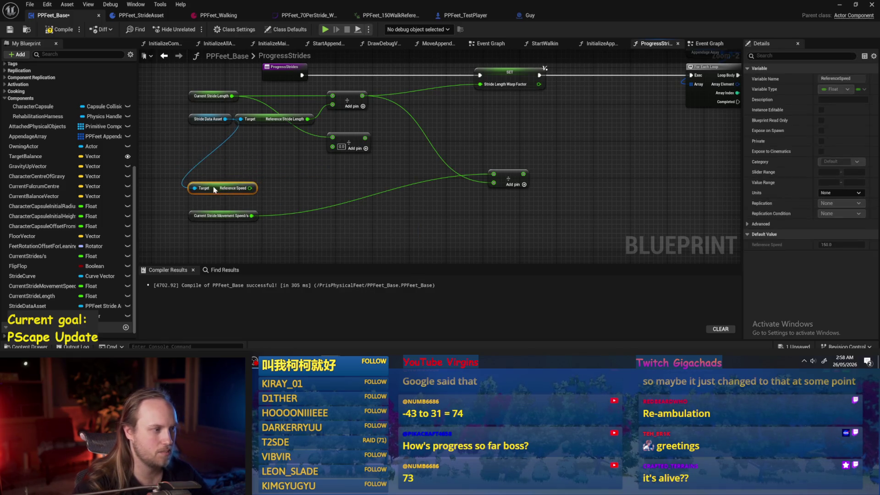
Step: Check the Current Stride Length node and adjust the view of the graph
{"action": "left_click", "coordinate": [192, 156]}
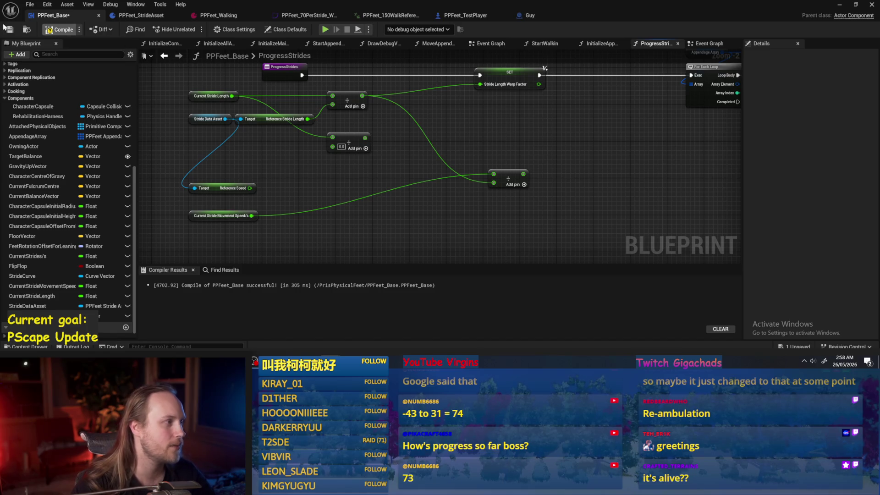
{"action": "left_click_drag", "start_coordinate": [258, 188], "coordinate": [284, 209]}
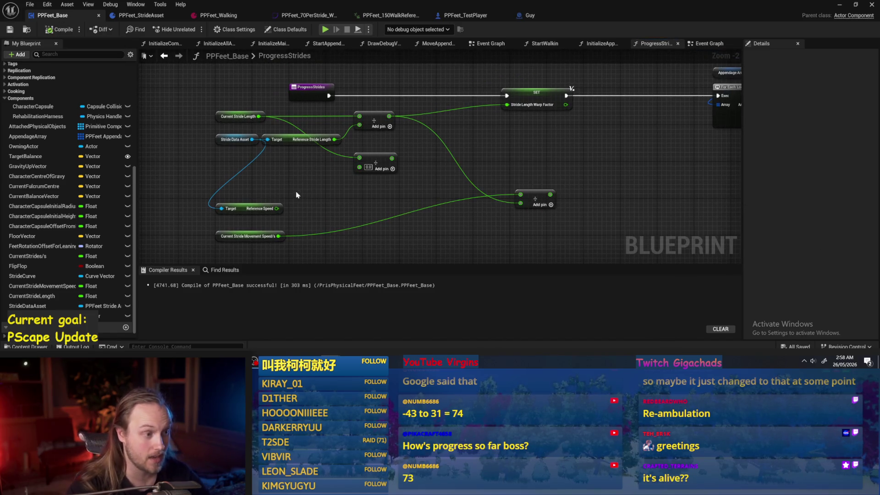
{"action": "left_click_drag", "start_coordinate": [278, 129], "coordinate": [277, 128]}
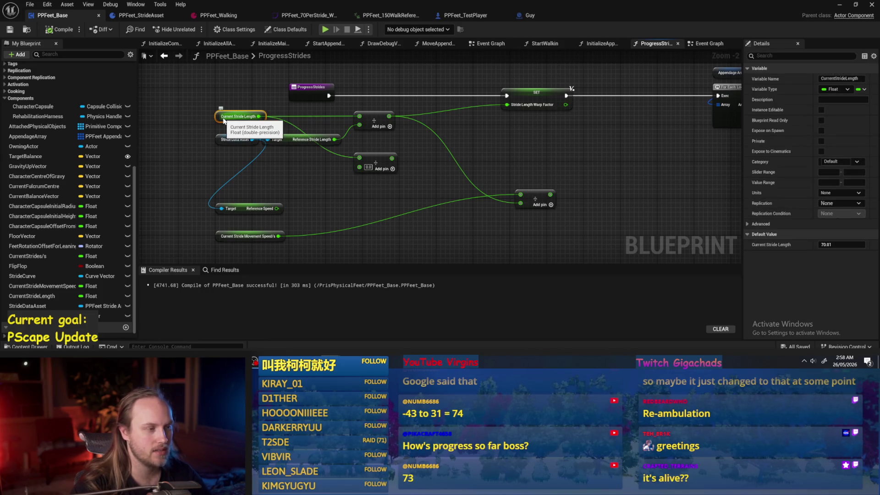
{"action": "scroll", "coordinate": [301, 166], "scroll_direction": "up", "scroll_amount": 1}
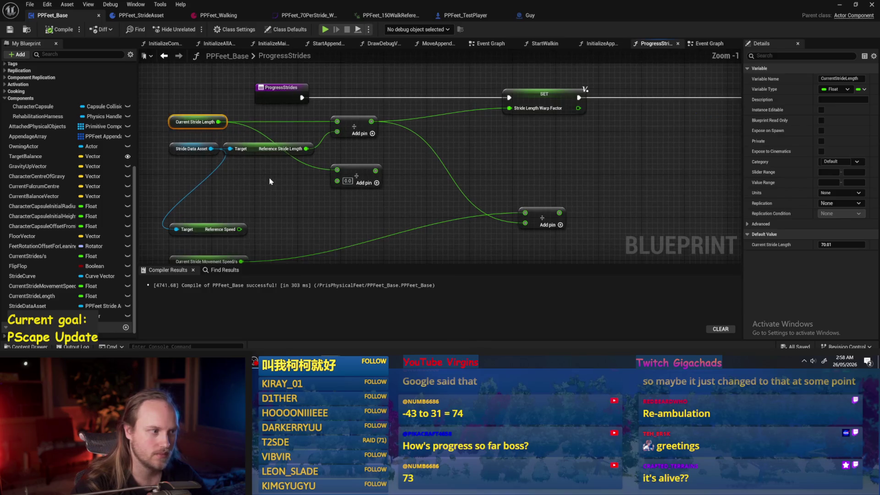
{"action": "mouse_move", "coordinate": [233, 178]}
{"action": "left_mouse_down"}
{"action": "mouse_move", "coordinate": [172, 138]}
{"action": "mouse_move", "coordinate": [284, 187]}
{"action": "left_mouse_up"}
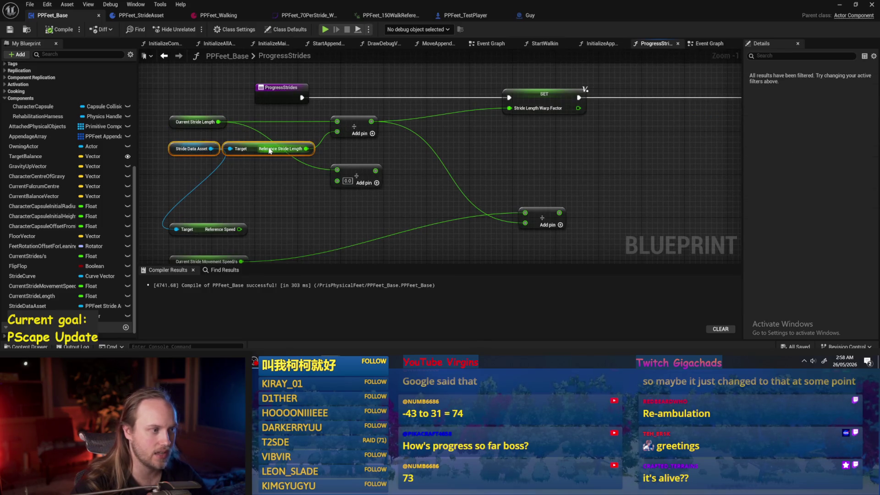
{"action": "left_click_drag", "start_coordinate": [369, 173], "coordinate": [373, 159]}
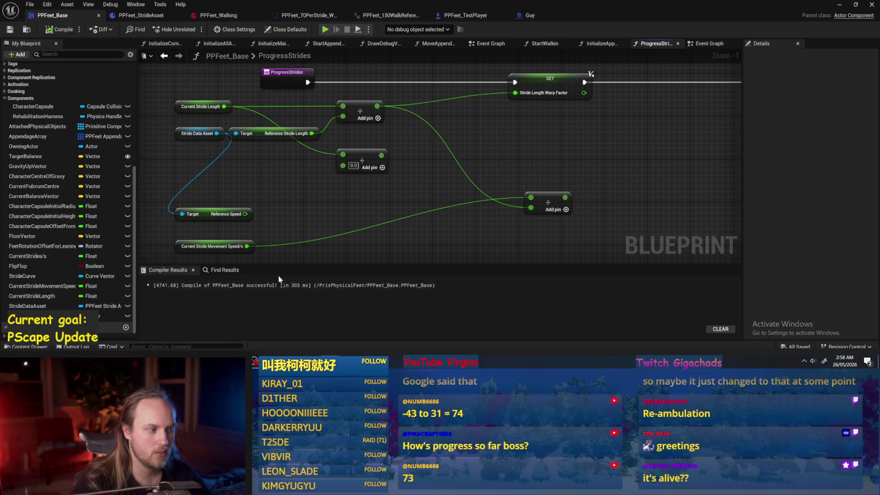
Step: Move Current Stride Movement Speed up and right, then select the Stride Data Asset nodes
{"action": "mouse_move", "coordinate": [246, 251]}
{"action": "left_mouse_down"}
{"action": "mouse_move", "coordinate": [446, 202]}
{"action": "mouse_move", "coordinate": [370, 220]}
{"action": "mouse_move", "coordinate": [381, 213]}
{"action": "left_mouse_up"}
{"action": "left_click", "coordinate": [413, 184]}
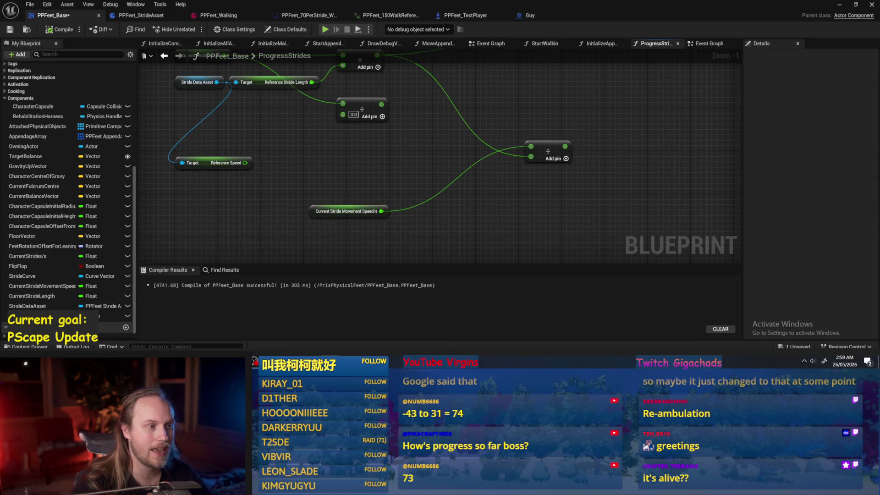
{"action": "left_click_drag", "start_coordinate": [431, 77], "coordinate": [440, 127]}
{"action": "left_click_drag", "start_coordinate": [268, 156], "coordinate": [220, 129]}
{"action": "left_click", "coordinate": [211, 106]}
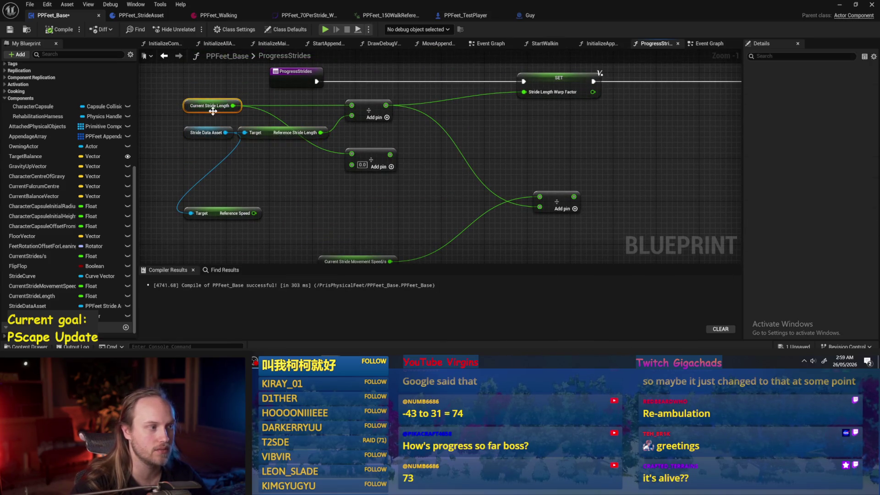
{"action": "left_click", "coordinate": [289, 121]}
{"action": "left_click_drag", "start_coordinate": [289, 121], "coordinate": [247, 136]}
Step: Drag a wire from Current Stride Length and raise the Current Stride Movement Speed node
{"action": "mouse_move", "coordinate": [192, 119]}
{"action": "left_mouse_down"}
{"action": "mouse_move", "coordinate": [500, 170]}
{"action": "mouse_move", "coordinate": [466, 161]}
{"action": "mouse_move", "coordinate": [494, 114]}
{"action": "mouse_move", "coordinate": [433, 99]}
{"action": "left_mouse_up"}
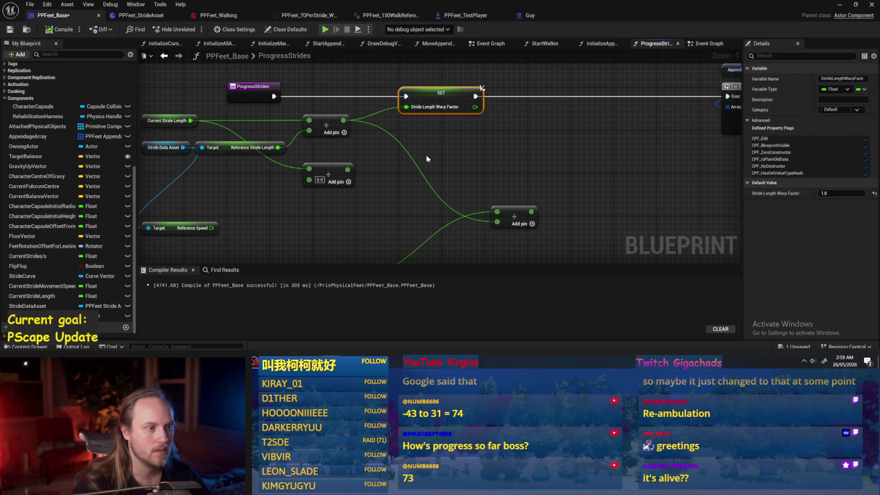
{"action": "left_click", "coordinate": [429, 151]}
{"action": "left_click_drag", "start_coordinate": [428, 152], "coordinate": [466, 155]}
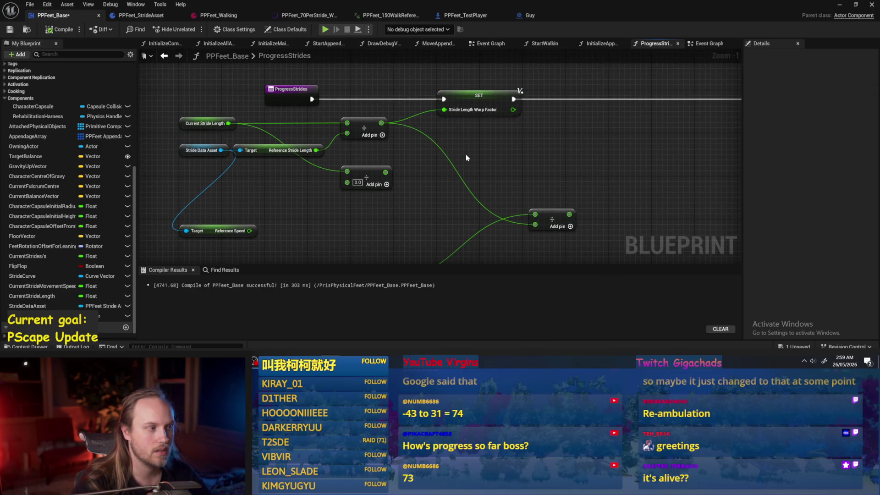
{"action": "left_click_drag", "start_coordinate": [477, 164], "coordinate": [442, 119]}
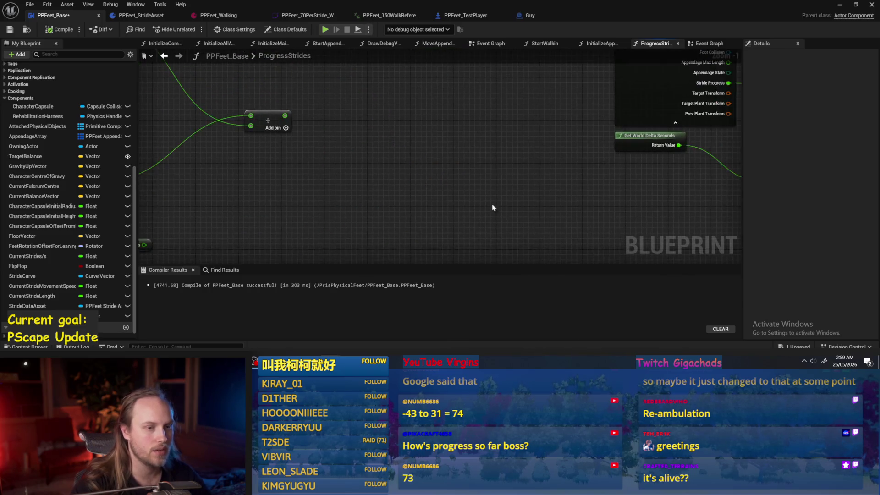
{"action": "scroll", "coordinate": [494, 207], "scroll_direction": "up", "scroll_amount": 2}
{"action": "left_click_drag", "start_coordinate": [334, 207], "coordinate": [379, 185]}
{"action": "scroll", "coordinate": [198, 125], "scroll_direction": "down", "scroll_amount": 2}
{"action": "mouse_move", "coordinate": [180, 164]}
{"action": "left_mouse_down"}
{"action": "mouse_move", "coordinate": [175, 147]}
{"action": "mouse_move", "coordinate": [204, 110]}
{"action": "mouse_move", "coordinate": [201, 121]}
{"action": "left_mouse_up"}
{"action": "left_click_drag", "start_coordinate": [255, 95], "coordinate": [326, 182]}
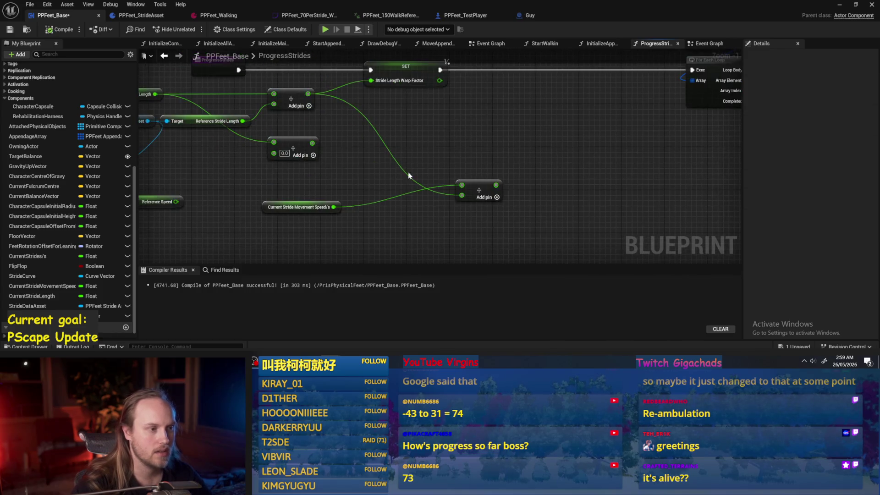
{"action": "mouse_move", "coordinate": [433, 170]}
{"action": "left_mouse_down"}
{"action": "mouse_move", "coordinate": [483, 176]}
{"action": "mouse_move", "coordinate": [466, 182]}
{"action": "left_mouse_up"}
Step: Remove the Reference Speed getter and spare divide node, then compile and save PPFeet_Base
{"action": "left_click", "coordinate": [173, 98]}
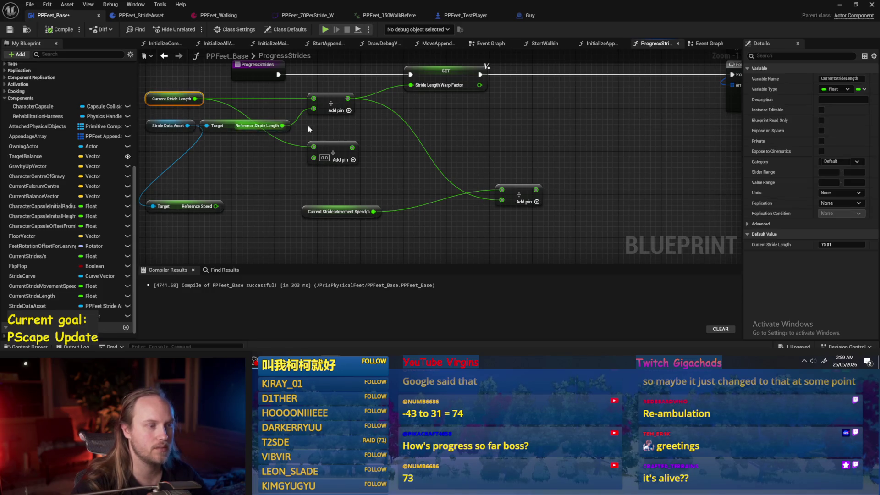
{"action": "left_click_drag", "start_coordinate": [289, 128], "coordinate": [274, 143]}
{"action": "left_click_drag", "start_coordinate": [429, 164], "coordinate": [462, 146]}
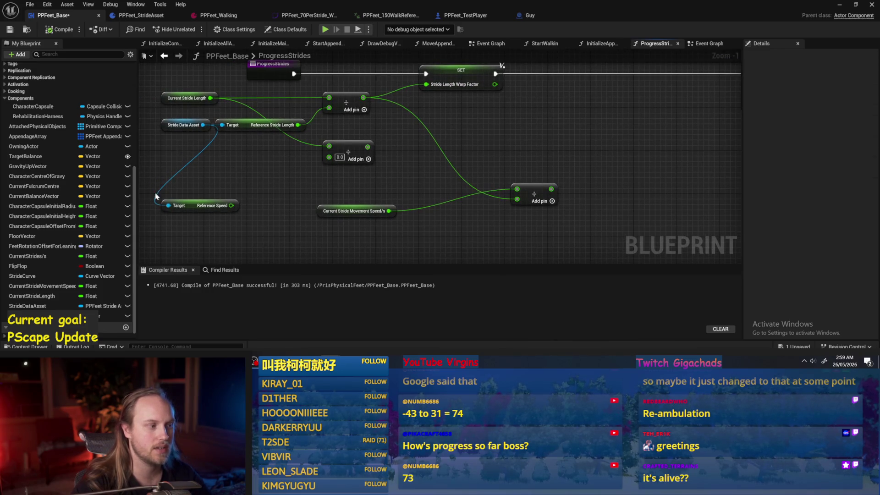
{"action": "left_click", "coordinate": [209, 207]}
{"action": "key", "text": "Delete"}
{"action": "left_click", "coordinate": [346, 159]}
{"action": "key", "text": "Delete"}
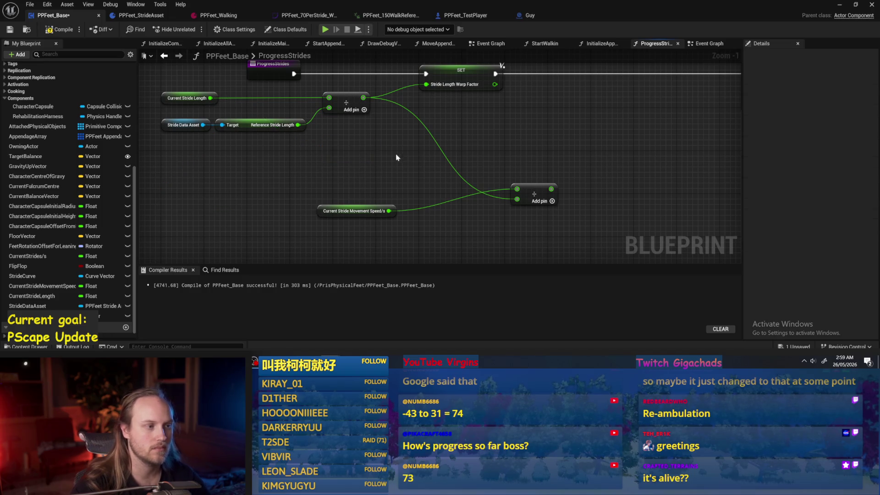
{"action": "key", "text": "ctrl+z"}
{"action": "left_click", "coordinate": [8, 33]}
{"action": "left_click", "coordinate": [330, 187]}
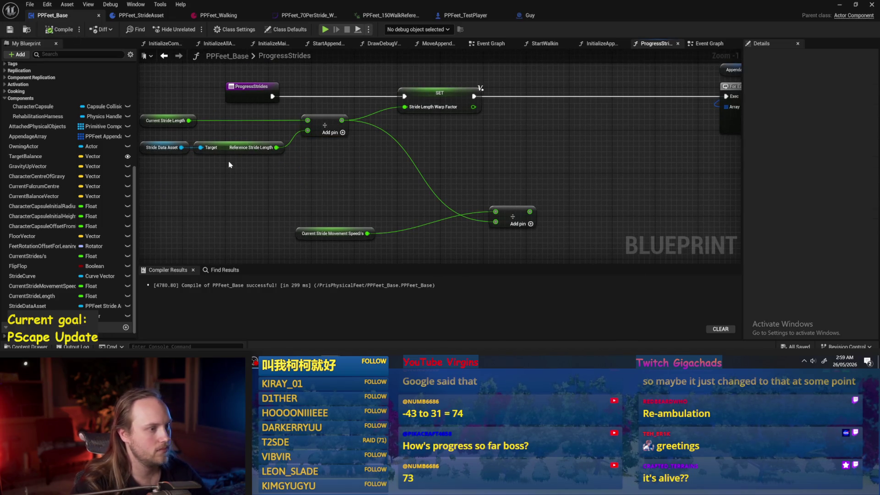
{"action": "left_click_drag", "start_coordinate": [331, 187], "coordinate": [355, 165]}
{"action": "mouse_move", "coordinate": [261, 109]}
{"action": "left_mouse_down"}
{"action": "mouse_move", "coordinate": [353, 158]}
{"action": "mouse_move", "coordinate": [529, 213]}
{"action": "mouse_move", "coordinate": [567, 202]}
{"action": "mouse_move", "coordinate": [553, 215]}
{"action": "mouse_move", "coordinate": [567, 205]}
{"action": "mouse_move", "coordinate": [570, 214]}
{"action": "left_mouse_up"}
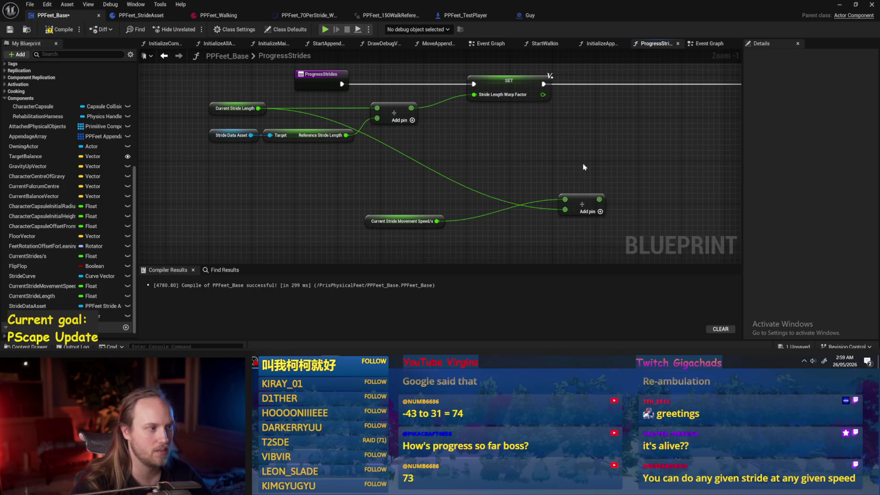
{"action": "scroll", "coordinate": [392, 151], "scroll_direction": "down", "scroll_amount": 2}
{"action": "mouse_move", "coordinate": [394, 174]}
{"action": "left_mouse_down"}
{"action": "mouse_move", "coordinate": [427, 123]}
{"action": "mouse_move", "coordinate": [433, 69]}
{"action": "left_mouse_up"}
{"action": "type", "text": "print"}
{"action": "key", "text": "Return"}
{"action": "scroll", "coordinate": [432, 116], "scroll_direction": "up", "scroll_amount": 1}
{"action": "mouse_move", "coordinate": [342, 81]}
{"action": "left_mouse_down"}
{"action": "mouse_move", "coordinate": [434, 81]}
{"action": "mouse_move", "coordinate": [354, 104]}
{"action": "mouse_move", "coordinate": [479, 104]}
{"action": "left_mouse_up"}
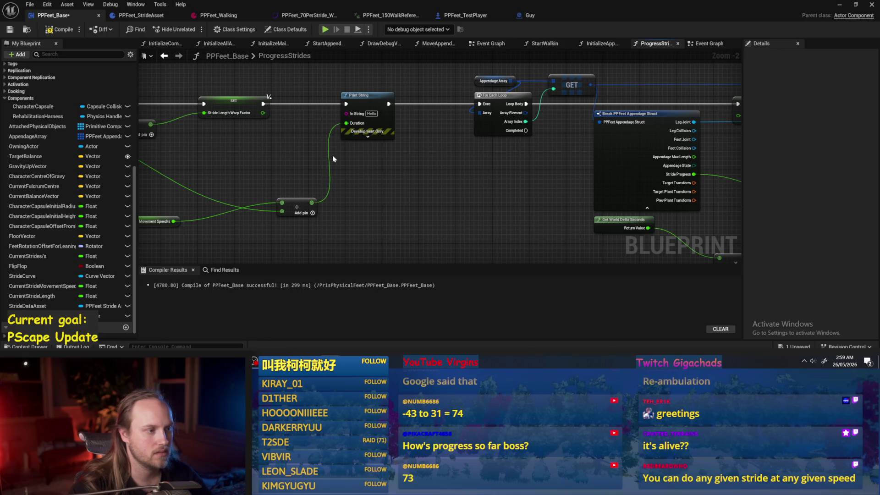
{"action": "left_click_drag", "start_coordinate": [348, 123], "coordinate": [347, 114]}
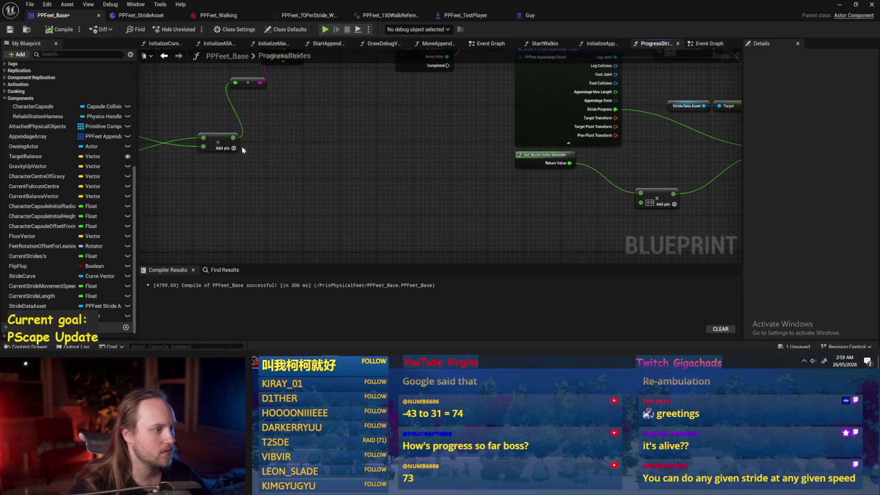
{"action": "mouse_move", "coordinate": [232, 138]}
{"action": "left_mouse_down"}
{"action": "mouse_move", "coordinate": [648, 208]}
{"action": "mouse_move", "coordinate": [641, 203]}
{"action": "left_mouse_up"}
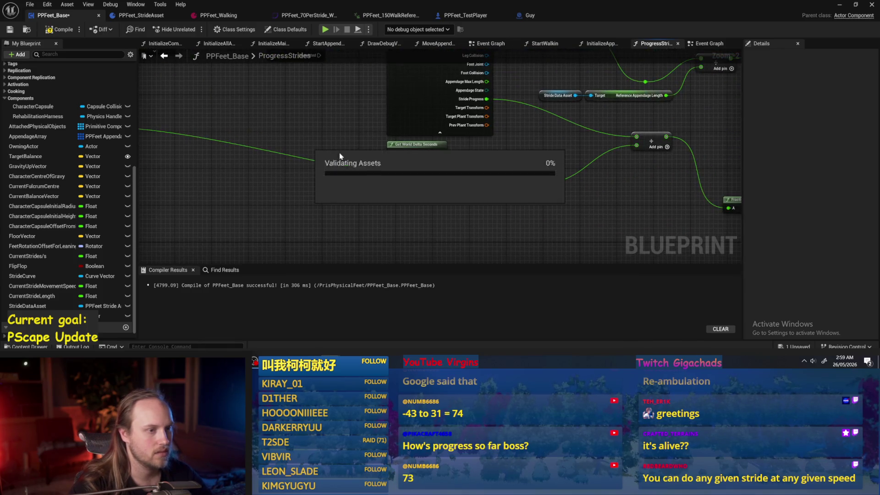
{"action": "key", "text": "ctrl+s"}
{"action": "left_click", "coordinate": [7, 30]}
{"action": "left_click_drag", "start_coordinate": [466, 140], "coordinate": [251, 142]}
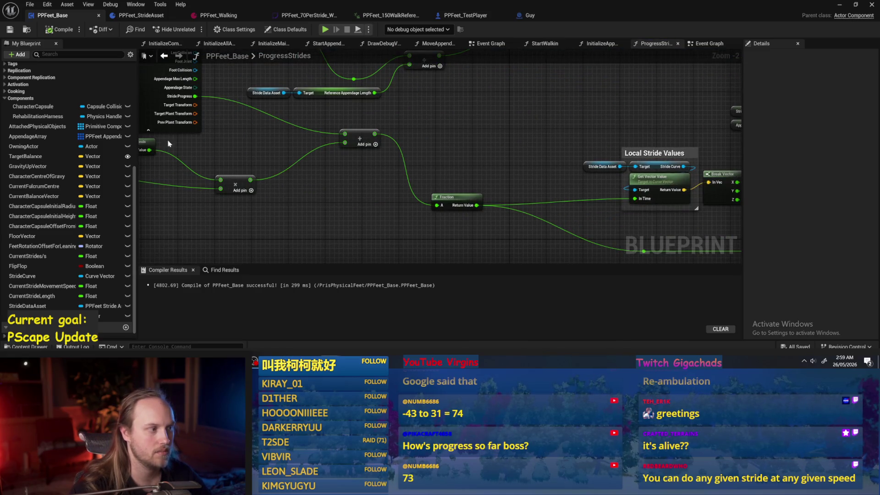
{"action": "left_click_drag", "start_coordinate": [165, 143], "coordinate": [290, 157]}
{"action": "scroll", "coordinate": [594, 128], "scroll_direction": "down", "scroll_amount": 2}
{"action": "left_click_drag", "start_coordinate": [497, 155], "coordinate": [105, 154]}
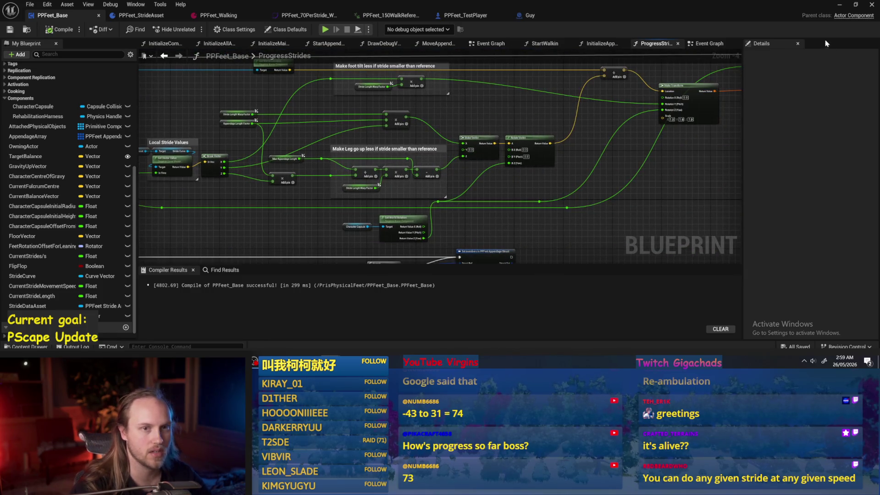
{"action": "left_click", "coordinate": [841, 8]}
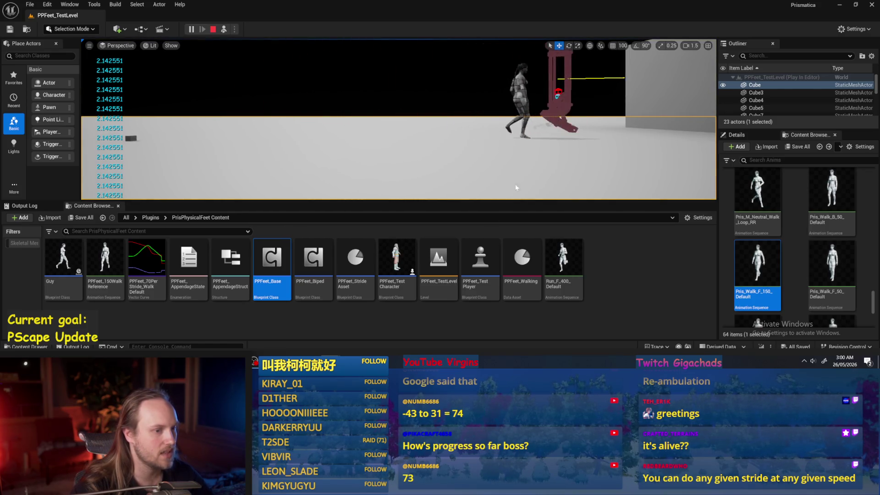
Step: Recompile and save PPFeet_Base, then run a quick play test of the walking character
{"action": "key", "text": "Escape"}
{"action": "left_click", "coordinate": [367, 361]}
{"action": "scroll", "coordinate": [306, 163], "scroll_direction": "up", "scroll_amount": 3}
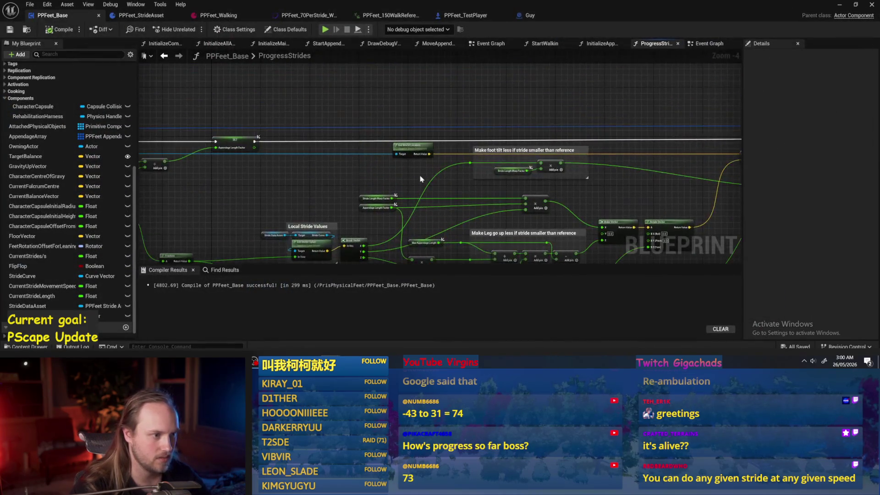
{"action": "left_click_drag", "start_coordinate": [307, 163], "coordinate": [313, 121]}
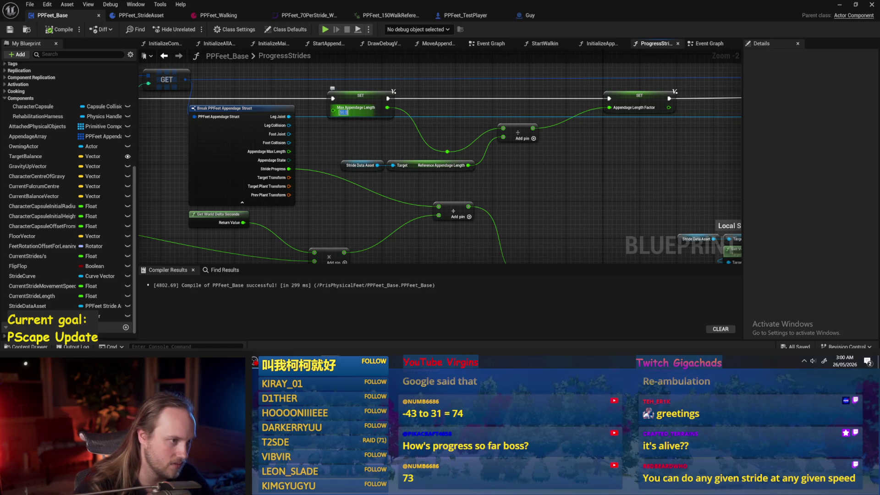
{"action": "left_click", "coordinate": [60, 29]}
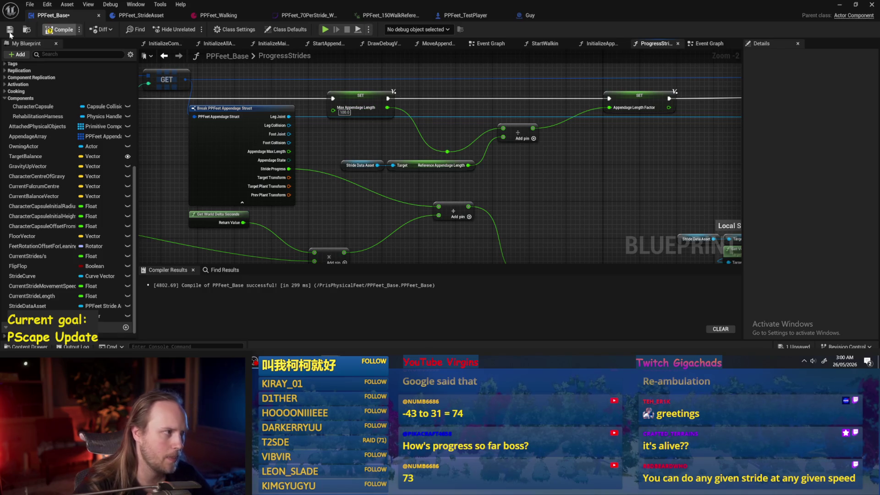
{"action": "left_click", "coordinate": [11, 32]}
{"action": "key", "text": "alt+p"}
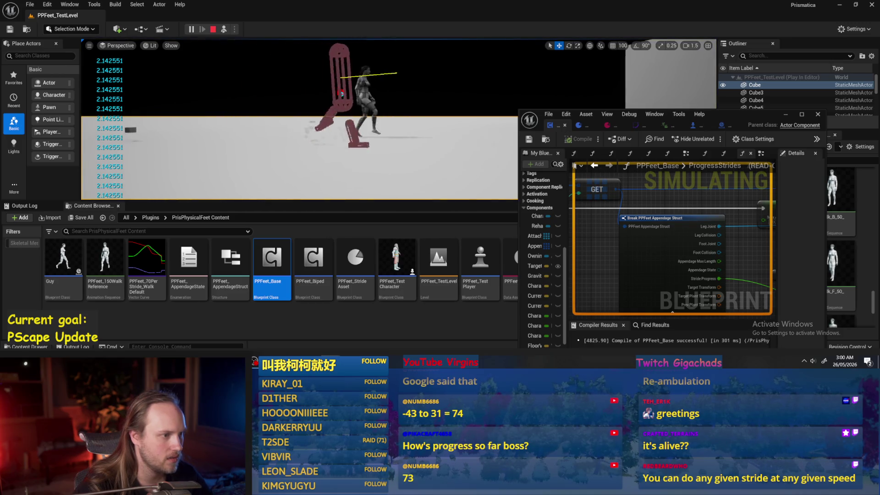
{"action": "key", "text": "Escape"}
Step: Set Max Appendage Length in its SET node to 86.0, then compile and save
{"action": "left_click_drag", "start_coordinate": [719, 118], "coordinate": [529, 71]}
{"action": "left_click", "coordinate": [410, 149]}
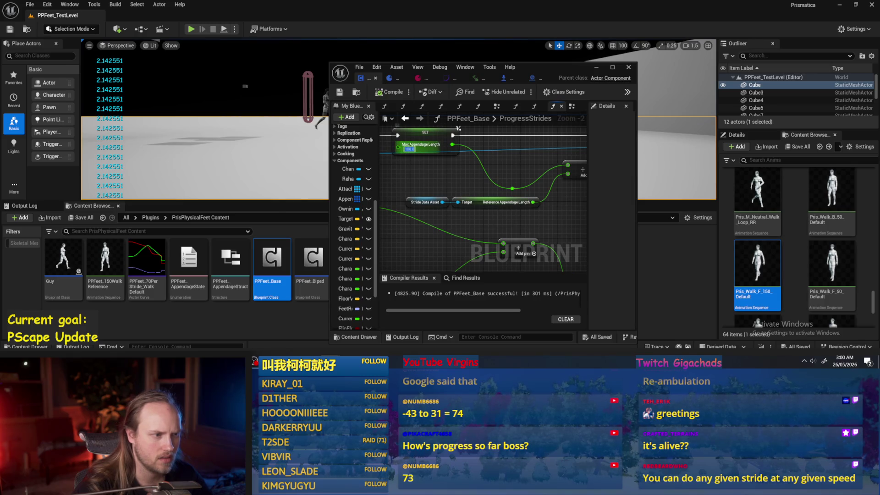
{"action": "type", "text": "86"}
{"action": "key", "text": "Return"}
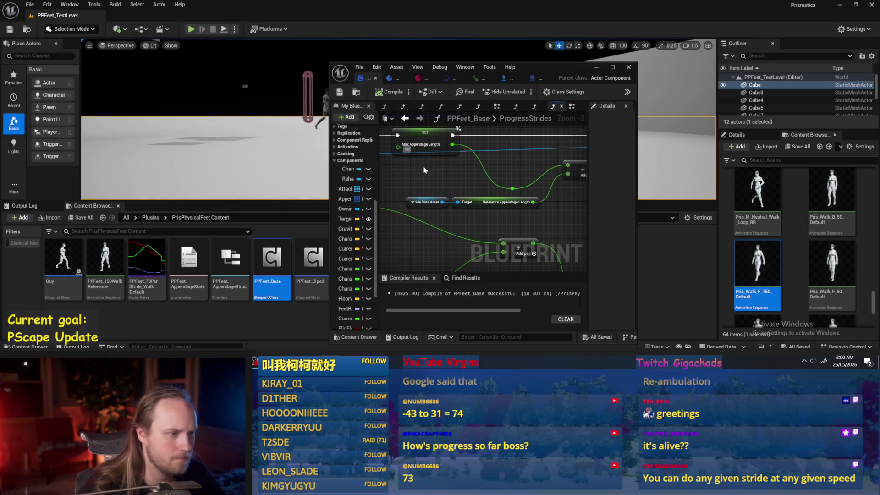
{"action": "left_click", "coordinate": [341, 92]}
Step: Play-test the character with the 86.0 length, then maximize the Blueprint editor
{"action": "left_click_drag", "start_coordinate": [550, 67], "coordinate": [696, 75]}
{"action": "left_click", "coordinate": [191, 29]}
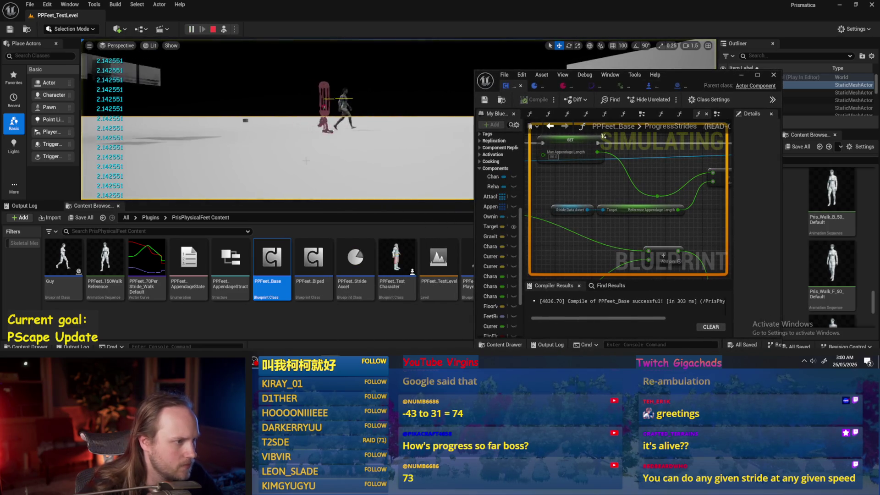
{"action": "scroll", "coordinate": [564, 198], "scroll_direction": "down", "scroll_amount": 3}
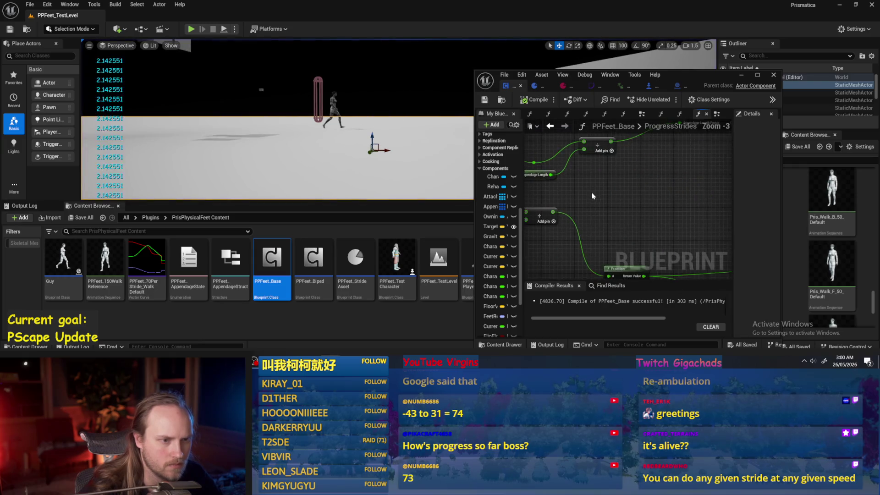
{"action": "key", "text": "Escape"}
{"action": "left_click_drag", "start_coordinate": [597, 191], "coordinate": [718, 204]}
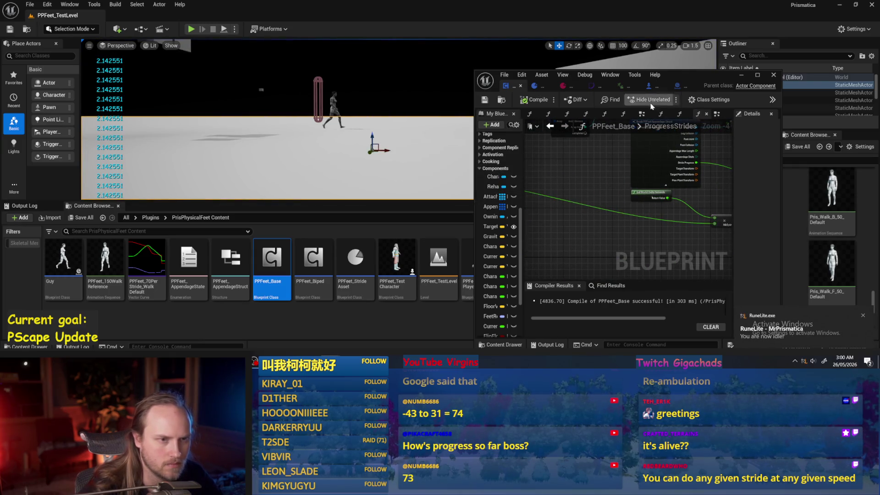
{"action": "left_click", "coordinate": [757, 75]}
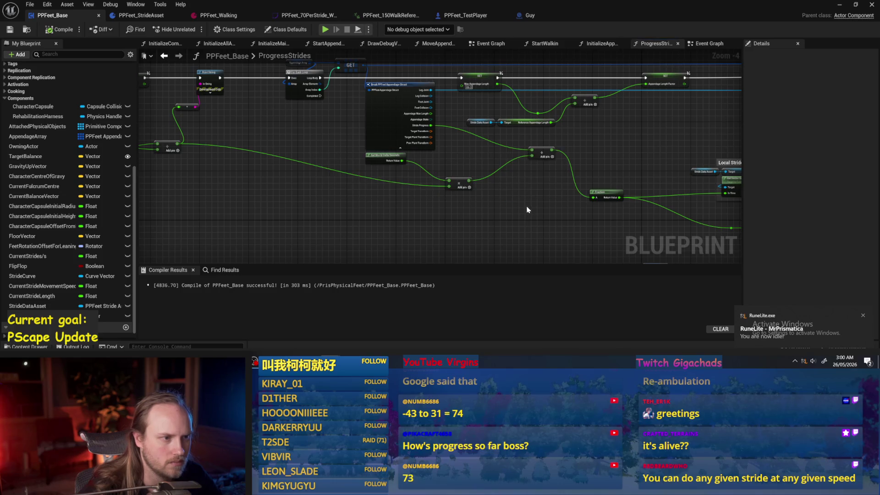
Step: Survey the ProgressStrides graph and move the Current Stride Movement Speed getter slightly up
{"action": "left_click_drag", "start_coordinate": [527, 210], "coordinate": [377, 208]}
{"action": "left_click_drag", "start_coordinate": [413, 157], "coordinate": [313, 138]}
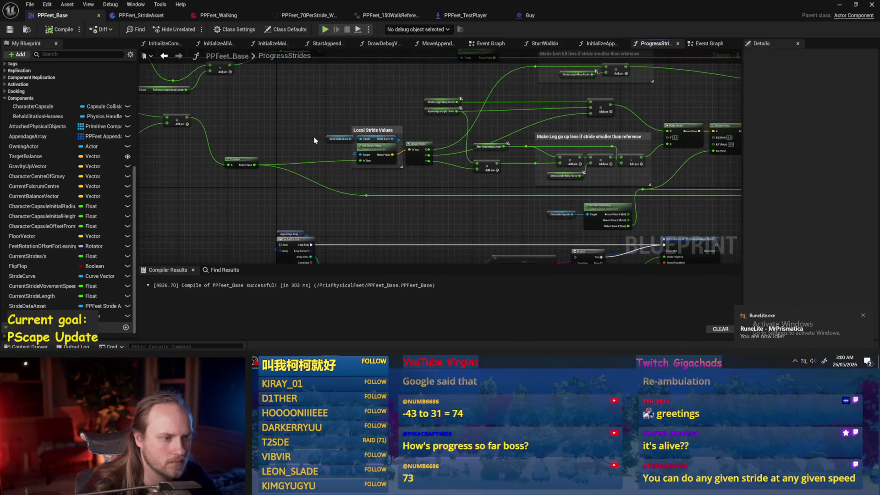
{"action": "mouse_move", "coordinate": [443, 188]}
{"action": "left_mouse_down"}
{"action": "mouse_move", "coordinate": [380, 186]}
{"action": "mouse_move", "coordinate": [520, 163]}
{"action": "mouse_move", "coordinate": [448, 136]}
{"action": "left_mouse_up"}
{"action": "scroll", "coordinate": [331, 149], "scroll_direction": "up", "scroll_amount": 2}
{"action": "scroll", "coordinate": [384, 127], "scroll_direction": "down", "scroll_amount": 2}
{"action": "mouse_move", "coordinate": [384, 127]}
{"action": "left_mouse_down"}
{"action": "mouse_move", "coordinate": [216, 121]}
{"action": "mouse_move", "coordinate": [491, 154]}
{"action": "mouse_move", "coordinate": [463, 152]}
{"action": "mouse_move", "coordinate": [524, 169]}
{"action": "left_mouse_up"}
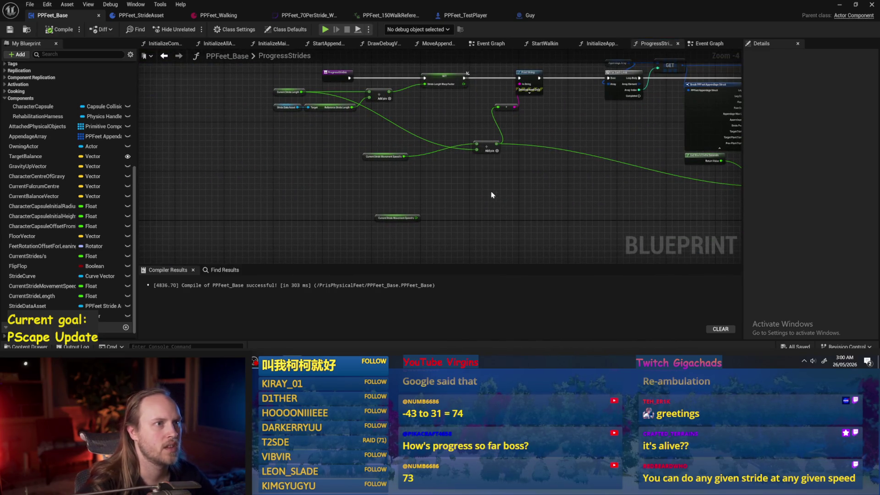
{"action": "left_click_drag", "start_coordinate": [487, 200], "coordinate": [409, 202]}
{"action": "left_click", "coordinate": [306, 157]}
{"action": "left_click_drag", "start_coordinate": [306, 158], "coordinate": [304, 140]}
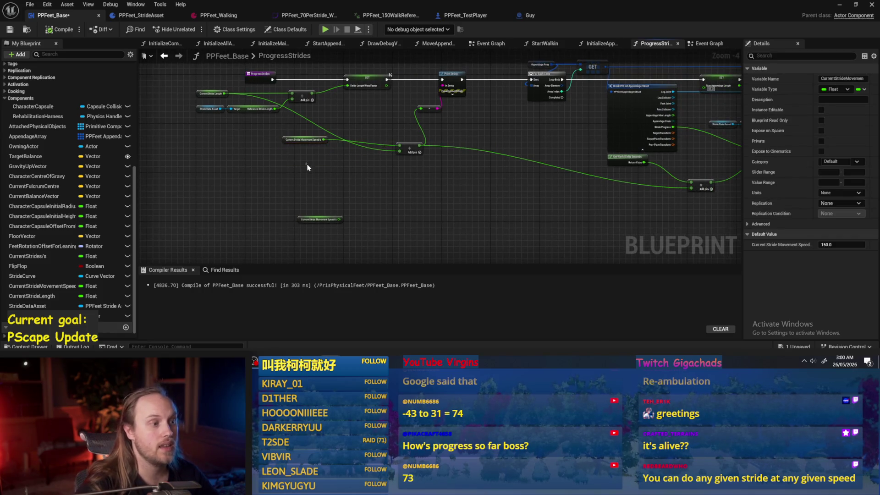
{"action": "left_click", "coordinate": [307, 168]}
Step: Disconnect the delta-seconds multiply node's second input, set it to 1.0, then compile and save
{"action": "scroll", "coordinate": [465, 177], "scroll_direction": "up", "scroll_amount": 1}
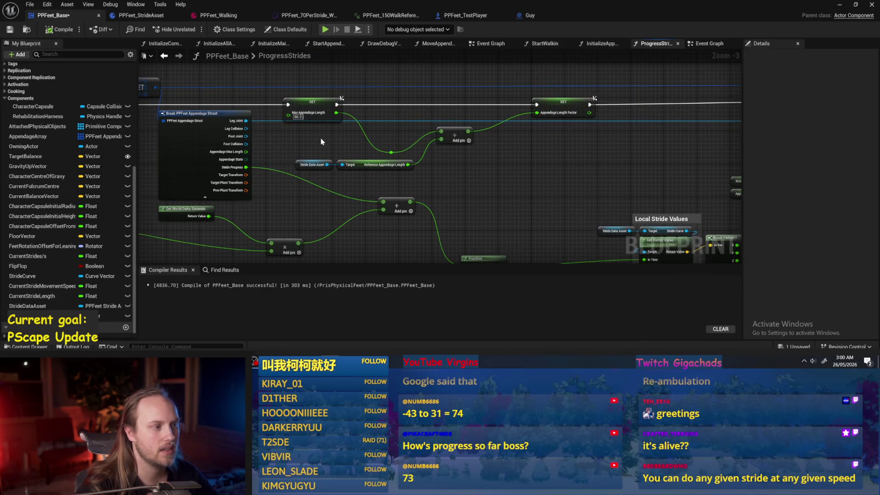
{"action": "scroll", "coordinate": [303, 153], "scroll_direction": "up", "scroll_amount": 1}
{"action": "scroll", "coordinate": [267, 156], "scroll_direction": "down", "scroll_amount": 1}
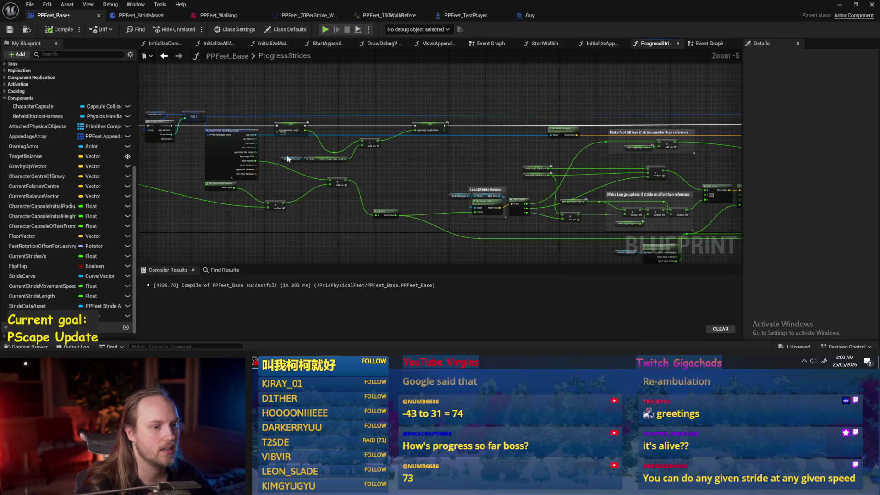
{"action": "left_click_drag", "start_coordinate": [285, 159], "coordinate": [137, 147]}
{"action": "scroll", "coordinate": [297, 176], "scroll_direction": "down", "scroll_amount": 1}
{"action": "left_click_drag", "start_coordinate": [297, 177], "coordinate": [541, 155]}
{"action": "left_click_drag", "start_coordinate": [360, 198], "coordinate": [389, 198]}
{"action": "left_click_drag", "start_coordinate": [178, 156], "coordinate": [447, 165]}
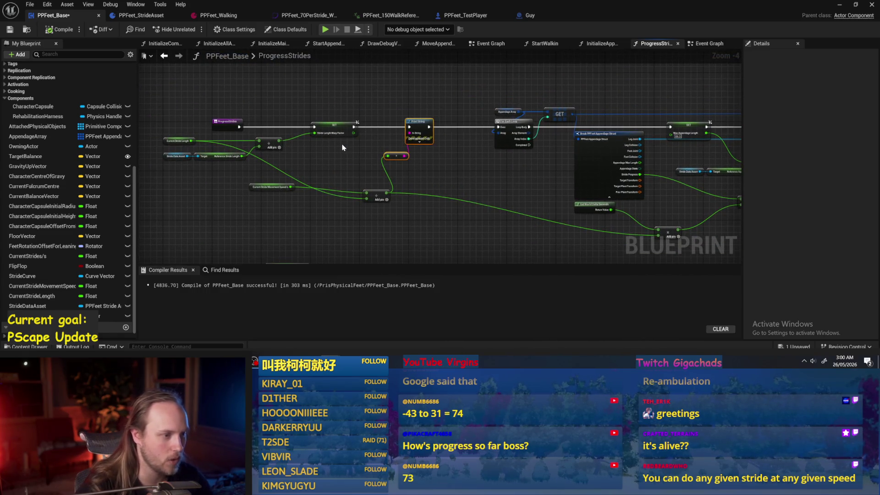
{"action": "scroll", "coordinate": [363, 151], "scroll_direction": "up", "scroll_amount": 2}
{"action": "mouse_move", "coordinate": [374, 178]}
{"action": "left_mouse_down"}
{"action": "mouse_move", "coordinate": [509, 177]}
{"action": "mouse_move", "coordinate": [442, 179]}
{"action": "left_mouse_up"}
{"action": "left_click", "coordinate": [501, 179], "text": "alt"}
{"action": "left_click", "coordinate": [443, 176]}
{"action": "type", "text": "1"}
{"action": "key", "text": "Return"}
{"action": "left_click", "coordinate": [6, 30]}
Step: Delete the debug Print String node and recompile the blueprint
{"action": "scroll", "coordinate": [403, 180], "scroll_direction": "down", "scroll_amount": 3}
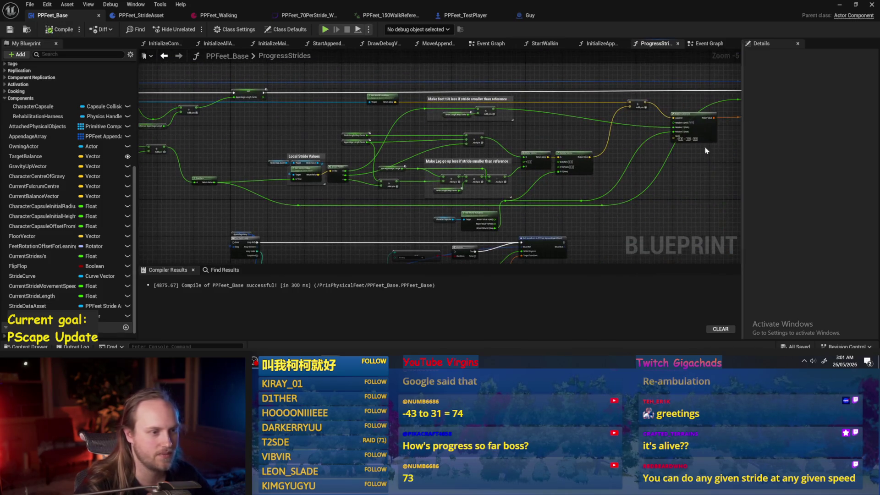
{"action": "scroll", "coordinate": [615, 167], "scroll_direction": "up", "scroll_amount": 1}
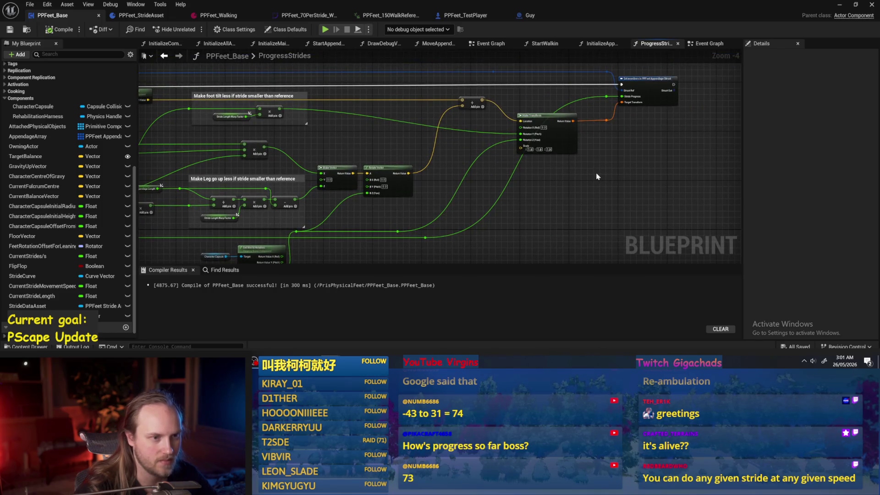
{"action": "scroll", "coordinate": [648, 164], "scroll_direction": "down", "scroll_amount": 3}
{"action": "scroll", "coordinate": [616, 129], "scroll_direction": "up", "scroll_amount": 2}
{"action": "mouse_move", "coordinate": [669, 234]}
{"action": "left_mouse_down"}
{"action": "mouse_move", "coordinate": [321, 135]}
{"action": "mouse_move", "coordinate": [393, 167]}
{"action": "left_mouse_up"}
{"action": "key", "text": "Delete"}
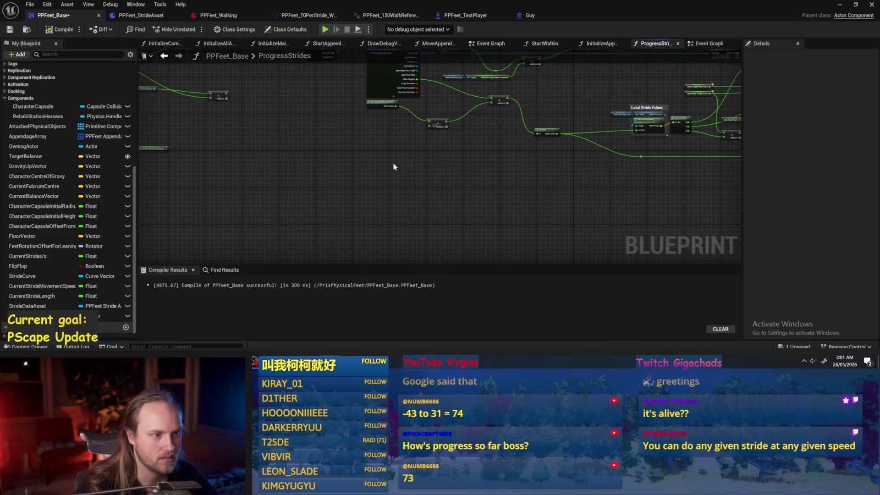
{"action": "scroll", "coordinate": [394, 167], "scroll_direction": "up", "scroll_amount": 2}
{"action": "left_click", "coordinate": [60, 30]}
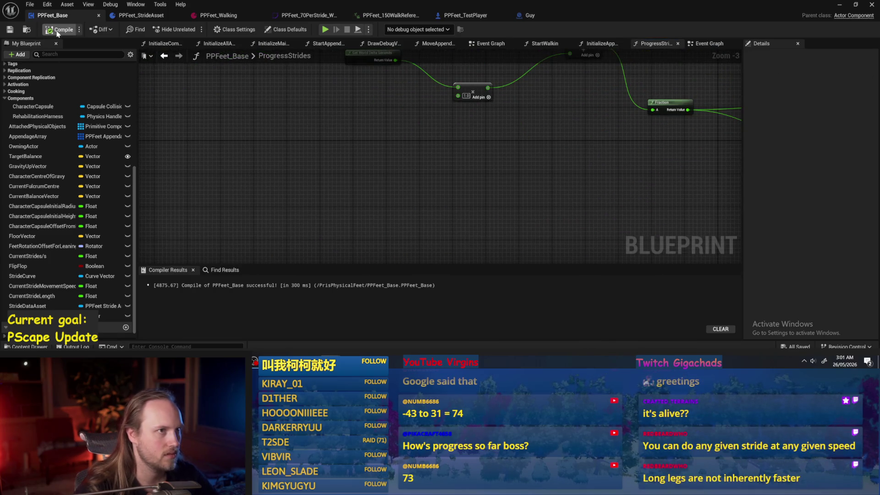
Step: Recompile, then inspect the Current Stride Movement Speed/s variable and its 150.0 default
{"action": "left_click", "coordinate": [9, 29]}
{"action": "left_click_drag", "start_coordinate": [572, 145], "coordinate": [443, 162]}
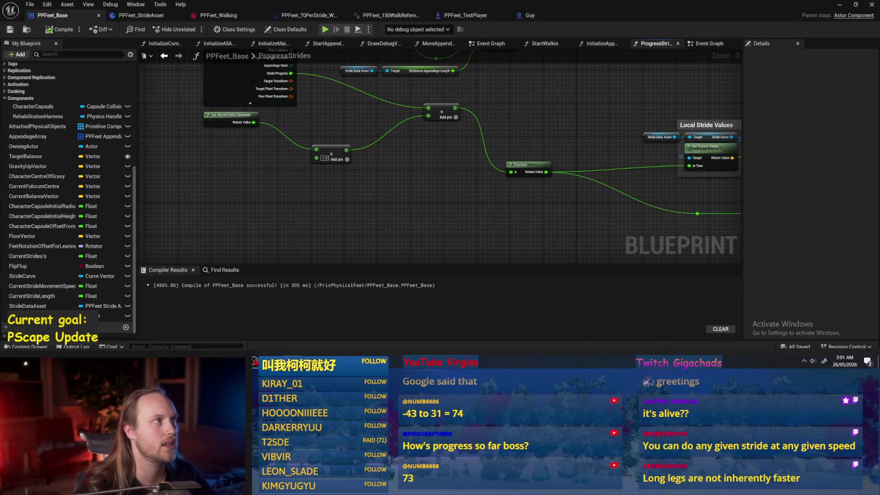
{"action": "mouse_move", "coordinate": [343, 127]}
{"action": "left_mouse_down"}
{"action": "mouse_move", "coordinate": [398, 163]}
{"action": "mouse_move", "coordinate": [438, 157]}
{"action": "left_mouse_up"}
{"action": "scroll", "coordinate": [438, 157], "scroll_direction": "down", "scroll_amount": 1}
{"action": "mouse_move", "coordinate": [246, 181]}
{"action": "left_mouse_down"}
{"action": "mouse_move", "coordinate": [475, 162]}
{"action": "mouse_move", "coordinate": [446, 135]}
{"action": "left_mouse_up"}
{"action": "scroll", "coordinate": [391, 161], "scroll_direction": "up", "scroll_amount": 2}
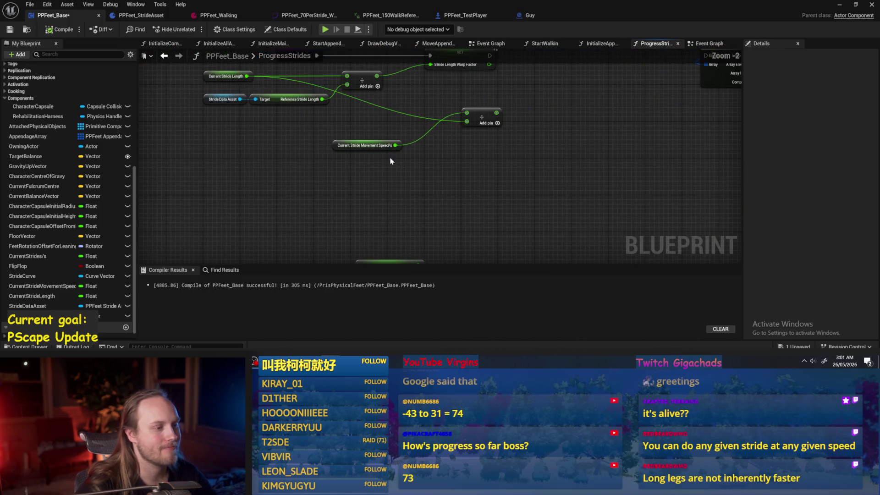
{"action": "left_click", "coordinate": [364, 147]}
{"action": "left_click", "coordinate": [845, 246]}
{"action": "left_click", "coordinate": [554, 209]}
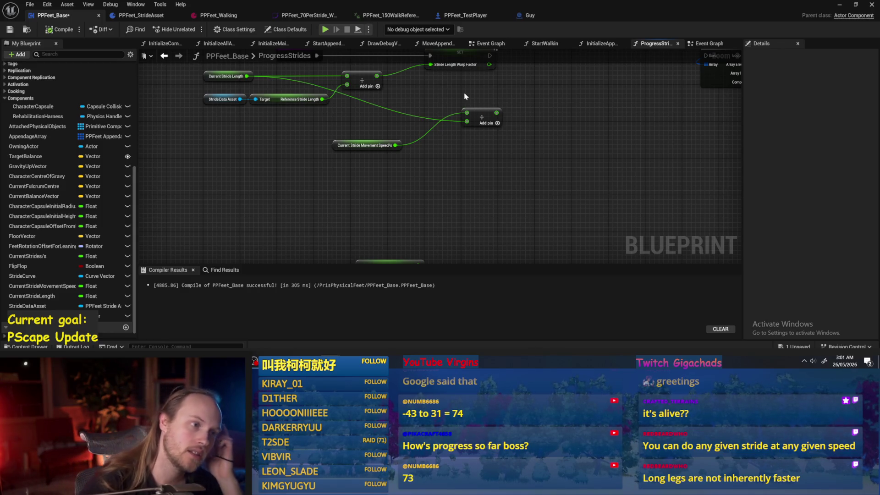
Step: Wire the Stride Length Warp Factor SET exec into the For Each Loop, compile, and play-test
{"action": "scroll", "coordinate": [432, 134], "scroll_direction": "up", "scroll_amount": 1}
{"action": "scroll", "coordinate": [379, 146], "scroll_direction": "down", "scroll_amount": 1}
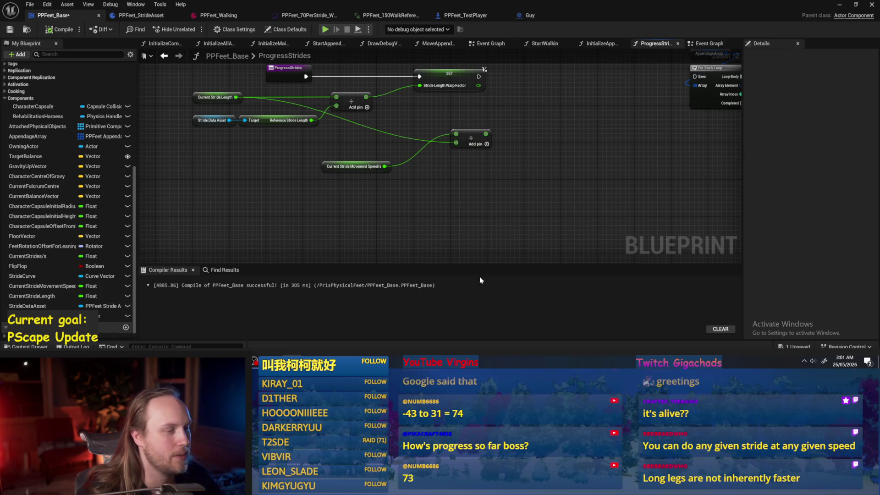
{"action": "scroll", "coordinate": [497, 180], "scroll_direction": "down", "scroll_amount": 1}
{"action": "mouse_move", "coordinate": [351, 112]}
{"action": "left_mouse_down"}
{"action": "mouse_move", "coordinate": [566, 117]}
{"action": "mouse_move", "coordinate": [546, 112]}
{"action": "left_mouse_up"}
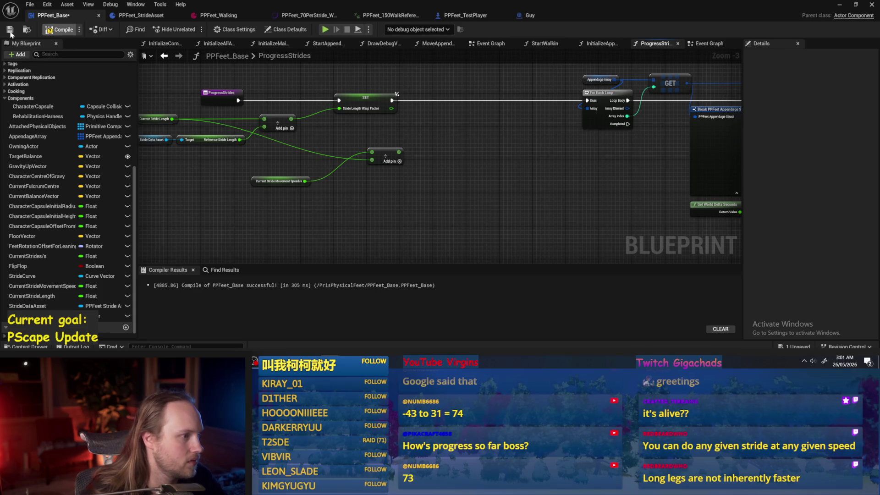
{"action": "key", "text": "F7"}
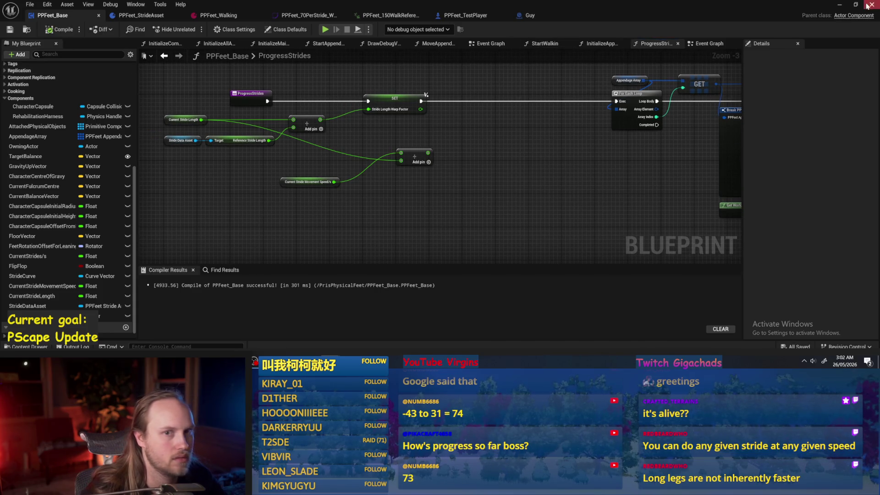
{"action": "left_click", "coordinate": [839, 4]}
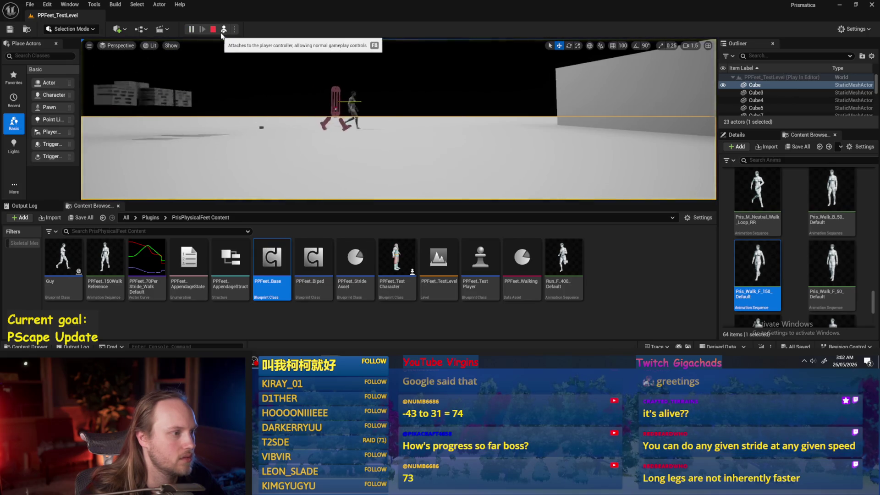